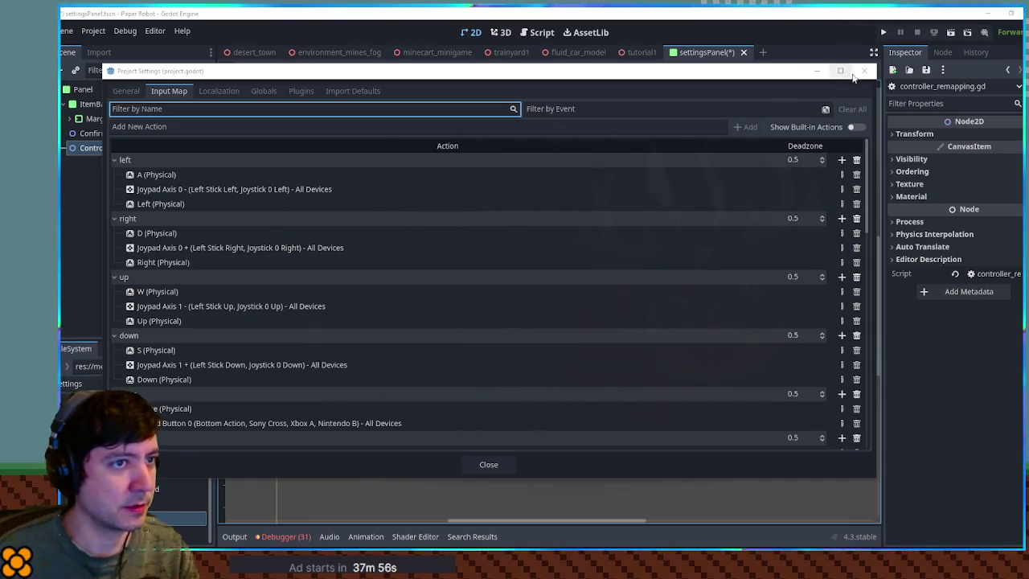
# Replace pass in testFunc with print(InputMap.get_actions()), save, and switch to the tutorial1 scene
pyautogui.click(864, 71)
pyautogui.click(541, 33)
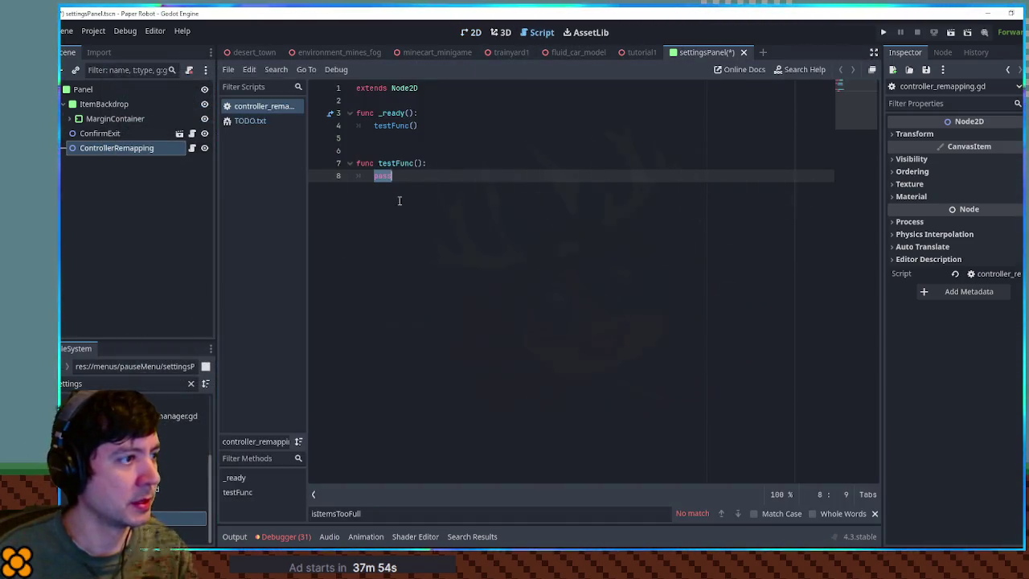
pyautogui.write('print(UInput')
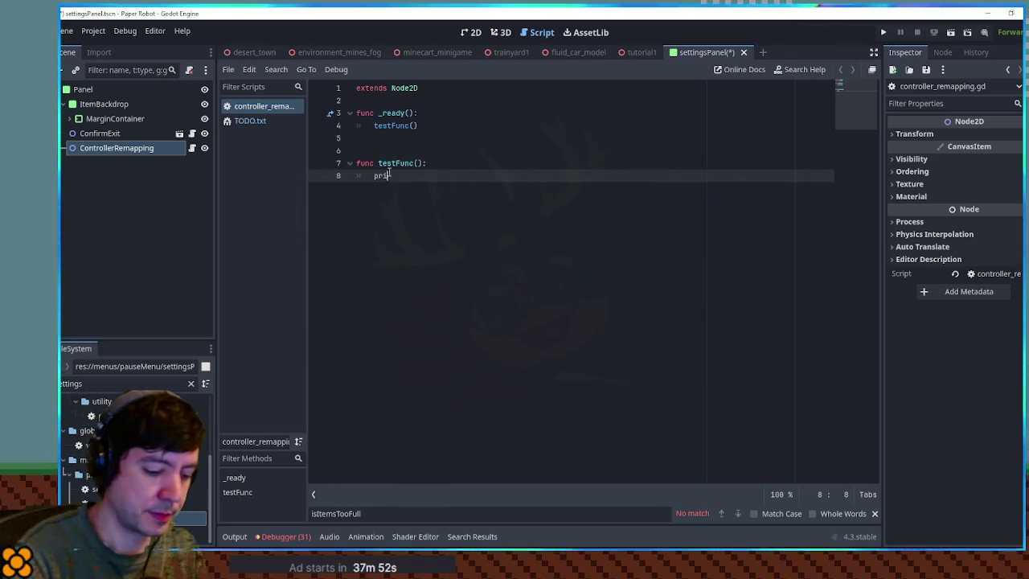
pyautogui.press('BackSpace')
pyautogui.press('BackSpace')
pyautogui.press('BackSpace')
pyautogui.write('InputMap.get')
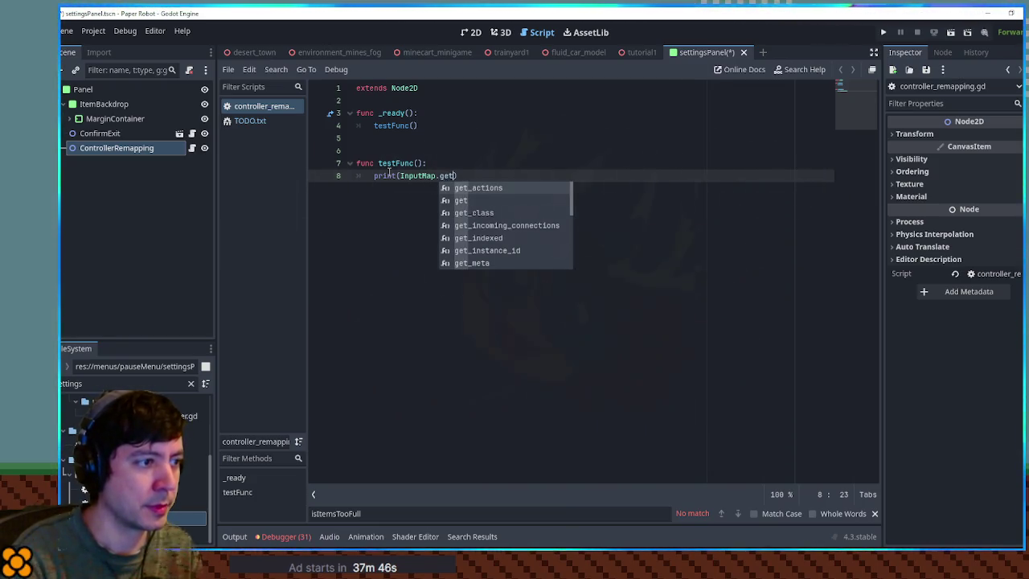
pyautogui.press('Return')
pyautogui.hotkey('ctrl', 's')
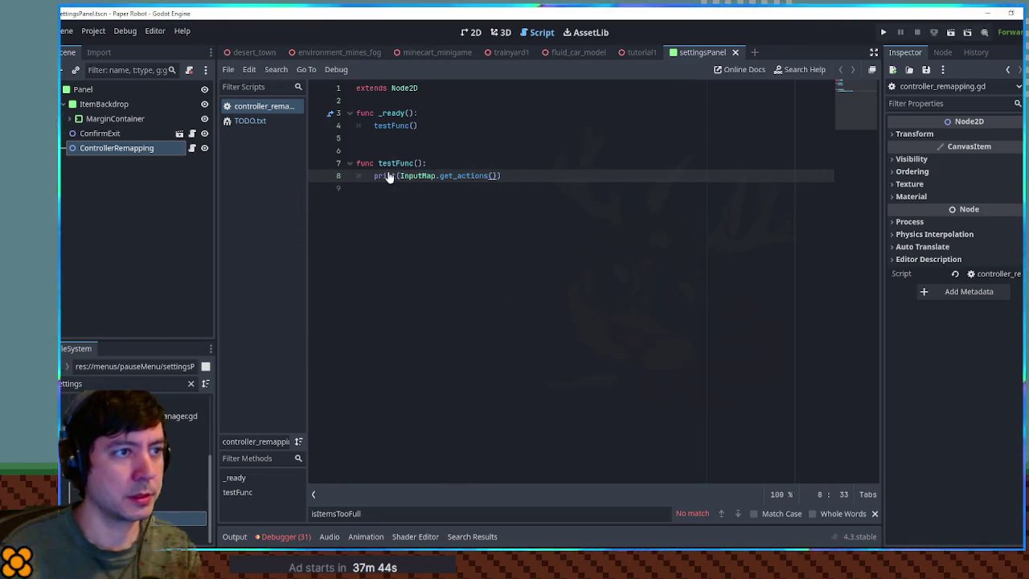
pyautogui.click(639, 52)
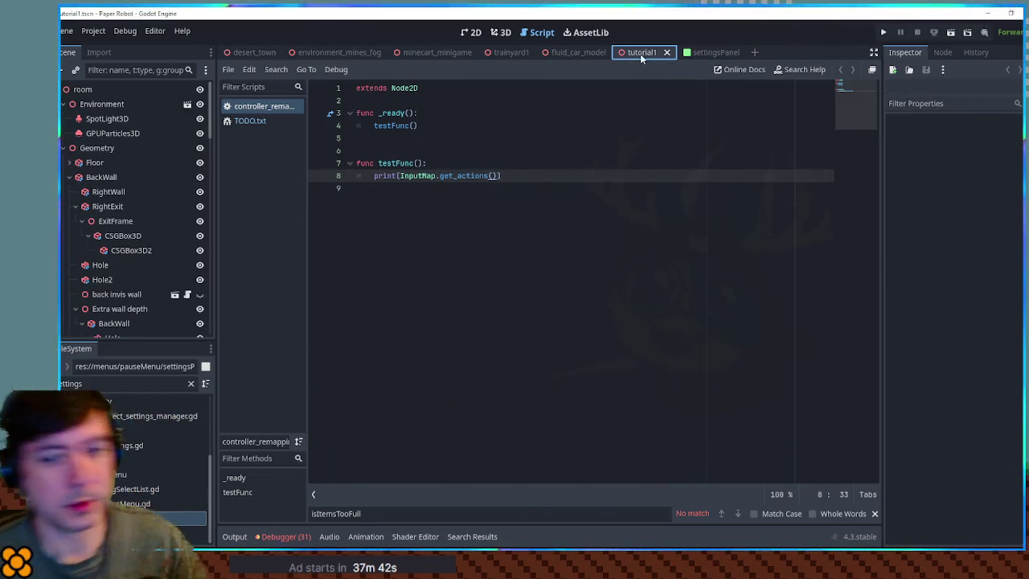
# Run the game and inspect the printed action list in Output, selecting the up action
pyautogui.press('F6')
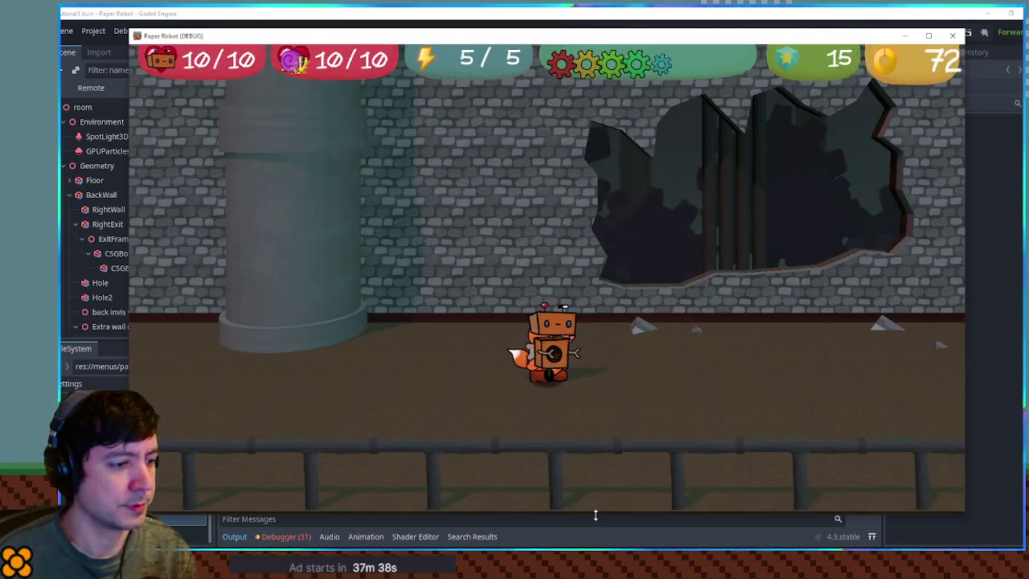
pyautogui.moveTo(594, 515); pyautogui.dragTo(598, 404)
pyautogui.press('Escape')
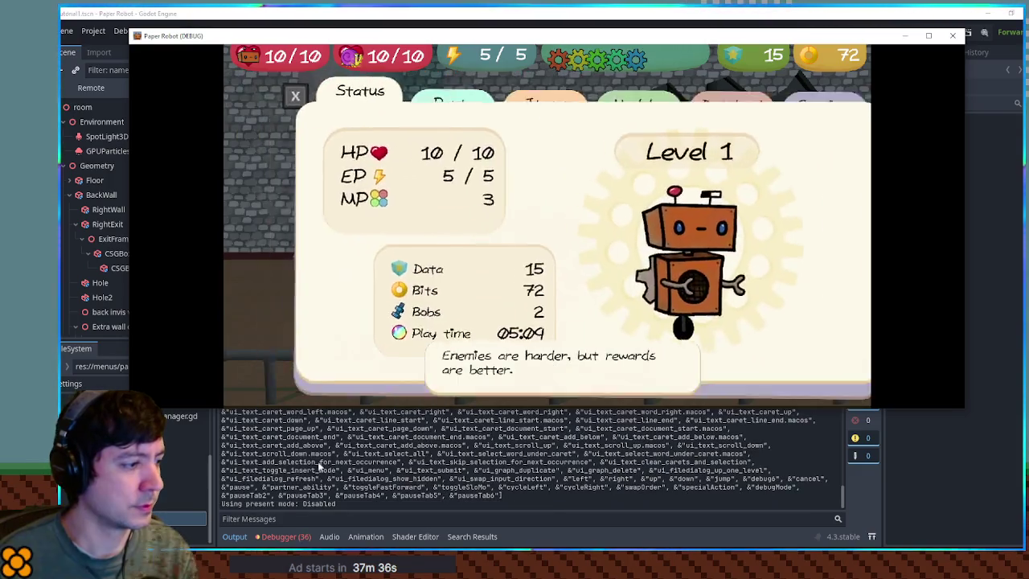
pyautogui.click(524, 494)
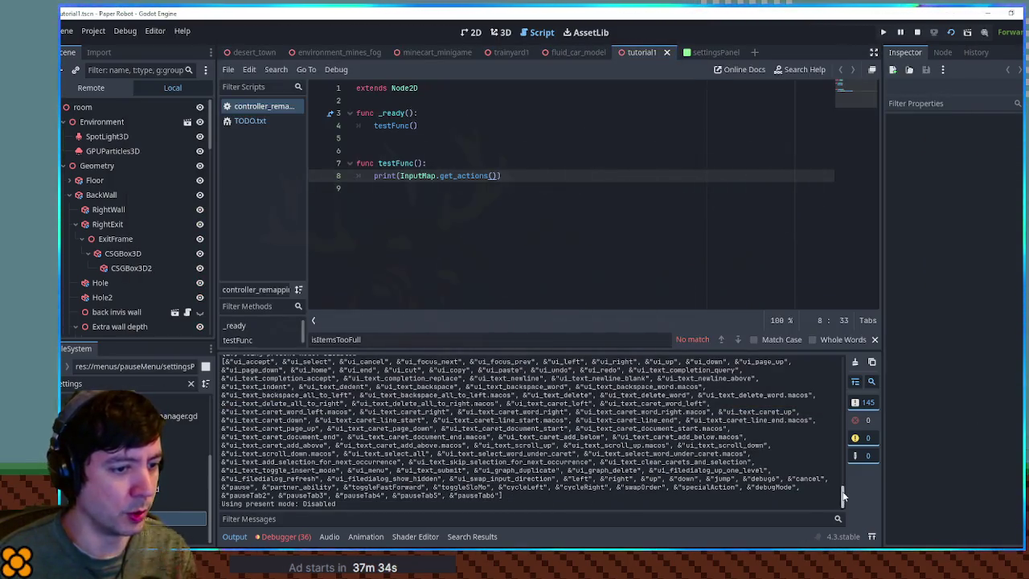
pyautogui.scroll(10, 836, 491)
pyautogui.scroll(-8, 839, 489)
pyautogui.scroll(-3, 839, 488)
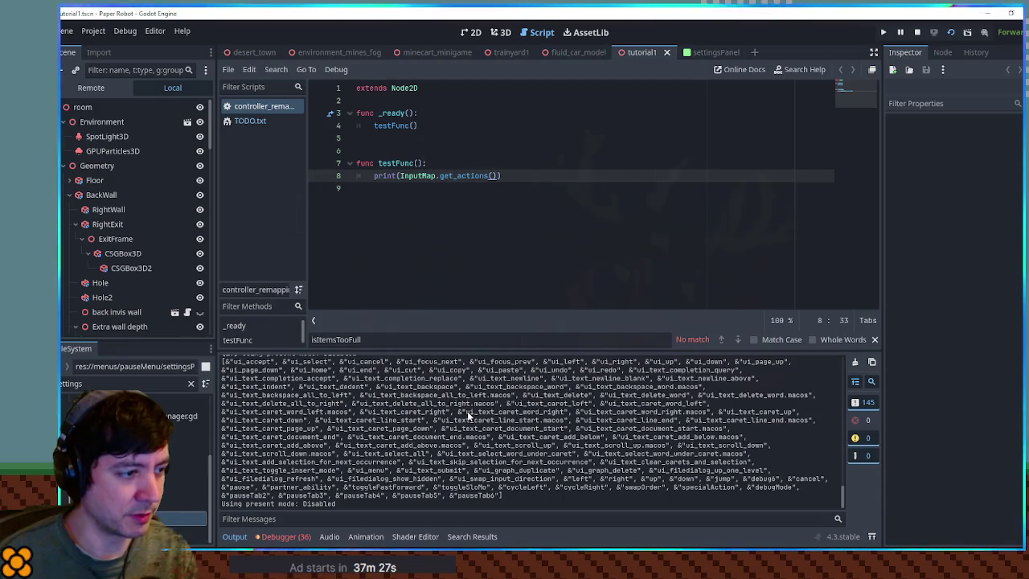
pyautogui.moveTo(465, 411); pyautogui.dragTo(504, 420)
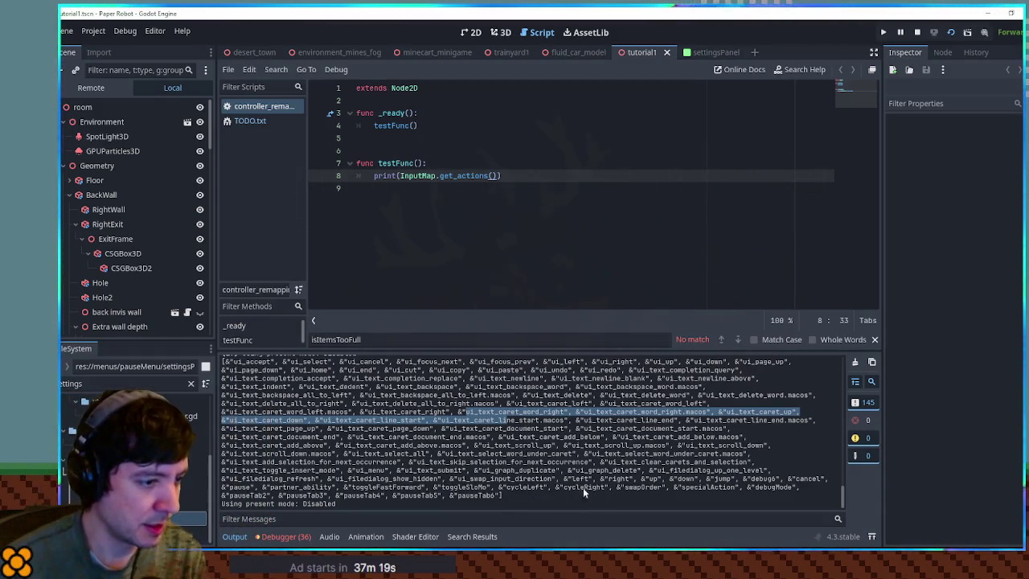
pyautogui.doubleClick(649, 478)
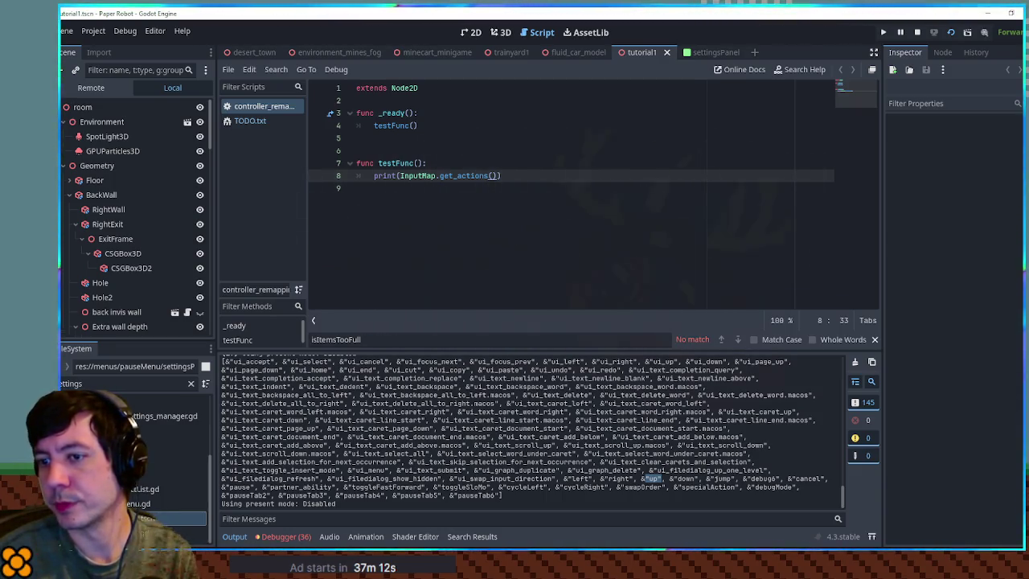
pyautogui.click(132, 32)
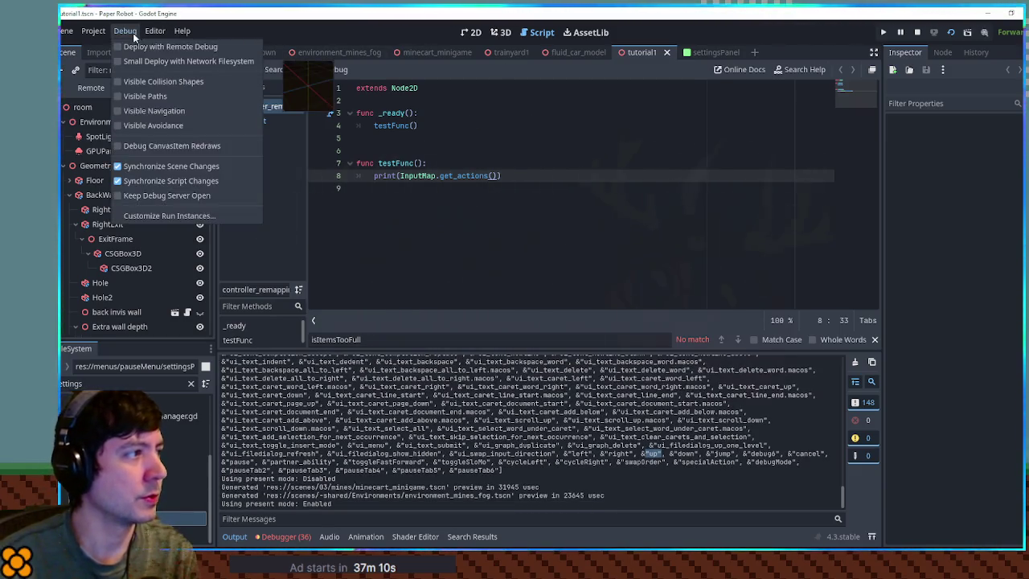
pyautogui.click(133, 33)
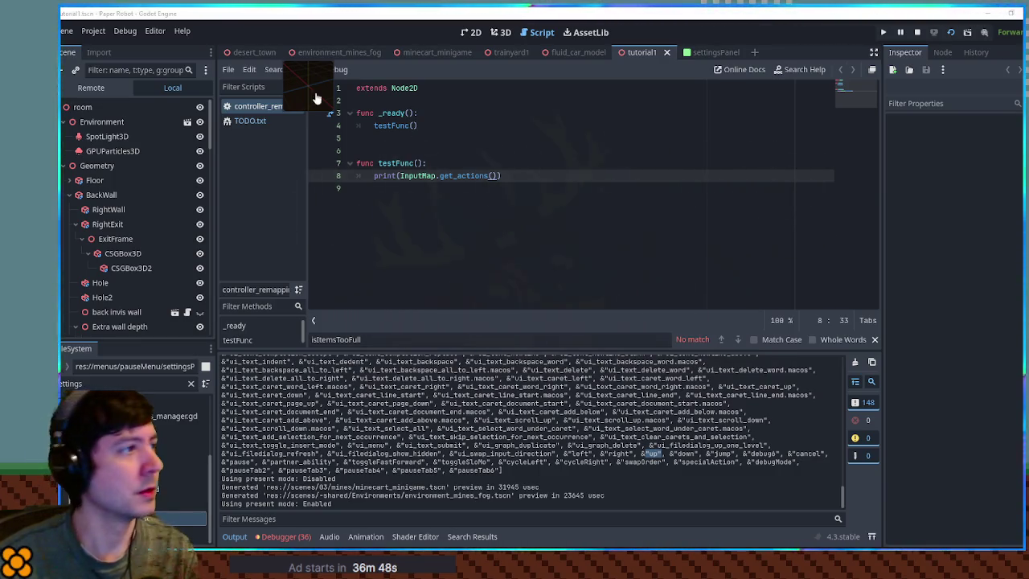
pyautogui.click(93, 31)
pyautogui.click(99, 45)
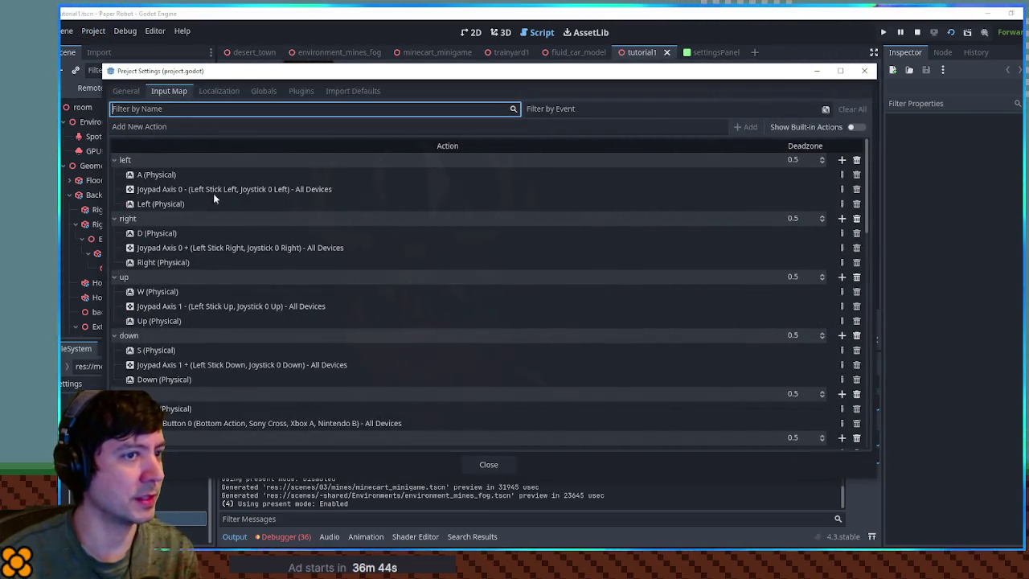
pyautogui.click(864, 70)
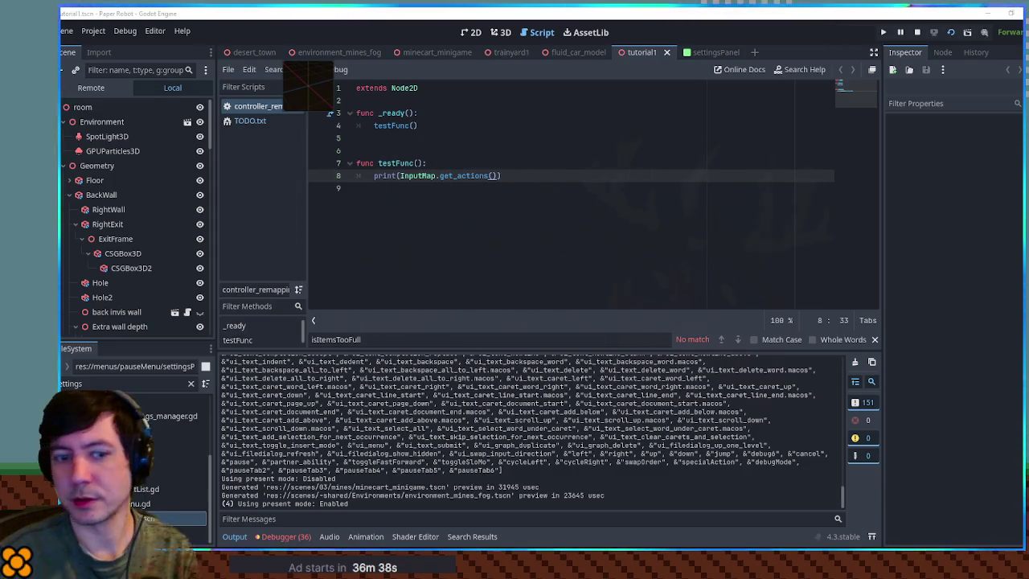
# Make testFunc print InputMap.action_get_events("up"), then run the game and inspect the printed events
pyautogui.doubleClick(474, 175)
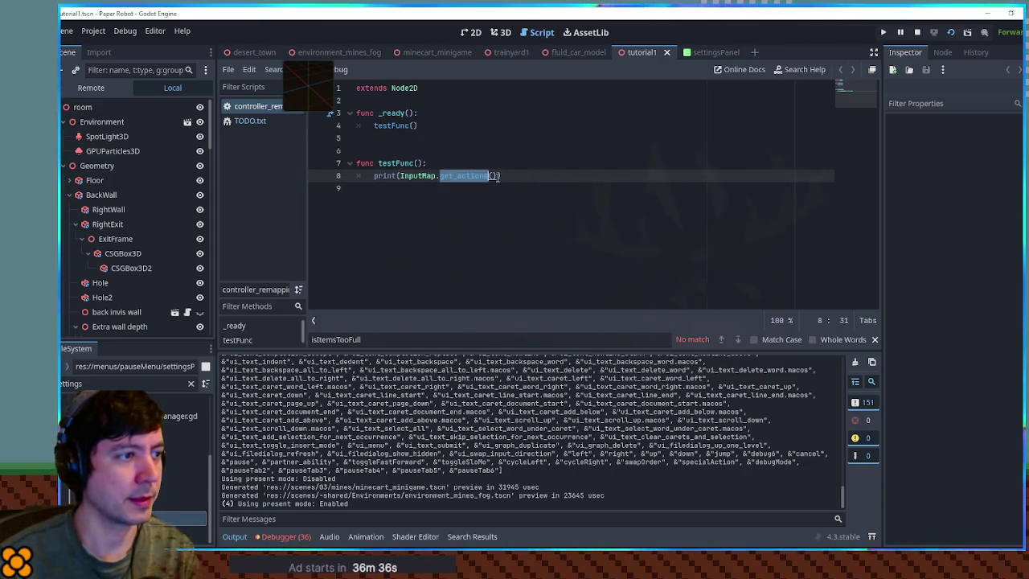
pyautogui.hotkey('shift', 'End')
pyautogui.write('action_get_events')
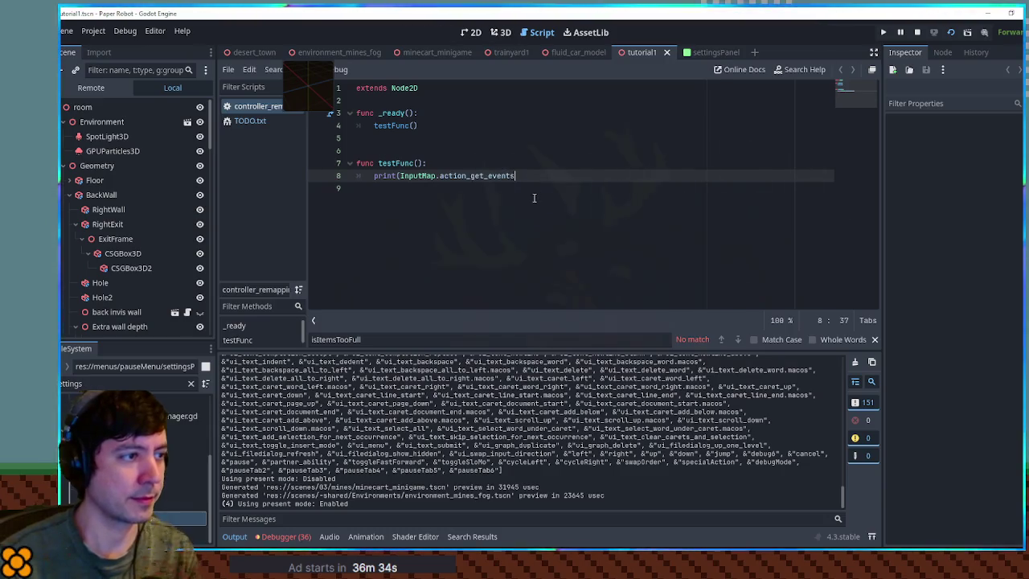
pyautogui.write('("up')
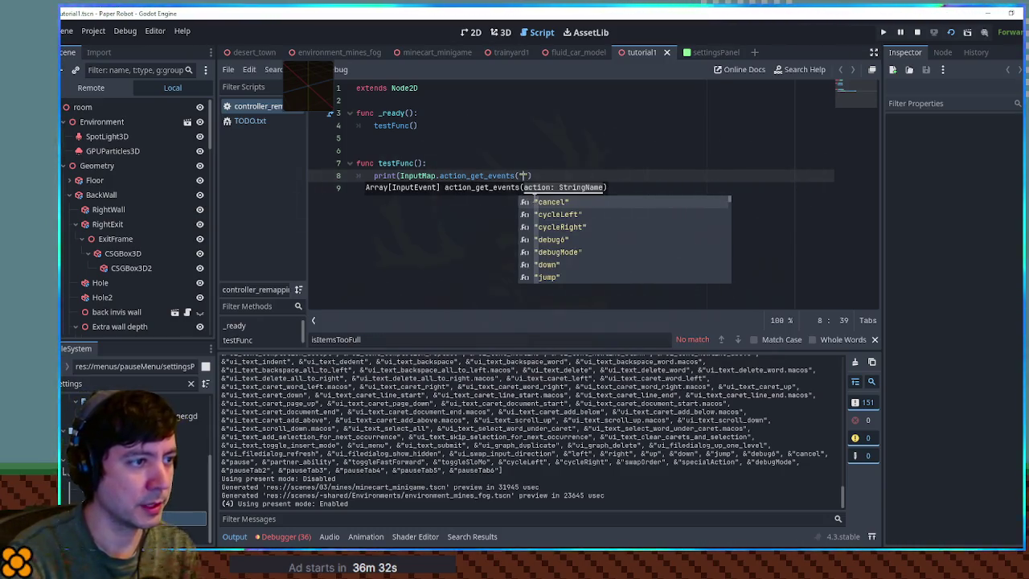
pyautogui.write('"))')
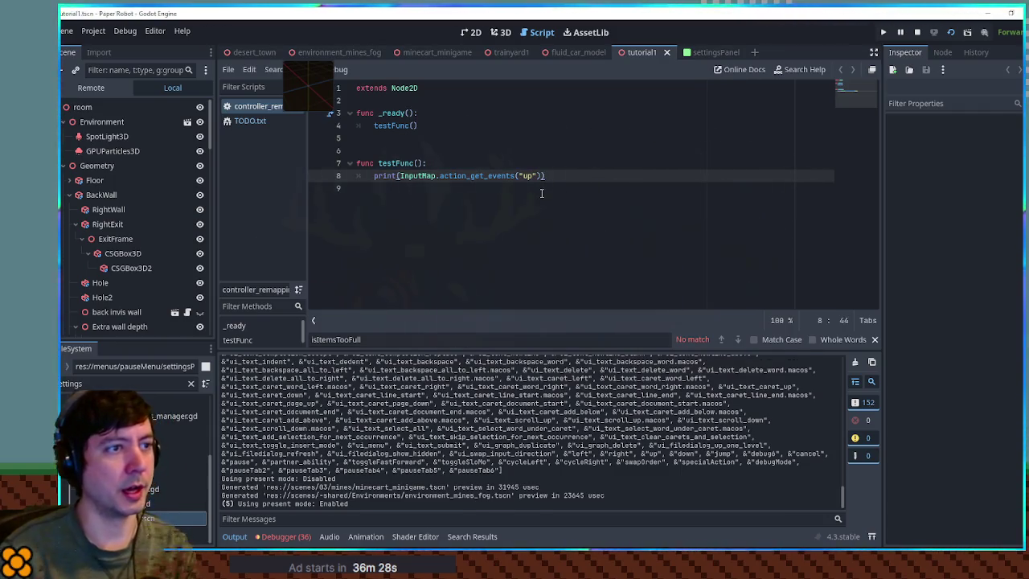
pyautogui.press('F5')
pyautogui.press('Escape')
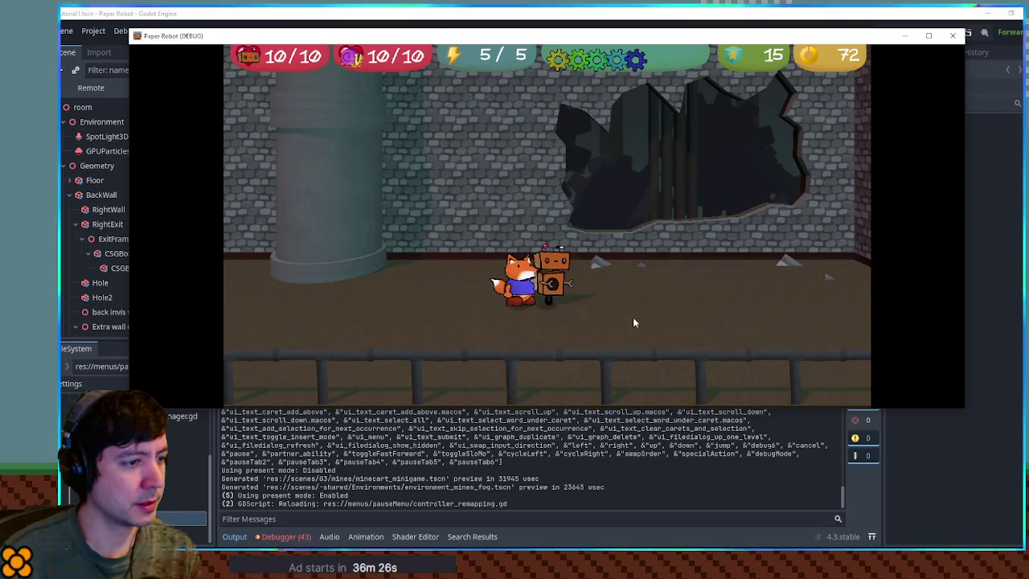
pyautogui.press('F8')
pyautogui.click(856, 363)
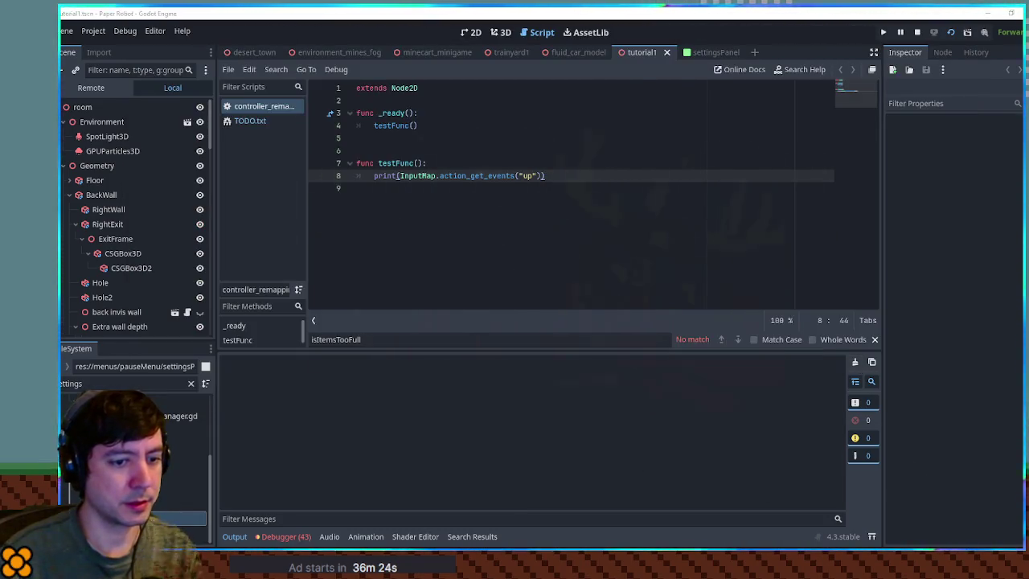
pyautogui.press('F5')
pyautogui.press('F8')
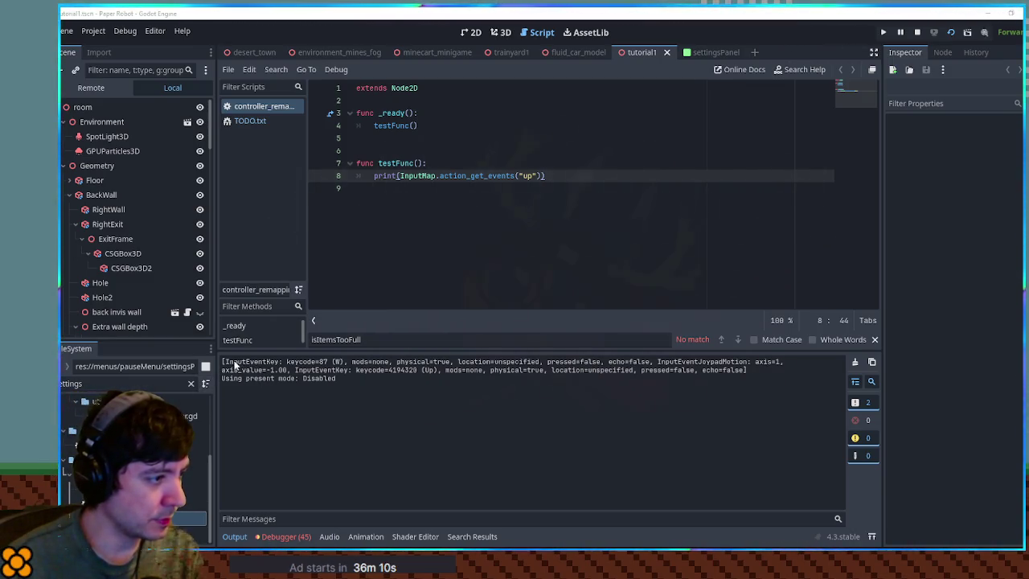
pyautogui.moveTo(226, 361); pyautogui.dragTo(365, 362)
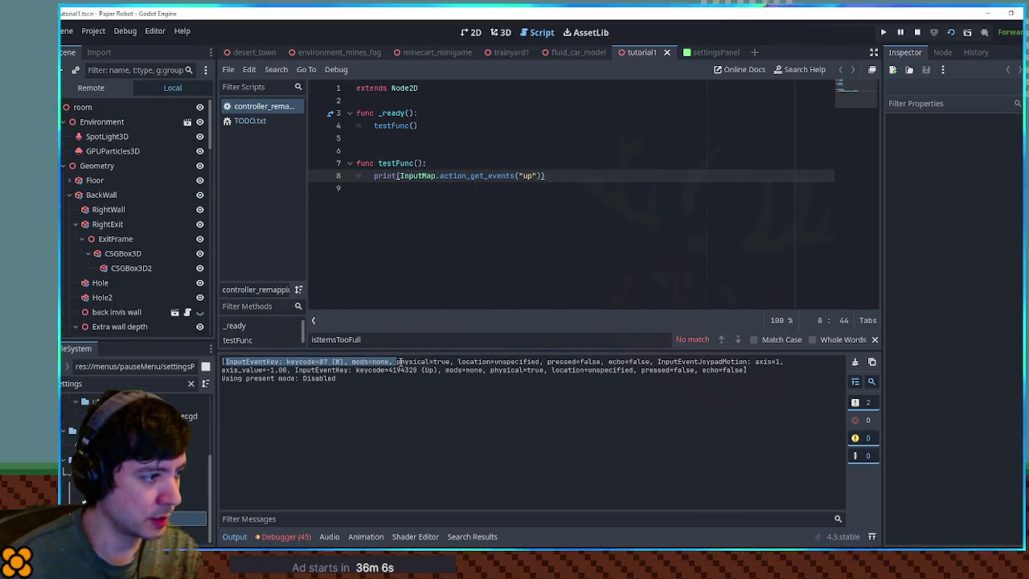
pyautogui.moveTo(414, 361); pyautogui.dragTo(425, 359)
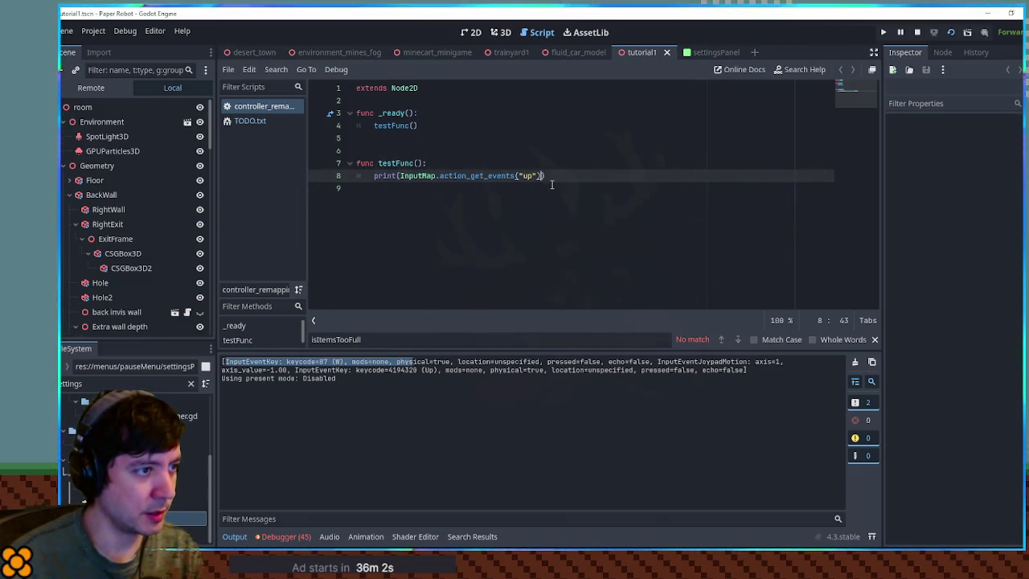
# Rewrite line 8 as a 'for a in InputMap.action_get_events("up")' loop printing each event
pyautogui.doubleClick(384, 175)
pyautogui.write('for a')
pyautogui.press('Delete')
pyautogui.write('in')
pyautogui.press('End')
pyautogui.press('BackSpace')
pyautogui.write(':')
pyautogui.press('Return')
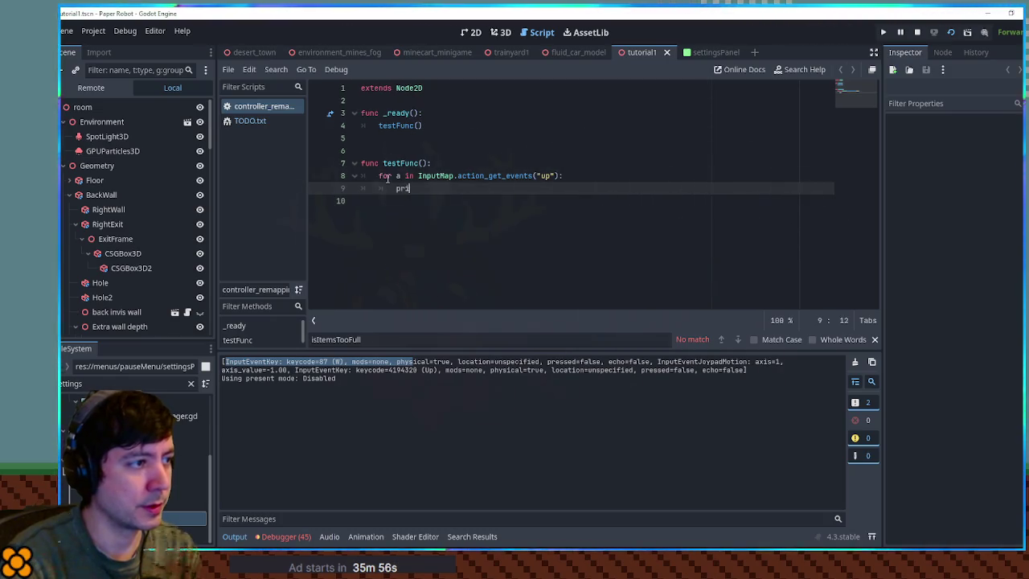
pyautogui.write('a')
# Run the game again and check the printed W key event in the Output panel
pyautogui.press('F5')
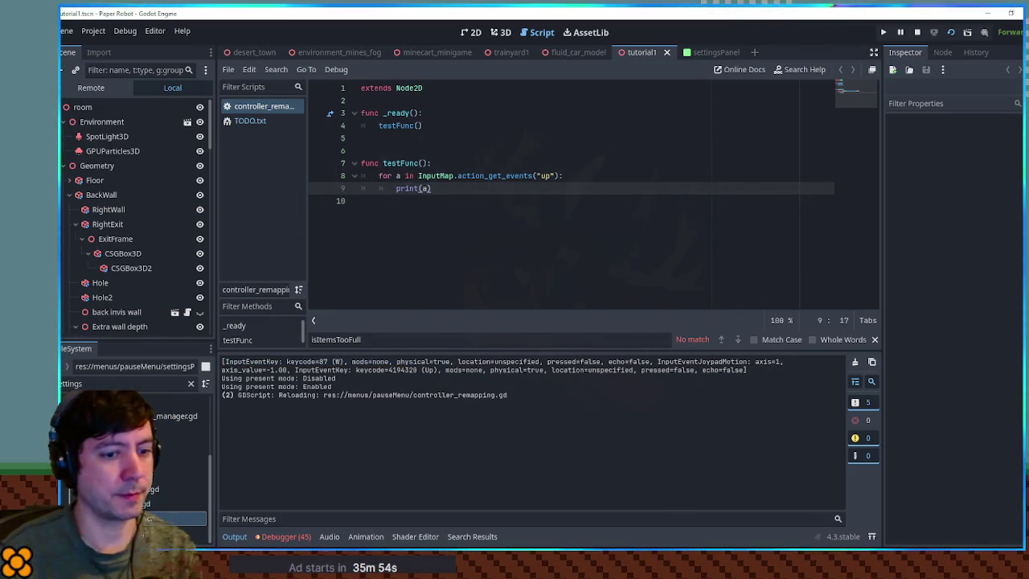
pyautogui.press('Escape')
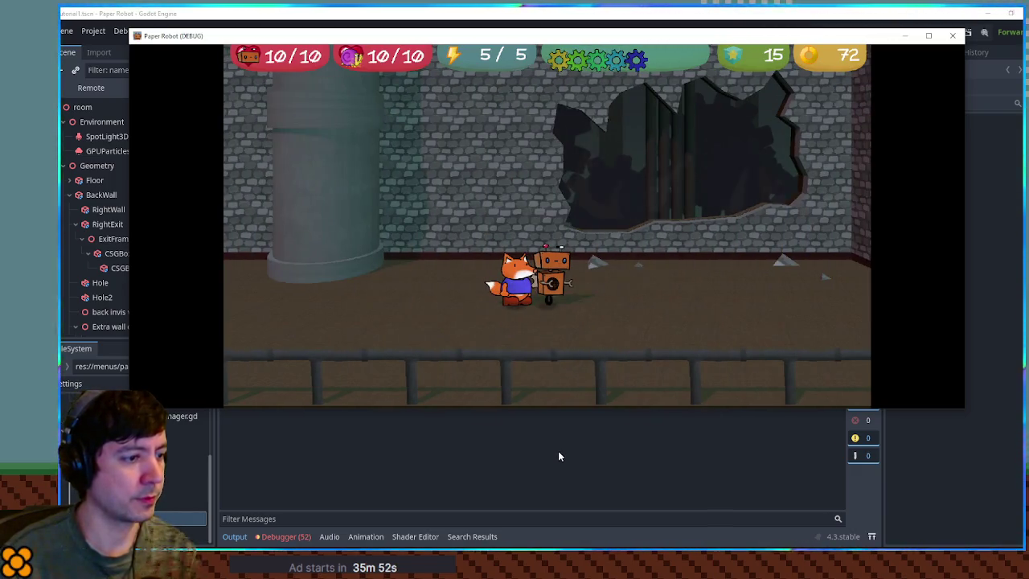
pyautogui.click(558, 451)
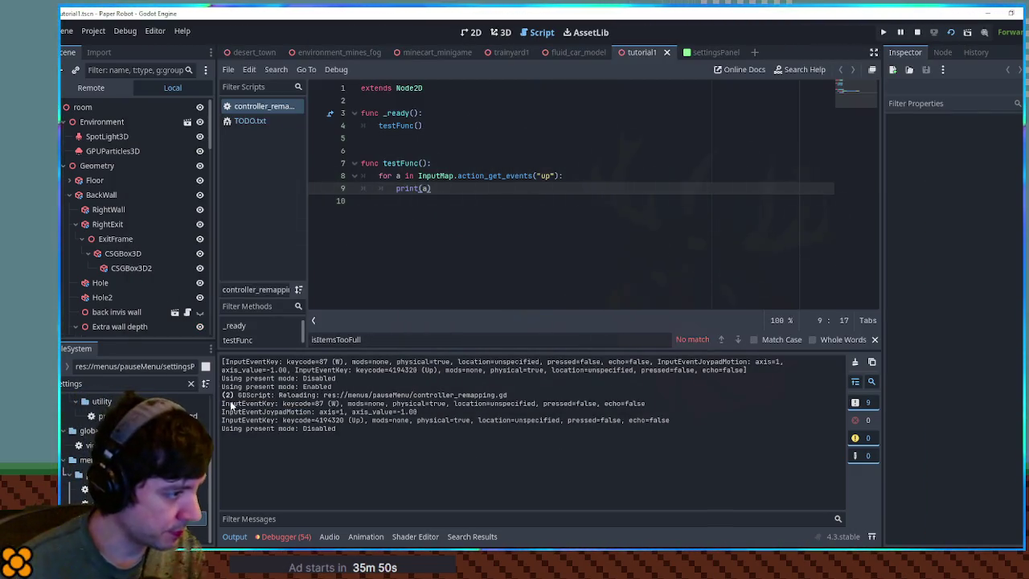
pyautogui.moveTo(261, 403); pyautogui.dragTo(365, 405)
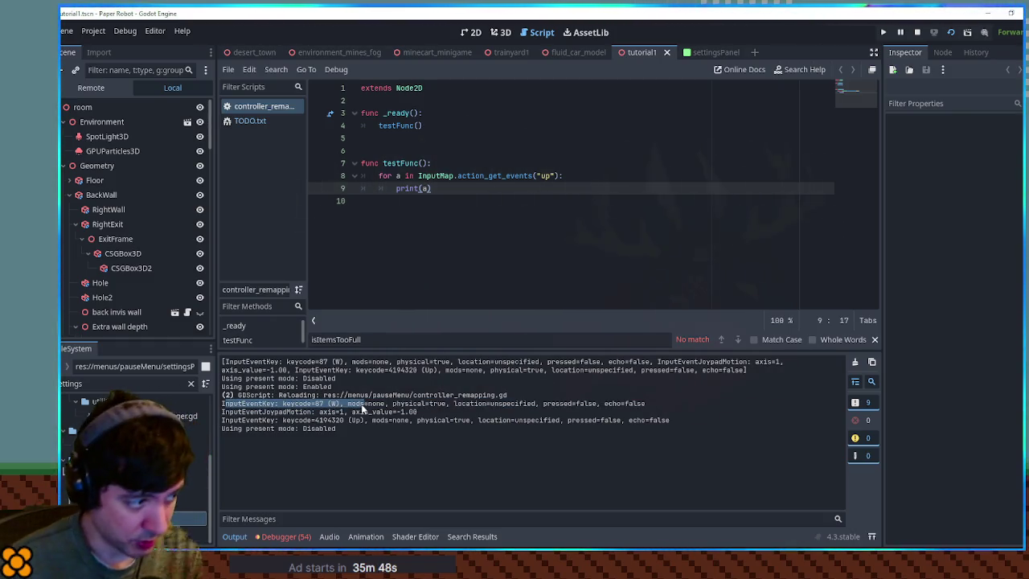
pyautogui.click(357, 405)
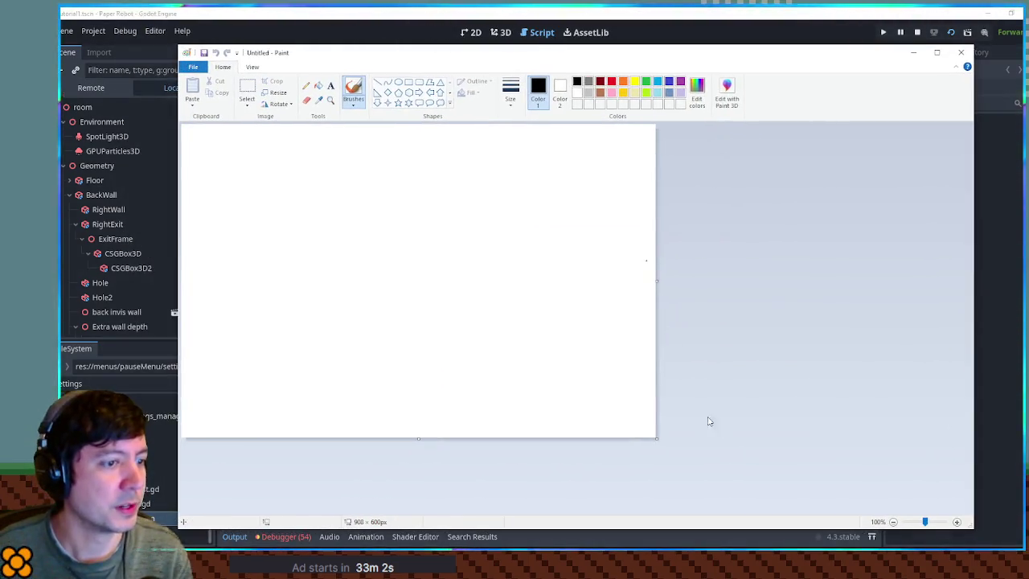
# Draw a large rounded-rectangle frame across the canvas and write 'Controller' near its top
pyautogui.click(419, 82)
pyautogui.moveTo(222, 151)
pyautogui.mouseDown()
pyautogui.moveTo(509, 418)
pyautogui.moveTo(610, 417)
pyautogui.mouseUp()
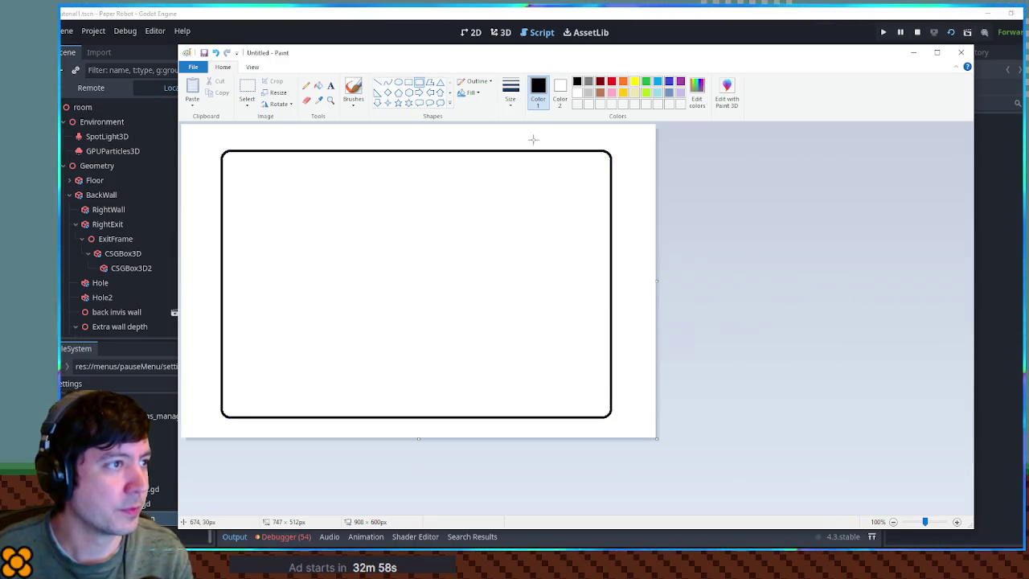
pyautogui.click(329, 85)
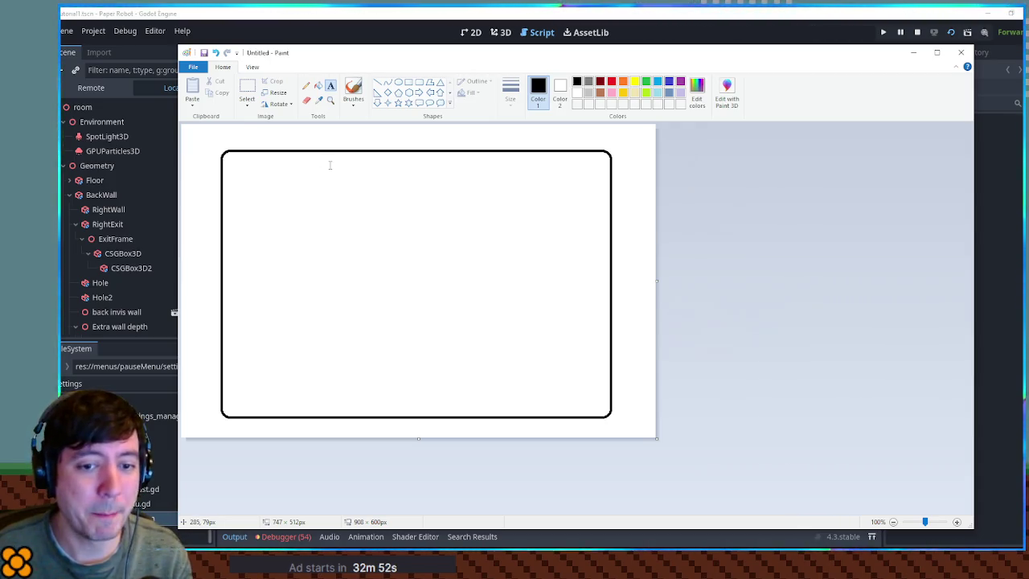
pyautogui.moveTo(335, 158); pyautogui.dragTo(472, 202)
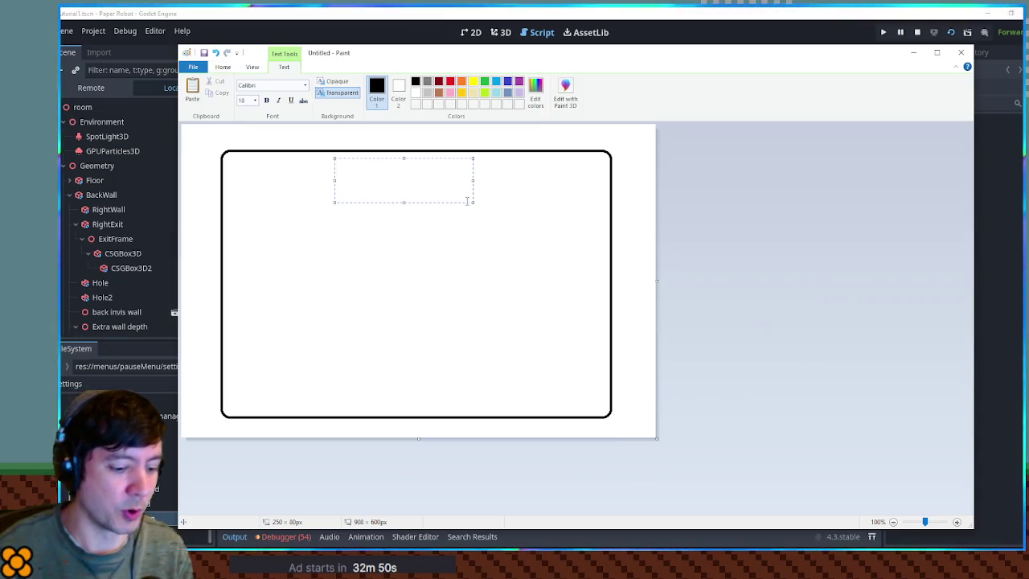
pyautogui.write('Controller')
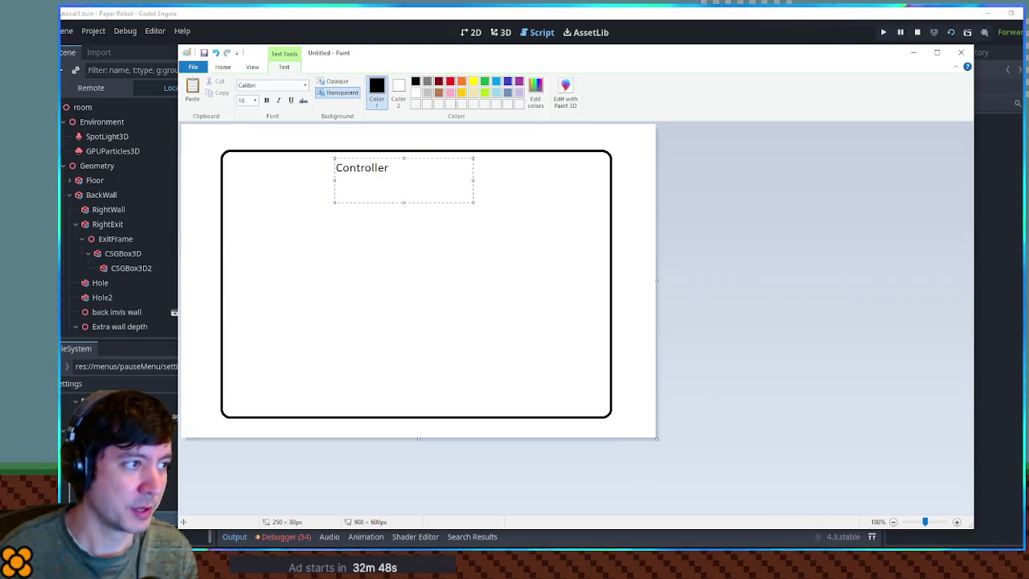
pyautogui.moveTo(472, 180); pyautogui.dragTo(563, 181)
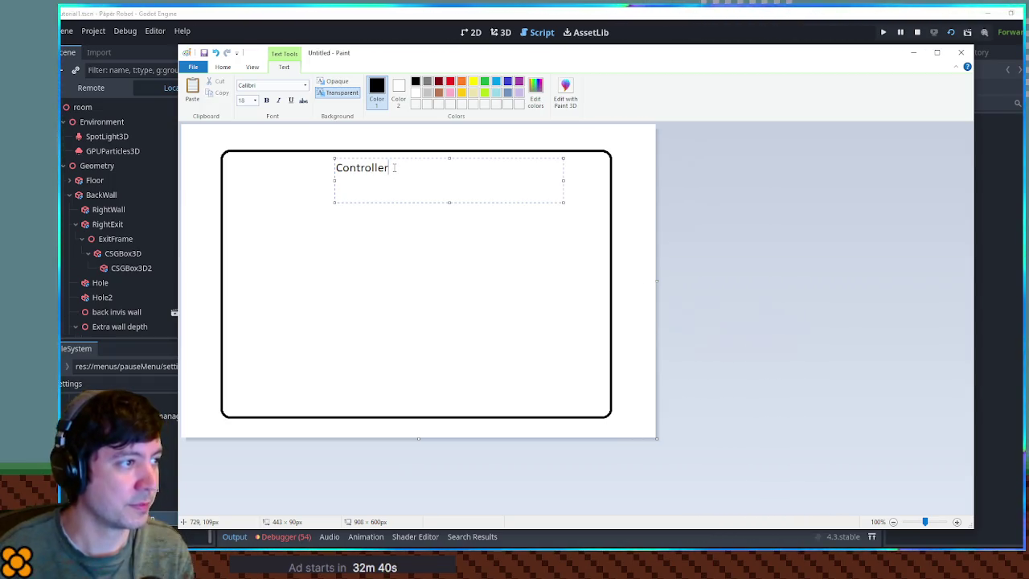
pyautogui.click(422, 262)
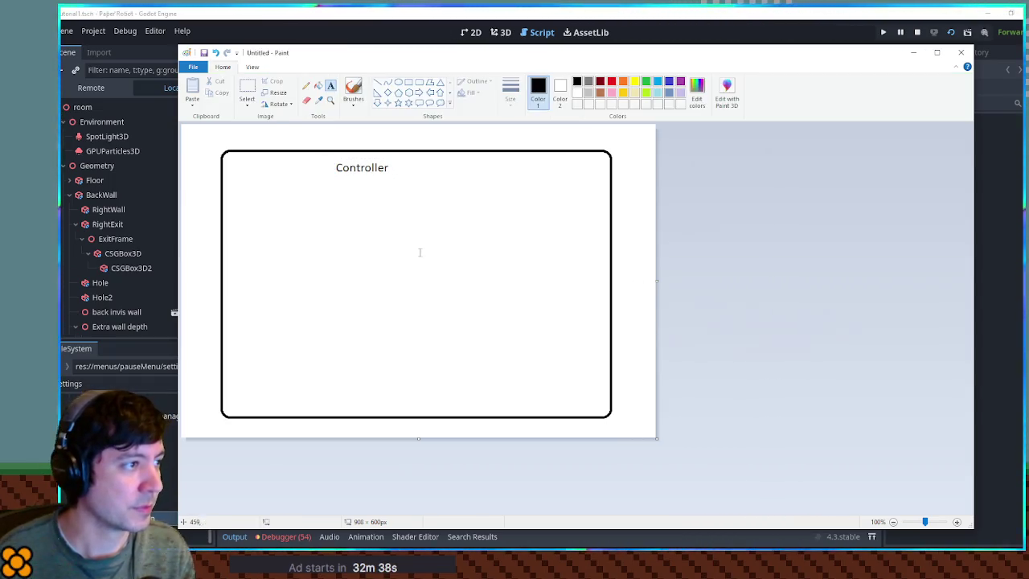
# Add a 'Keyboard' heading to the right of Controller
pyautogui.moveTo(439, 155); pyautogui.dragTo(578, 184)
pyautogui.write('Keyboard')
pyautogui.press('Return')
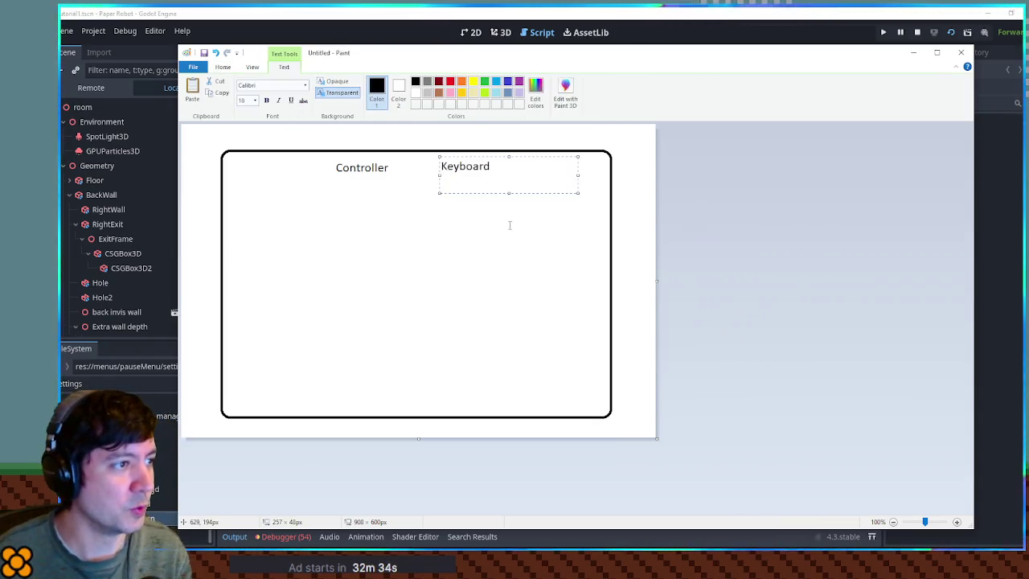
pyautogui.click(508, 225)
# Draw a small circle for the A button under Controller and a rounded key box under Keyboard
pyautogui.click(397, 81)
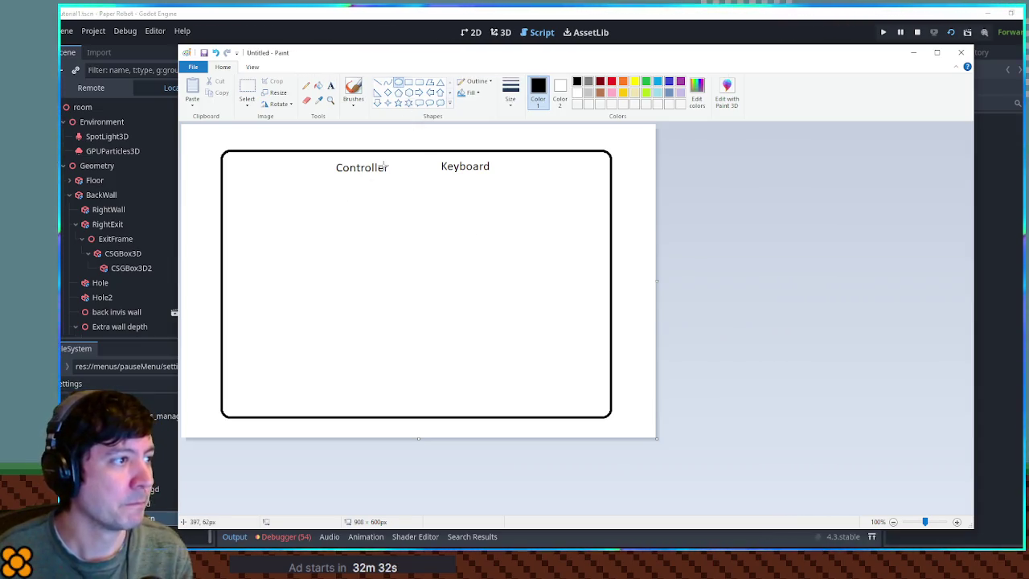
pyautogui.moveTo(347, 180)
pyautogui.mouseDown()
pyautogui.moveTo(376, 210)
pyautogui.moveTo(359, 187)
pyautogui.moveTo(364, 199)
pyautogui.mouseUp()
pyautogui.click(353, 88)
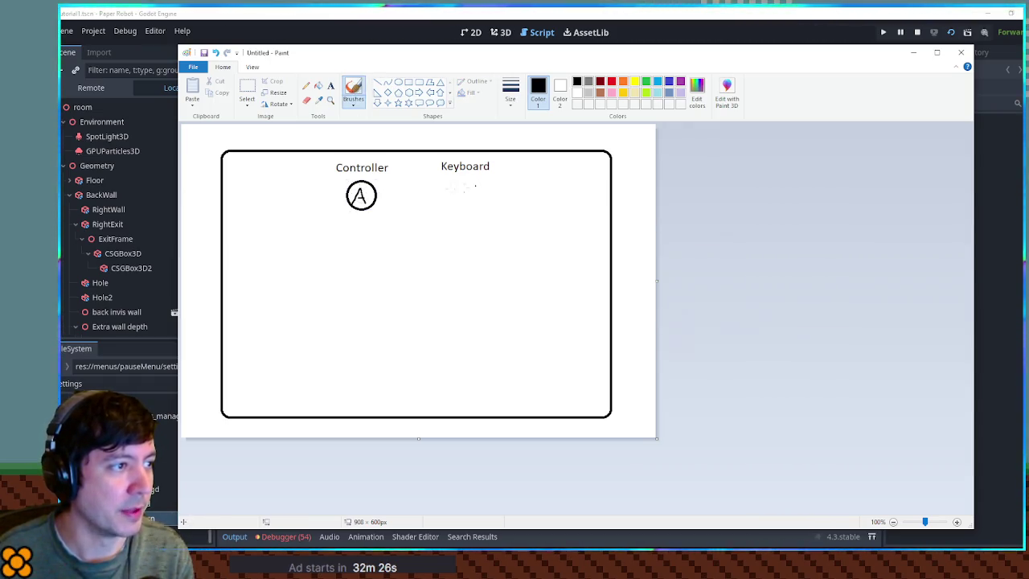
pyautogui.click(418, 81)
pyautogui.moveTo(432, 187); pyautogui.dragTo(500, 206)
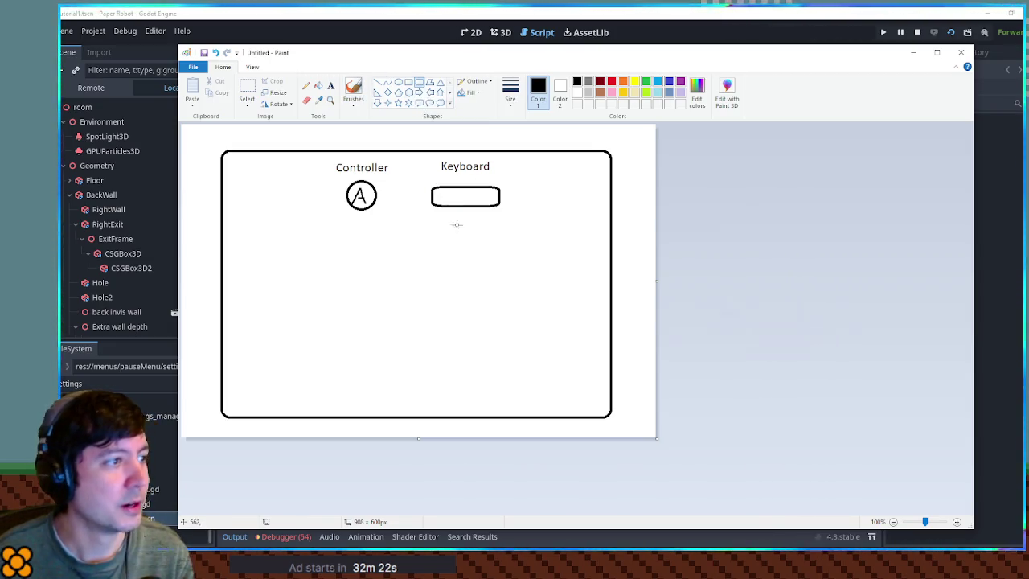
# Add a 'Jump' label and move it level with the A circle
pyautogui.click(330, 85)
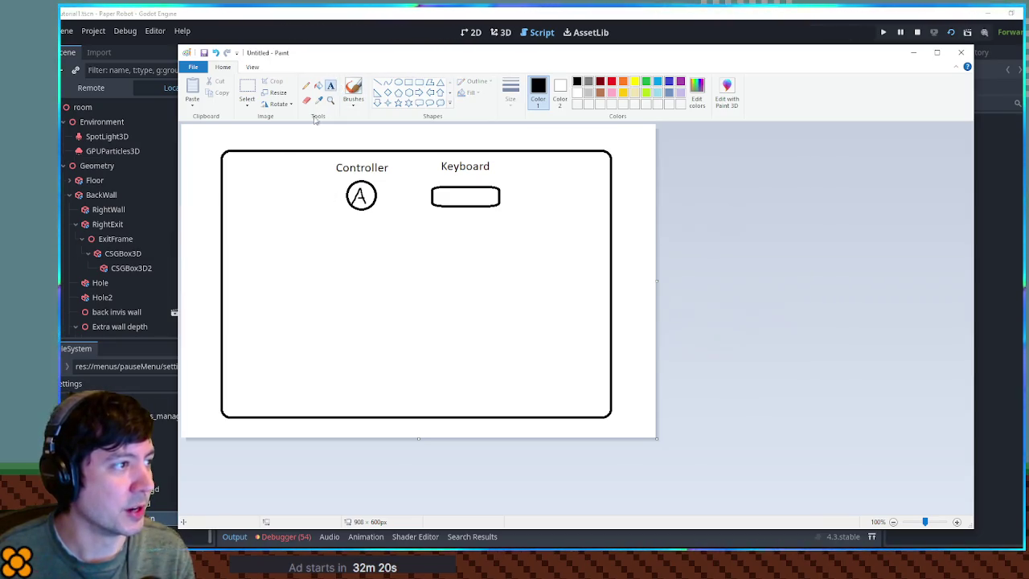
pyautogui.moveTo(231, 182); pyautogui.dragTo(310, 215)
pyautogui.write('Jump')
pyautogui.click(416, 254)
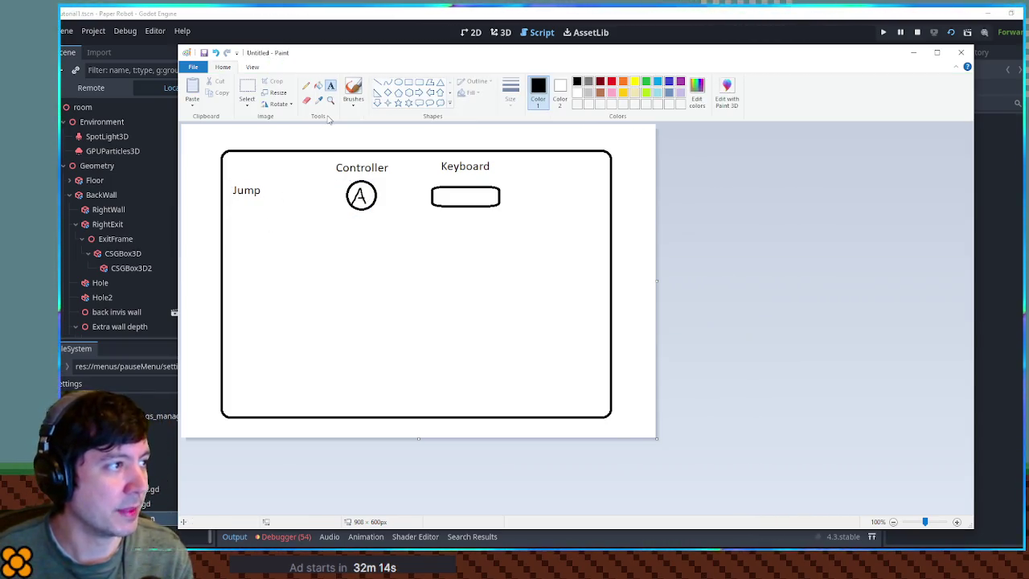
pyautogui.click(246, 89)
pyautogui.moveTo(231, 178)
pyautogui.mouseDown()
pyautogui.moveTo(270, 206)
pyautogui.moveTo(295, 194)
pyautogui.mouseUp()
pyautogui.click(351, 200)
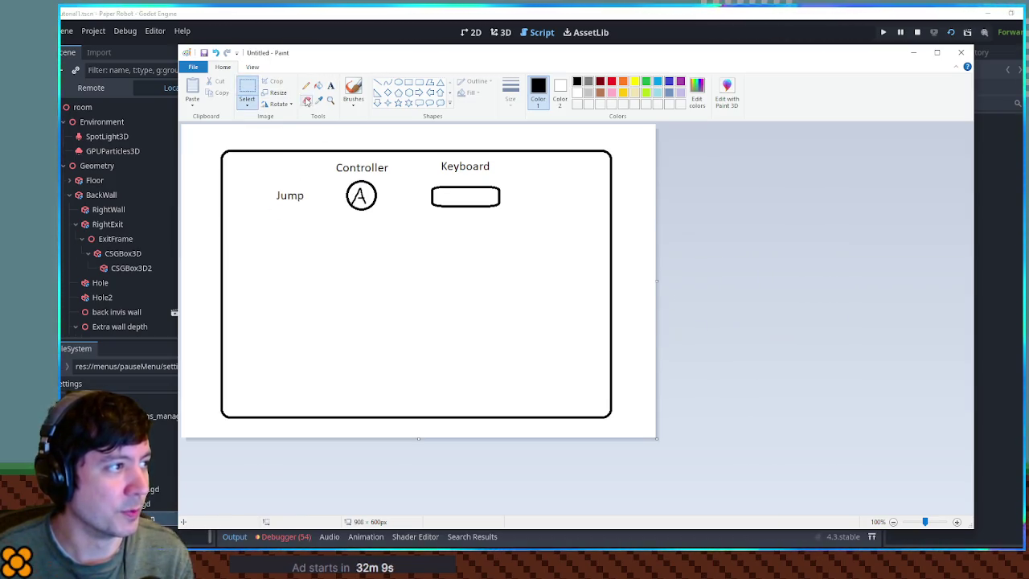
# Draw a small right-pointing arrow left of Jump
pyautogui.click(377, 92)
pyautogui.click(419, 93)
pyautogui.moveTo(237, 184)
pyautogui.mouseDown()
pyautogui.moveTo(268, 206)
pyautogui.moveTo(248, 241)
pyautogui.moveTo(248, 225)
pyautogui.moveTo(245, 286)
pyautogui.moveTo(246, 226)
pyautogui.moveTo(249, 267)
pyautogui.mouseUp()
# Move the arrow lower and type Up, Down and Left on separate lines below Jump
pyautogui.click(381, 236)
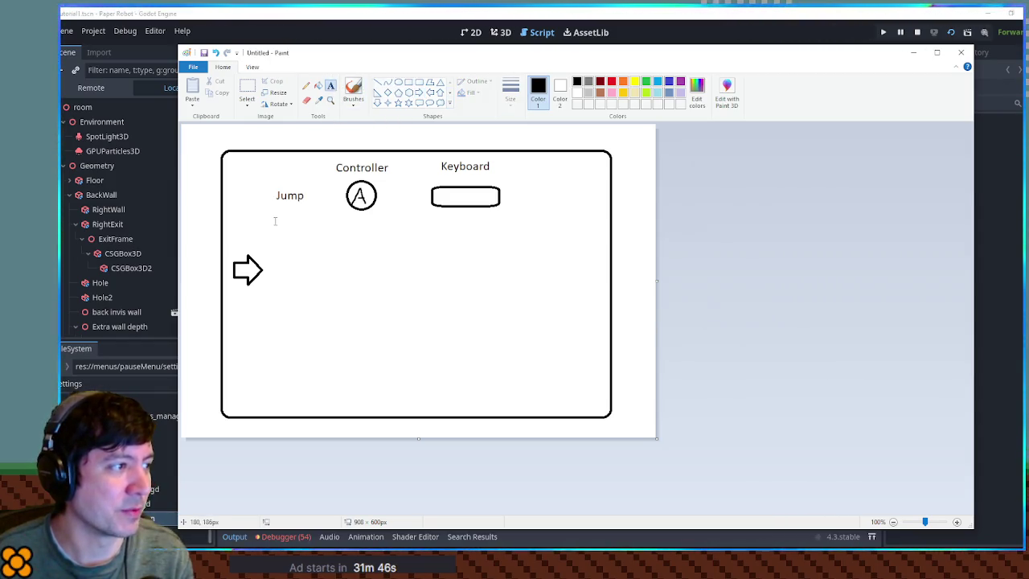
pyautogui.moveTo(274, 216); pyautogui.dragTo(322, 245)
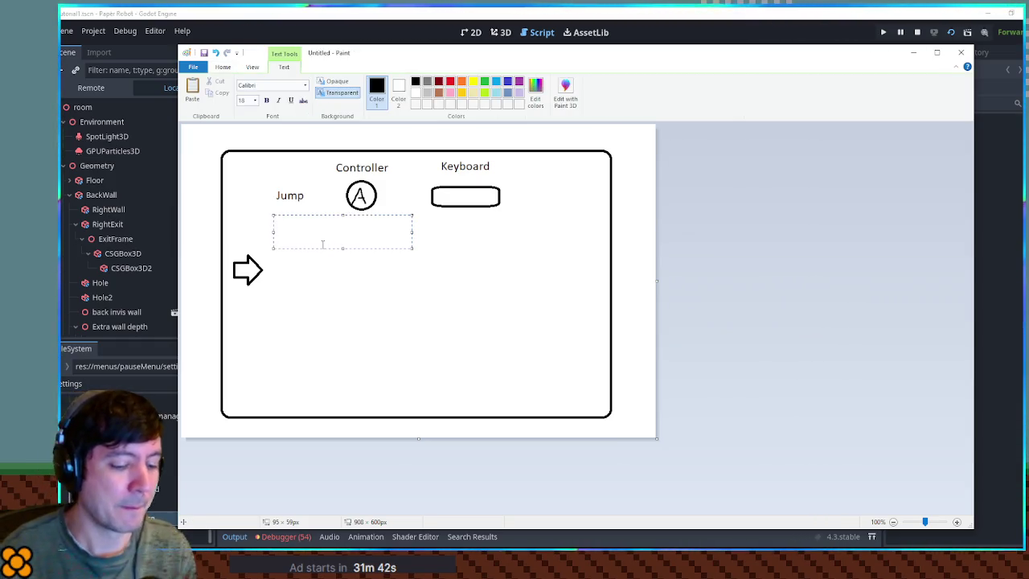
pyautogui.write('Up')
pyautogui.press('Return')
pyautogui.press('Return')
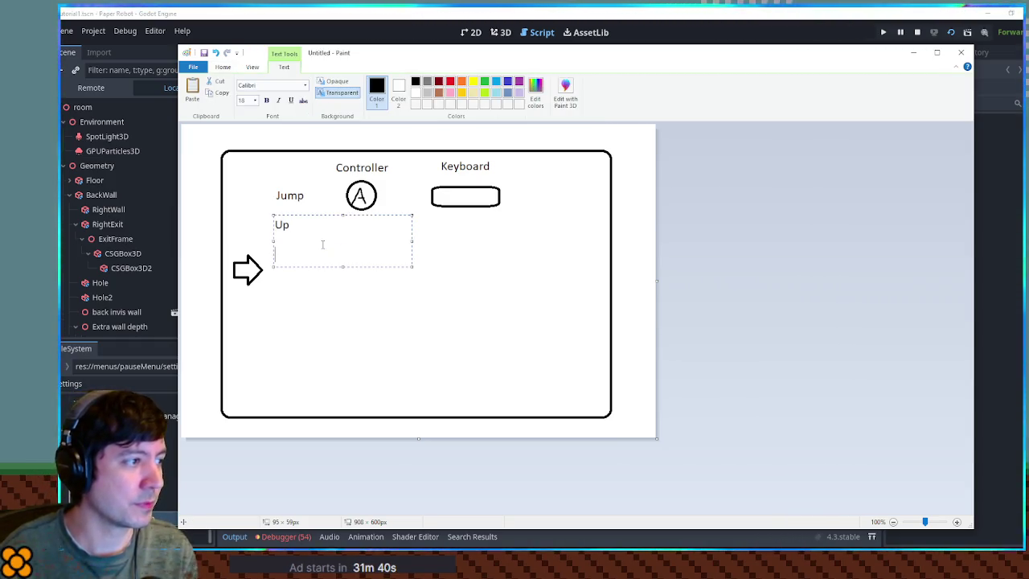
pyautogui.write('D')
pyautogui.press('BackSpace')
pyautogui.press('BackSpace')
pyautogui.write('Down')
pyautogui.press('Return')
pyautogui.write('Left')
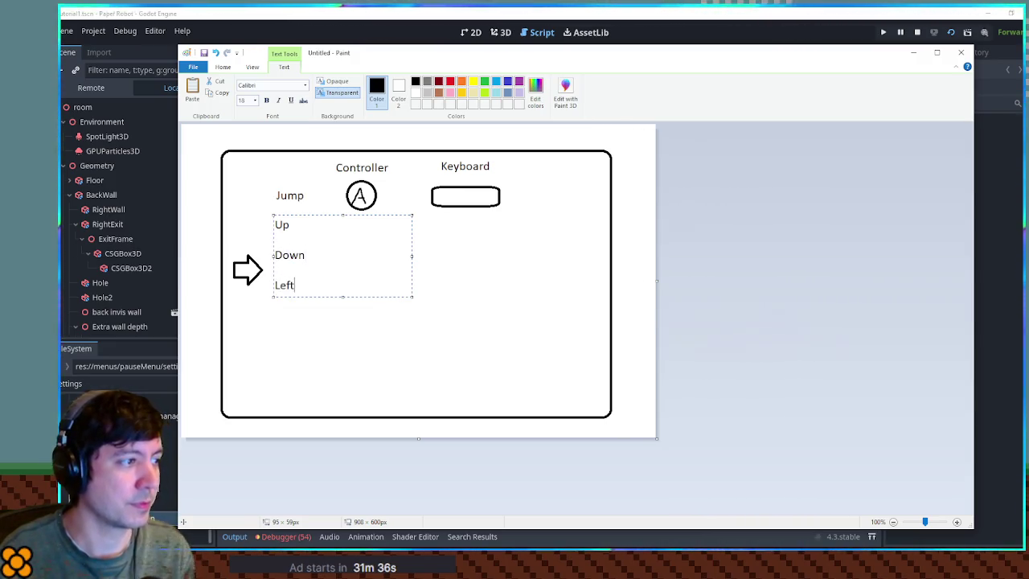
pyautogui.click(498, 290)
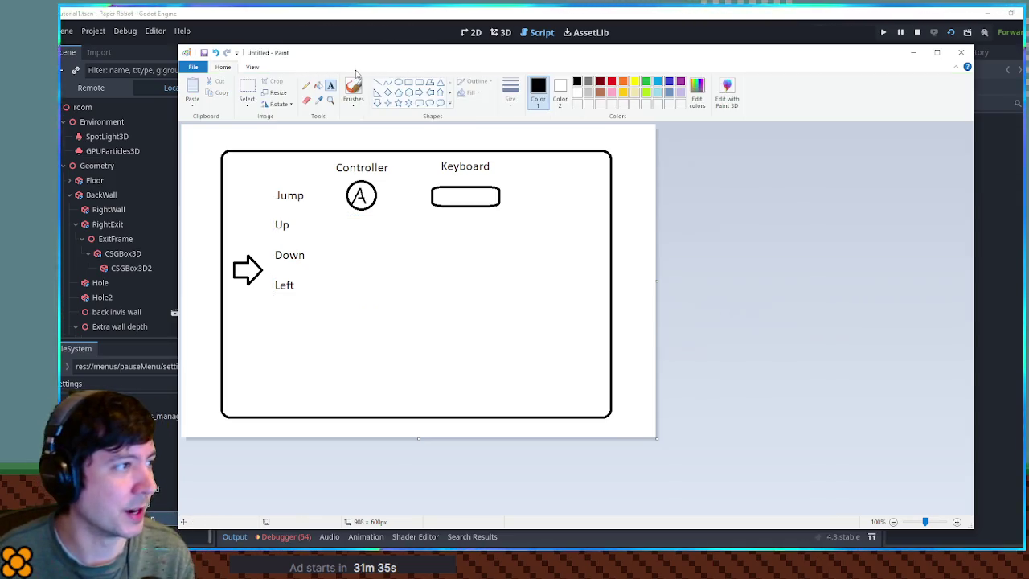
# Draw small ovals beside Up, Down and Left, and a line stem on the Up oval
pyautogui.click(398, 82)
pyautogui.moveTo(343, 218)
pyautogui.mouseDown()
pyautogui.moveTo(375, 231)
pyautogui.moveTo(363, 263)
pyautogui.moveTo(375, 270)
pyautogui.moveTo(358, 297)
pyautogui.mouseUp()
pyautogui.click(419, 290)
pyautogui.click(377, 82)
pyautogui.moveTo(362, 230); pyautogui.dragTo(364, 289)
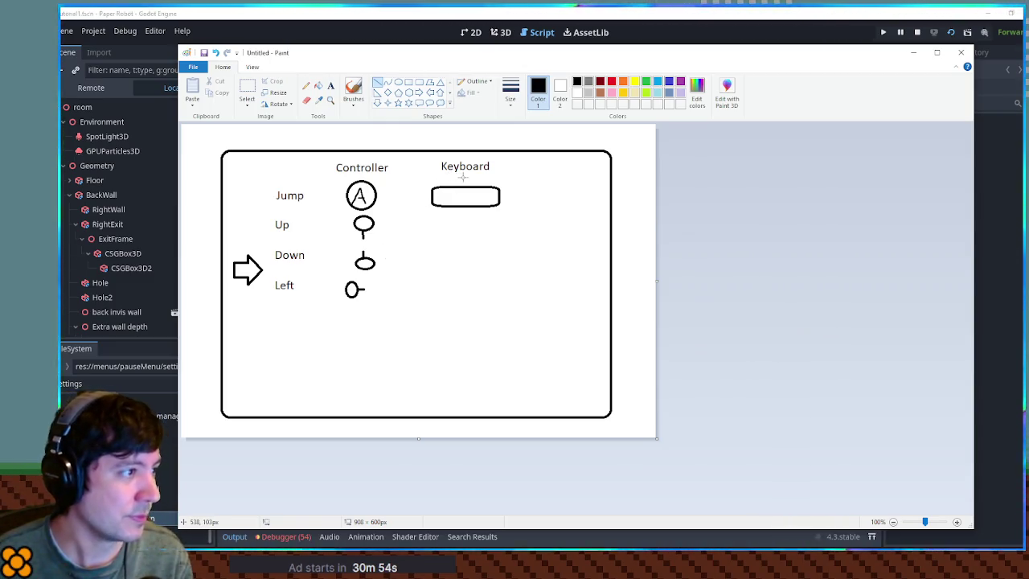
pyautogui.click(419, 81)
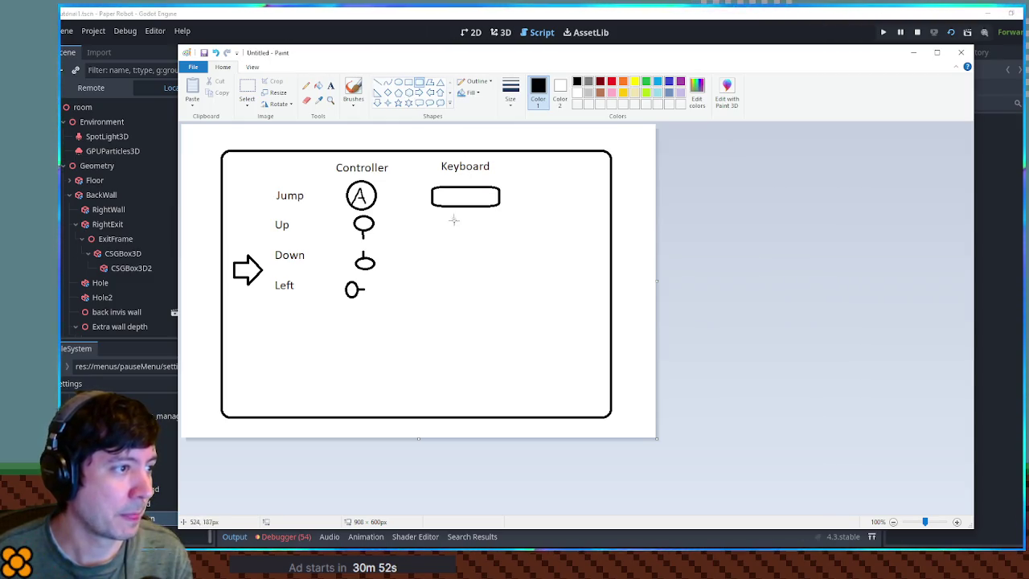
# Draw three rounded key boxes under Keyboard beside Up, Down and Left
pyautogui.moveTo(452, 217)
pyautogui.mouseDown()
pyautogui.moveTo(478, 243)
pyautogui.moveTo(446, 240)
pyautogui.moveTo(475, 274)
pyautogui.moveTo(479, 299)
pyautogui.mouseUp()
pyautogui.click(459, 257)
pyautogui.click(459, 278)
pyautogui.click(503, 295)
# Label the key boxes W, S and A on separate lines
pyautogui.click(331, 85)
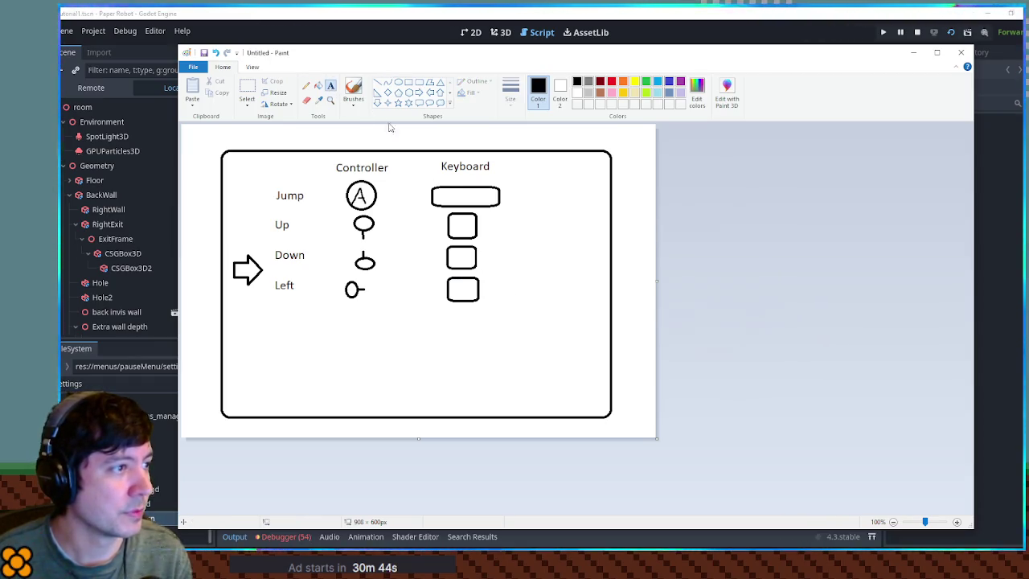
pyautogui.click(450, 214)
pyautogui.write('W ')
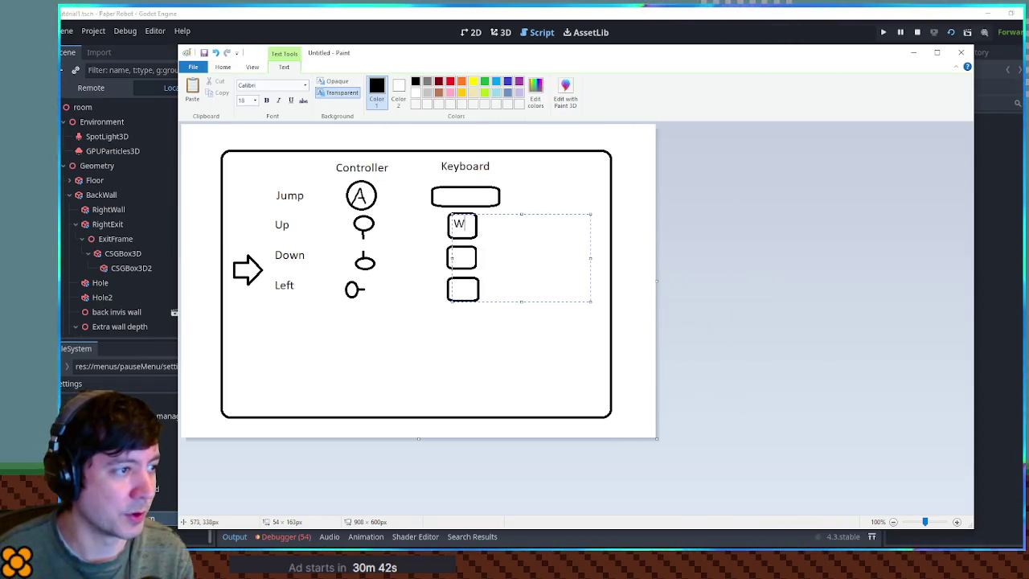
pyautogui.write('A')
pyautogui.press('Return')
pyautogui.write('S')
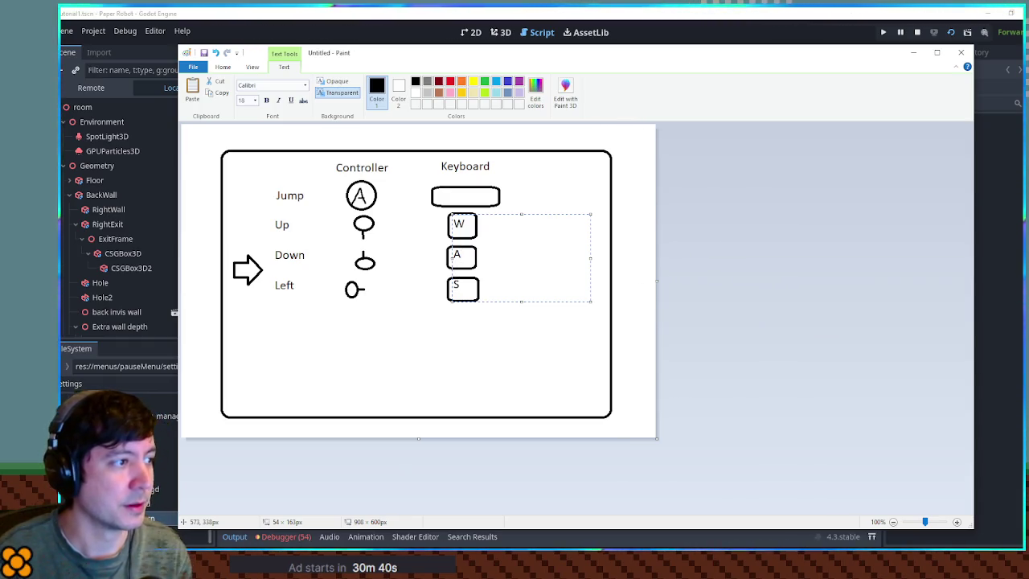
pyautogui.press('BackSpace')
pyautogui.press('BackSpace')
pyautogui.press('BackSpace')
pyautogui.write('S')
pyautogui.press('Return')
pyautogui.write('A')
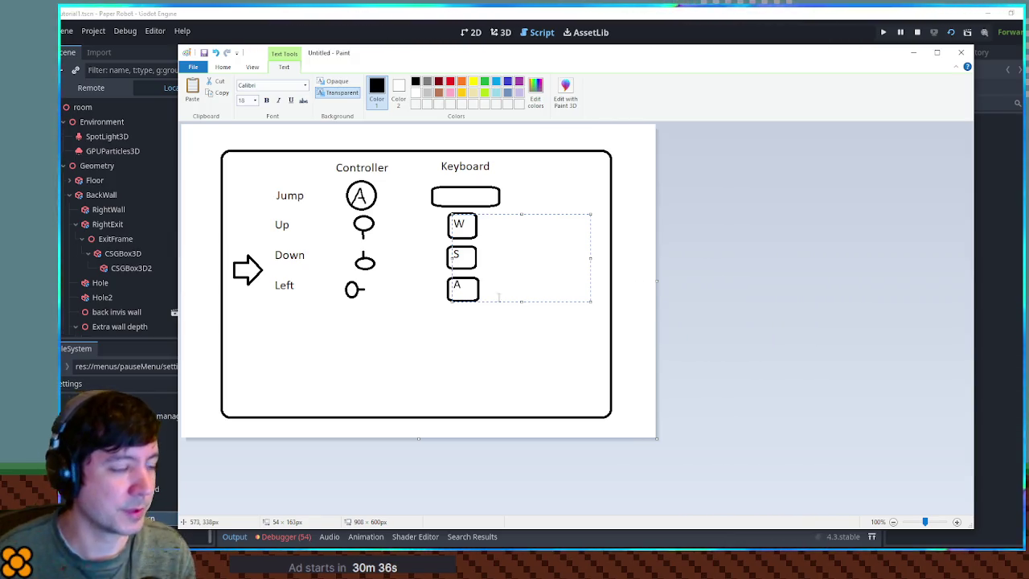
pyautogui.click(519, 322)
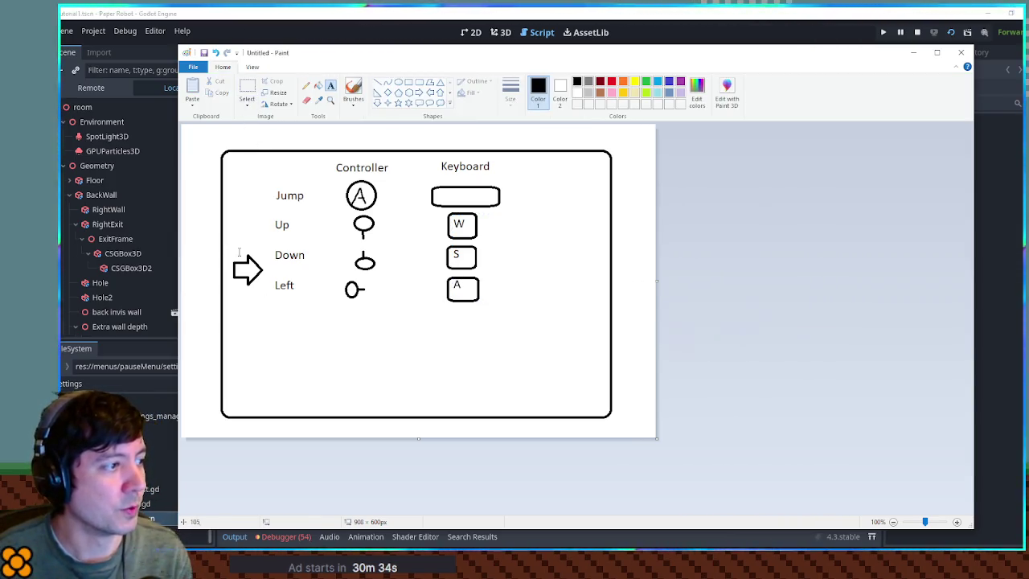
pyautogui.click(247, 89)
# Move the arrow down beside Down and select the area around the W key box
pyautogui.moveTo(227, 250)
pyautogui.mouseDown()
pyautogui.moveTo(260, 294)
pyautogui.moveTo(241, 192)
pyautogui.moveTo(246, 257)
pyautogui.mouseUp()
pyautogui.click(363, 259)
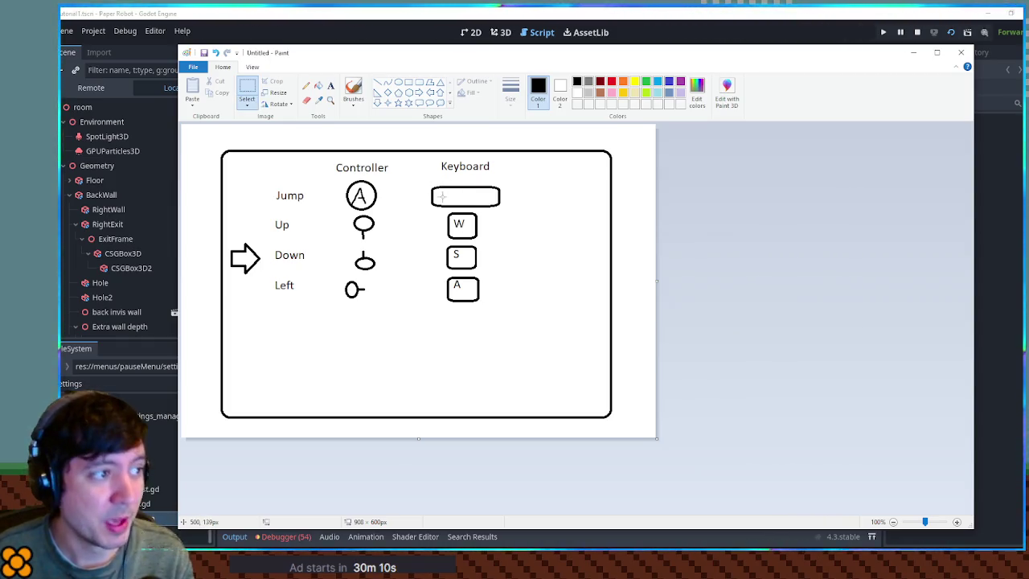
pyautogui.moveTo(419, 208); pyautogui.dragTo(518, 241)
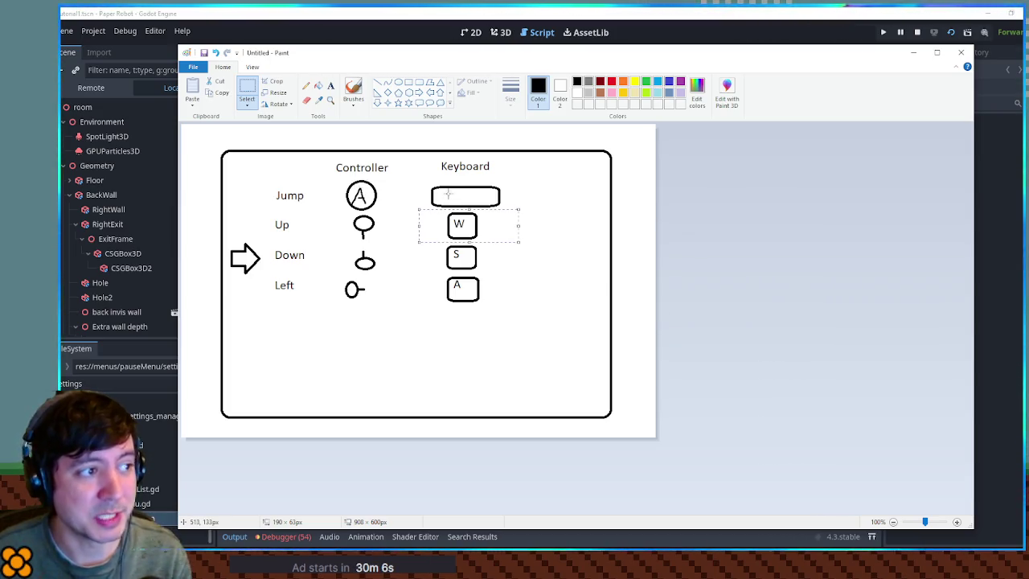
pyautogui.moveTo(473, 229)
pyautogui.mouseDown()
pyautogui.moveTo(467, 223)
pyautogui.moveTo(470, 230)
pyautogui.mouseUp()
pyautogui.click(417, 196)
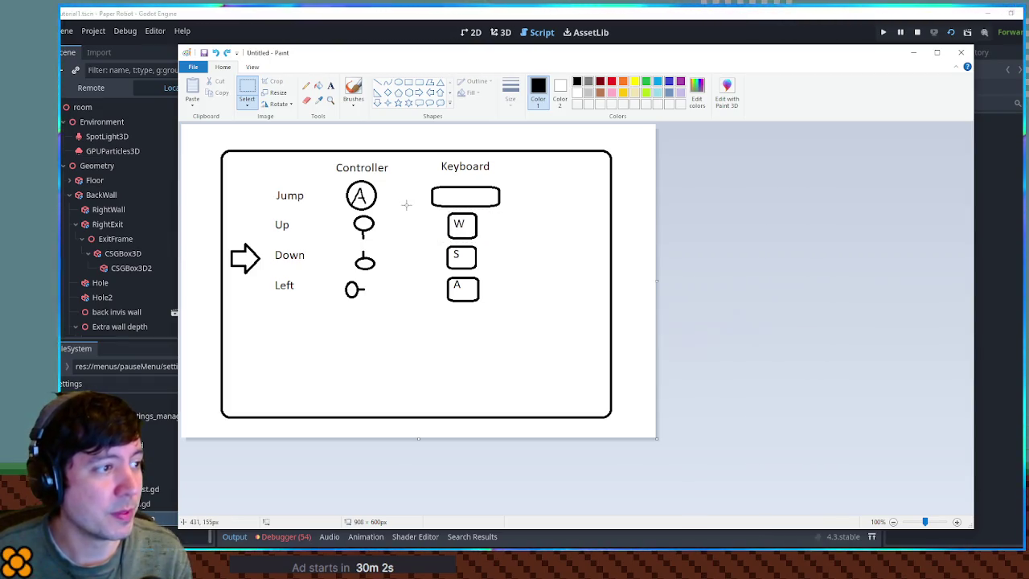
pyautogui.moveTo(414, 209); pyautogui.dragTo(511, 242)
# Draw a thinnest-outline rectangle around the W key box and fill it orange
pyautogui.click(409, 82)
pyautogui.click(511, 91)
pyautogui.click(511, 128)
pyautogui.moveTo(425, 209); pyautogui.dragTo(506, 241)
pyautogui.click(624, 82)
pyautogui.click(318, 85)
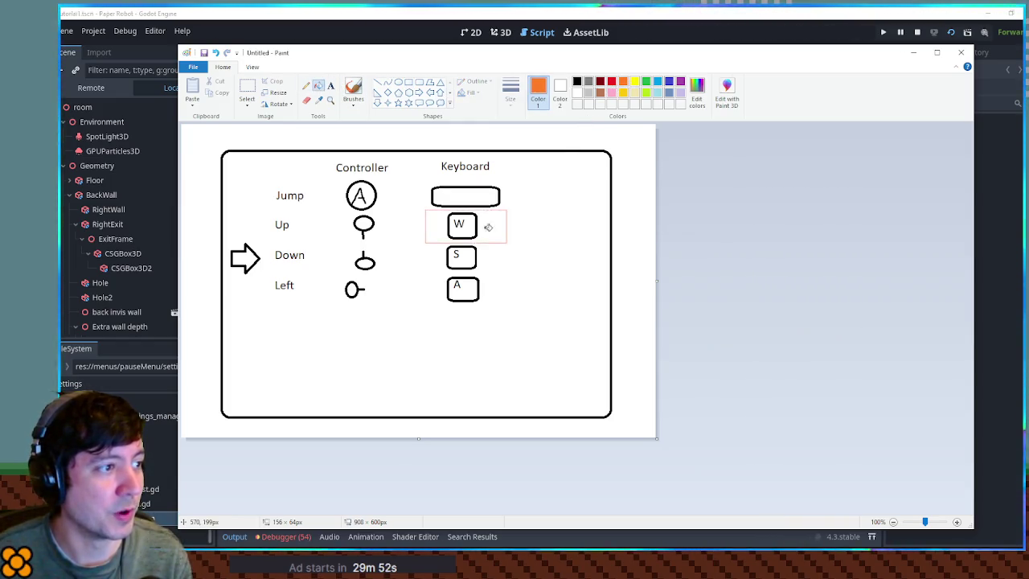
pyautogui.click(504, 229)
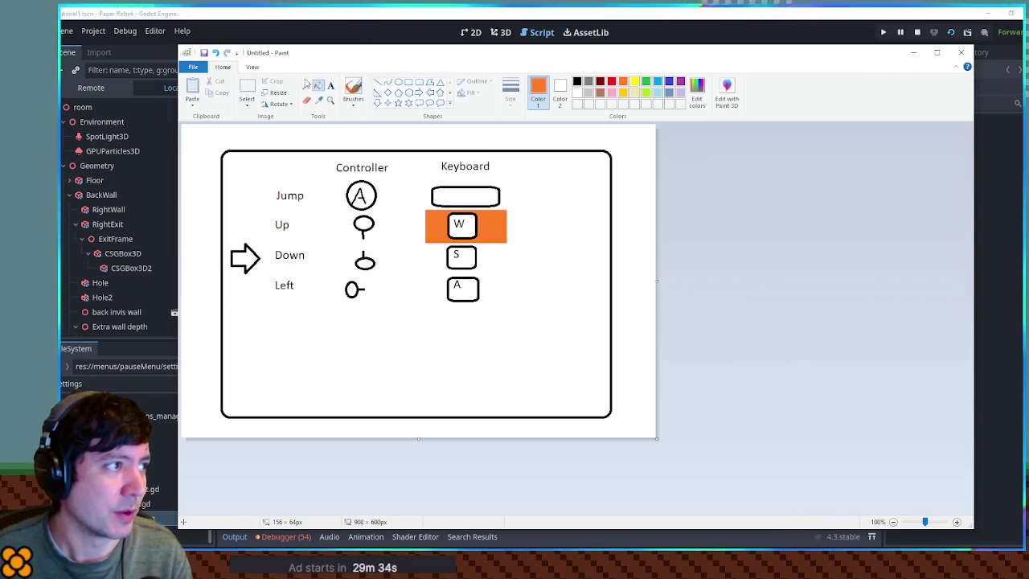
pyautogui.click(576, 81)
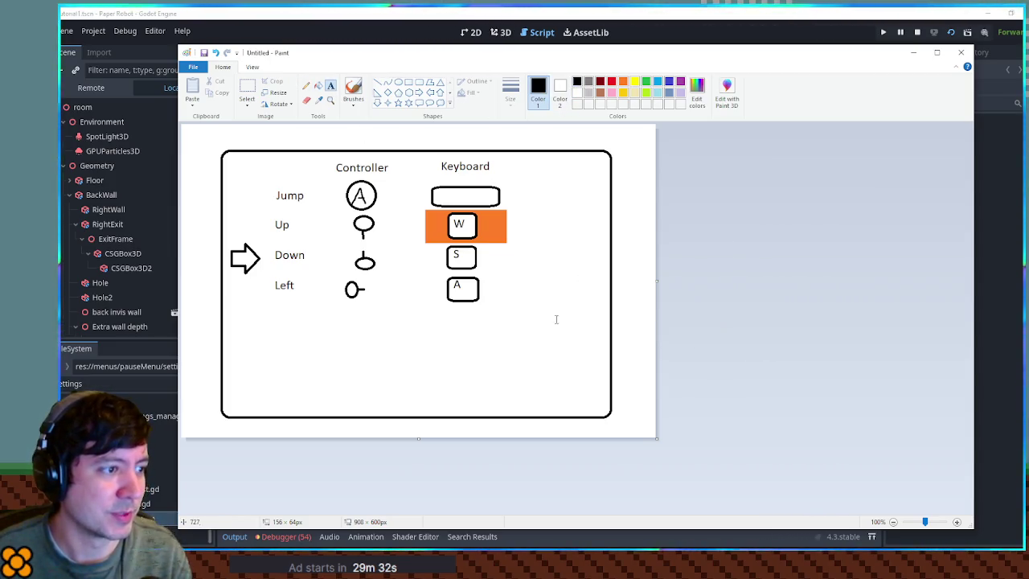
# Write '3sec auto-cancel' below the key boxes and start another text box beneath it
pyautogui.moveTo(458, 333); pyautogui.dragTo(607, 406)
pyautogui.write('3s')
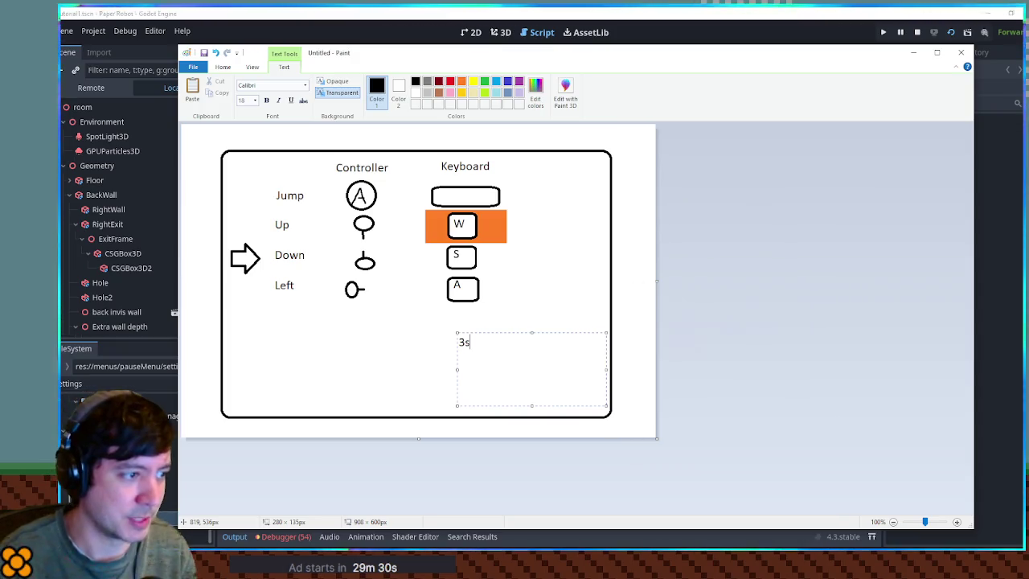
pyautogui.write('ec auto-ca')
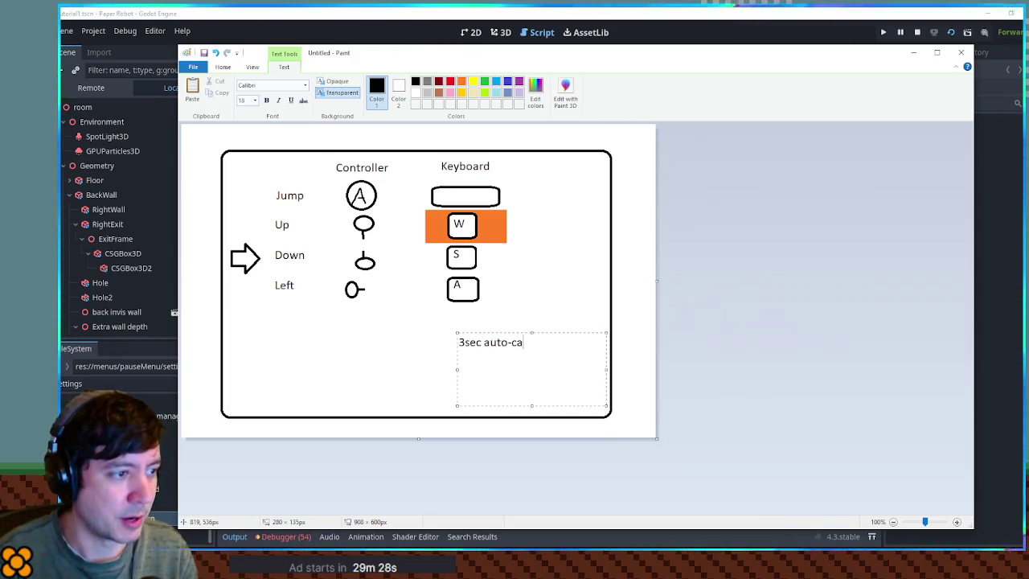
pyautogui.write('ncel')
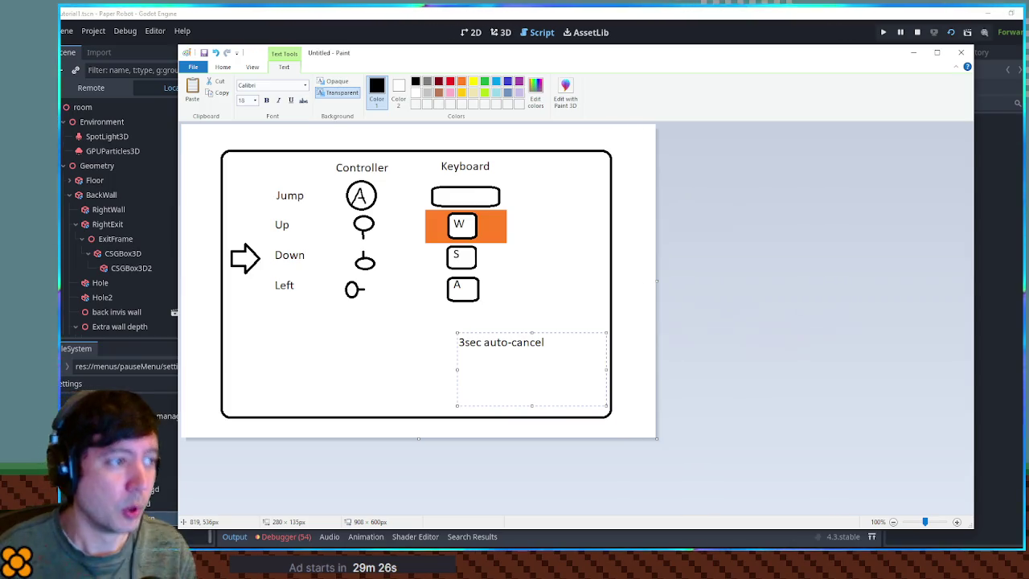
pyautogui.click(557, 298)
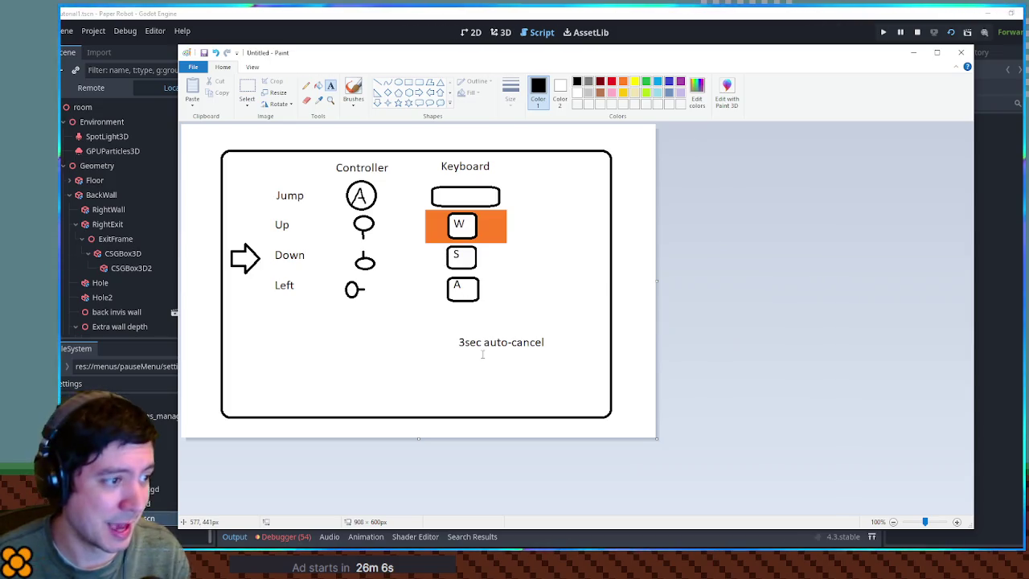
pyautogui.moveTo(452, 352); pyautogui.dragTo(592, 386)
# Add the note 'need list of conflicting inputs' below the first Paint note, then switch back to Godot
pyautogui.write('nee')
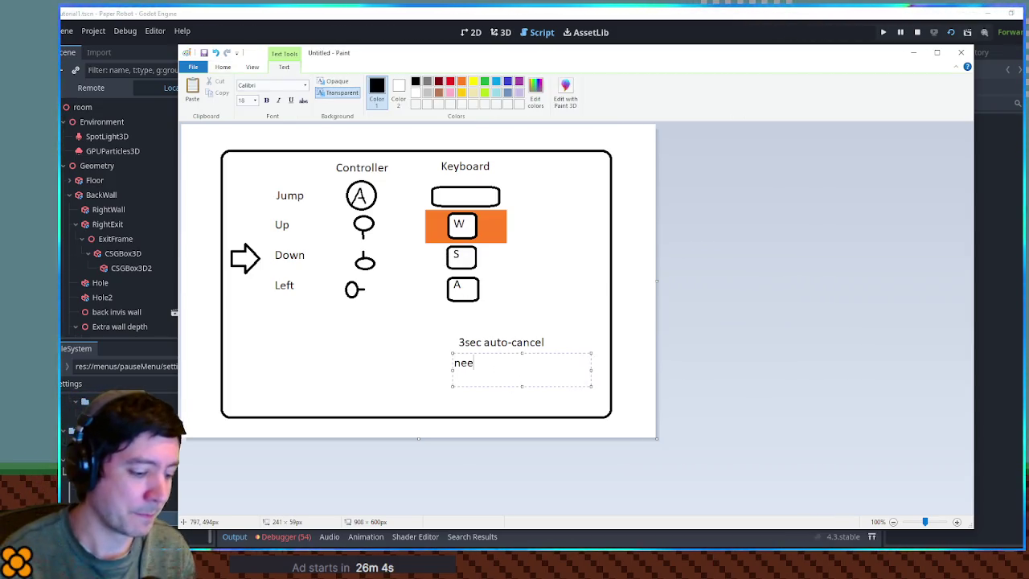
pyautogui.write('d list of conf')
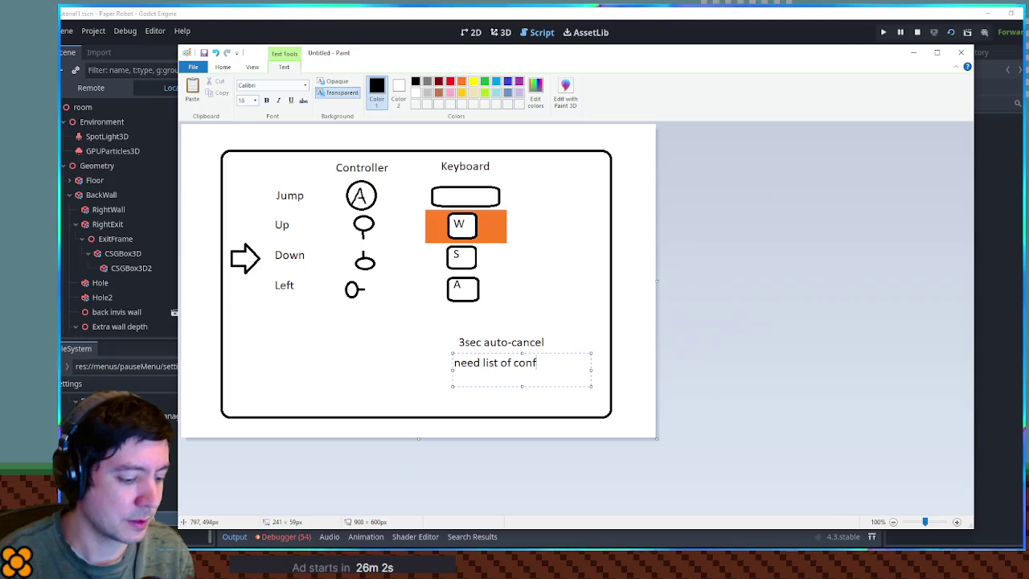
pyautogui.write('licting inputs')
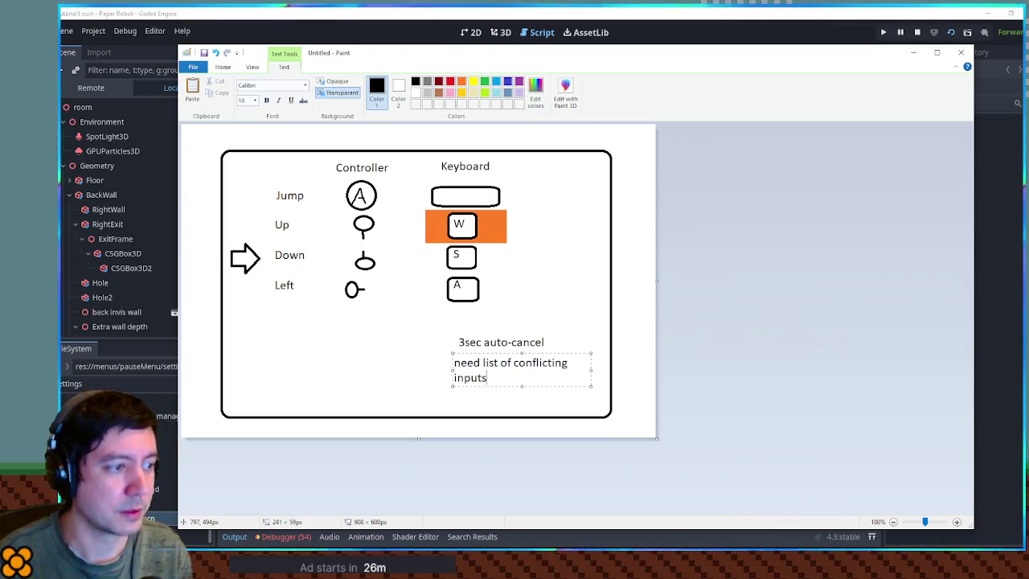
pyautogui.click(626, 326)
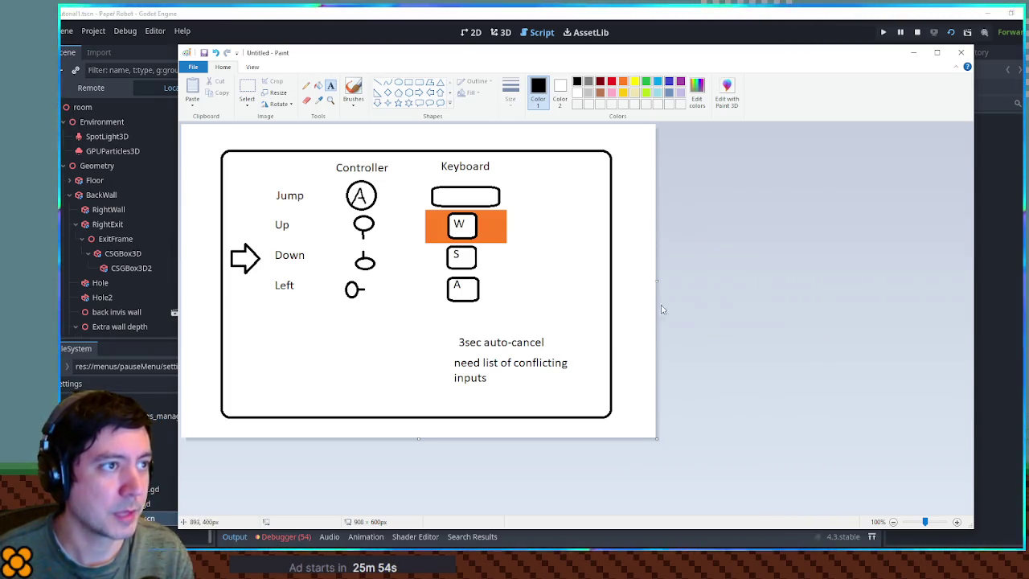
pyautogui.click(667, 12)
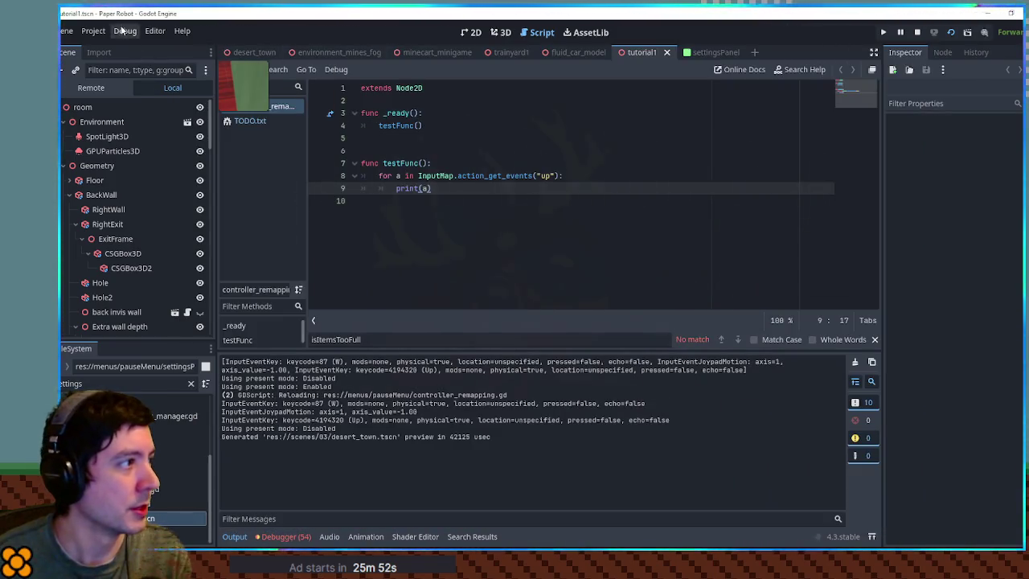
# Open the Input Map in Project Settings and collapse the left, right, up, down and jump actions
pyautogui.click(93, 31)
pyautogui.click(99, 53)
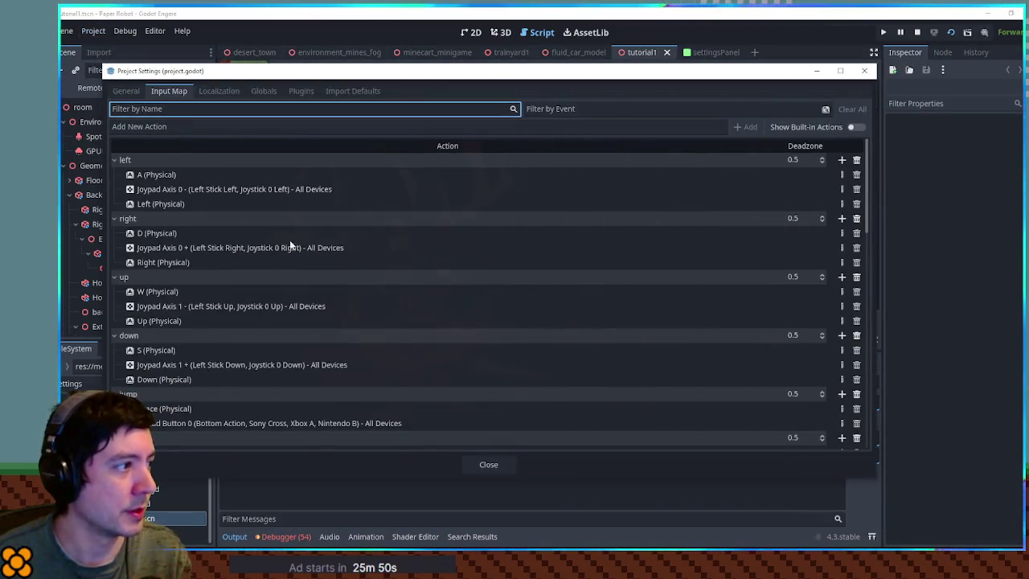
pyautogui.click(114, 160)
pyautogui.click(113, 175)
pyautogui.click(114, 190)
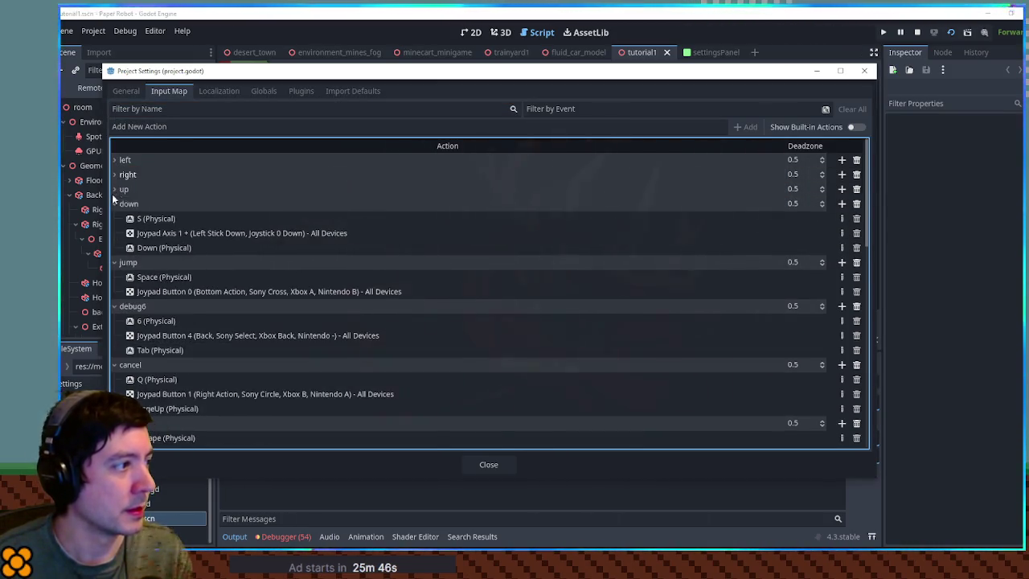
pyautogui.click(114, 204)
pyautogui.click(115, 218)
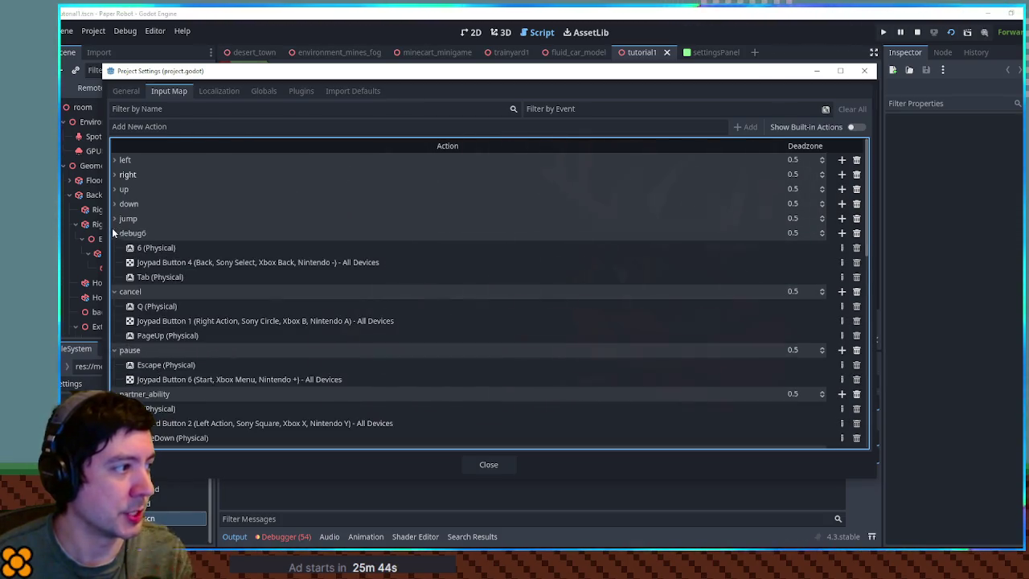
# Collapse debug6 after rechecking its events, then cancel, pause, partner_ability, toggleFastForward, toggleSloMo and cycleLeft
pyautogui.click(115, 233)
pyautogui.click(114, 233)
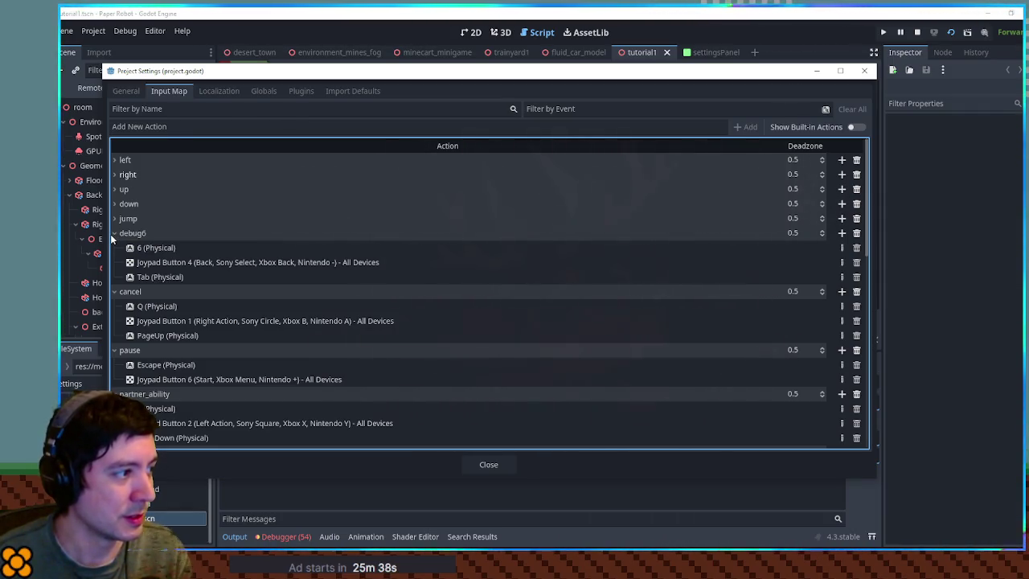
pyautogui.click(114, 233)
pyautogui.click(114, 247)
pyautogui.click(114, 261)
pyautogui.click(114, 276)
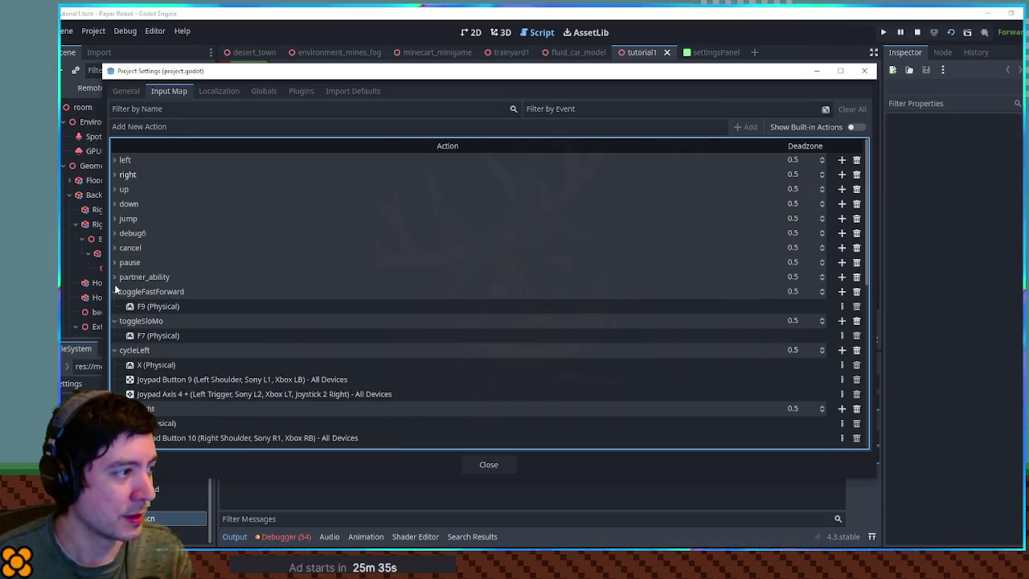
pyautogui.click(115, 291)
pyautogui.click(114, 305)
pyautogui.click(114, 320)
# Collapse cycleRight, swapOrder, specialAction, debugMode and the remaining actions down through pauseTab5
pyautogui.click(114, 335)
pyautogui.click(114, 350)
pyautogui.click(114, 364)
pyautogui.click(114, 379)
pyautogui.click(114, 394)
pyautogui.scroll(-2, 114, 394)
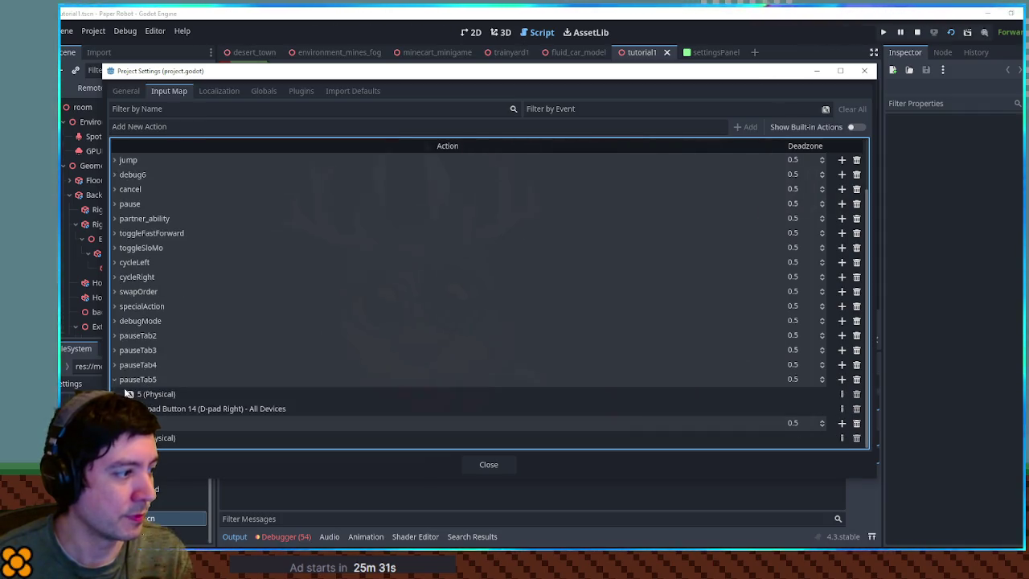
pyautogui.click(114, 391)
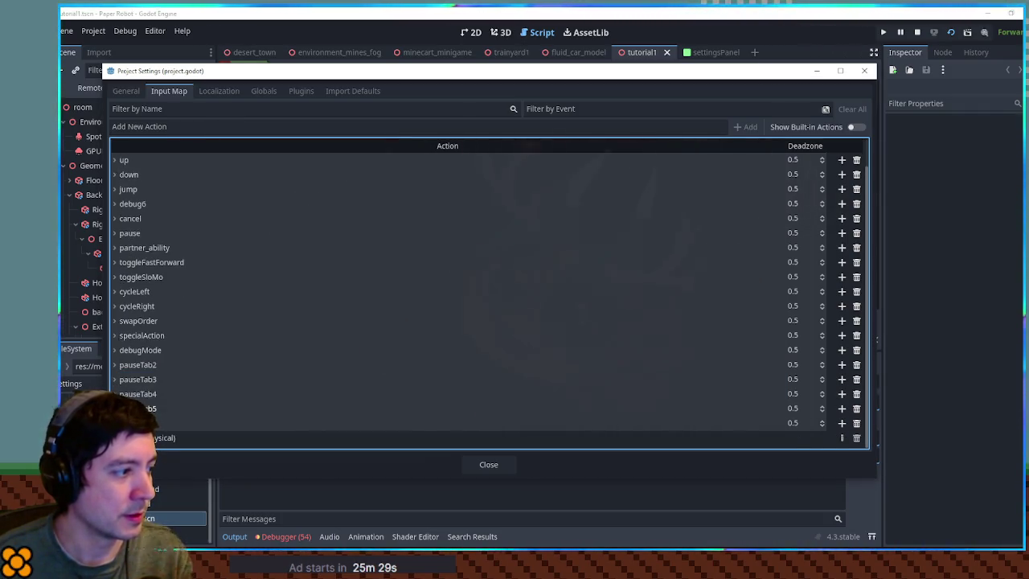
pyautogui.click(114, 422)
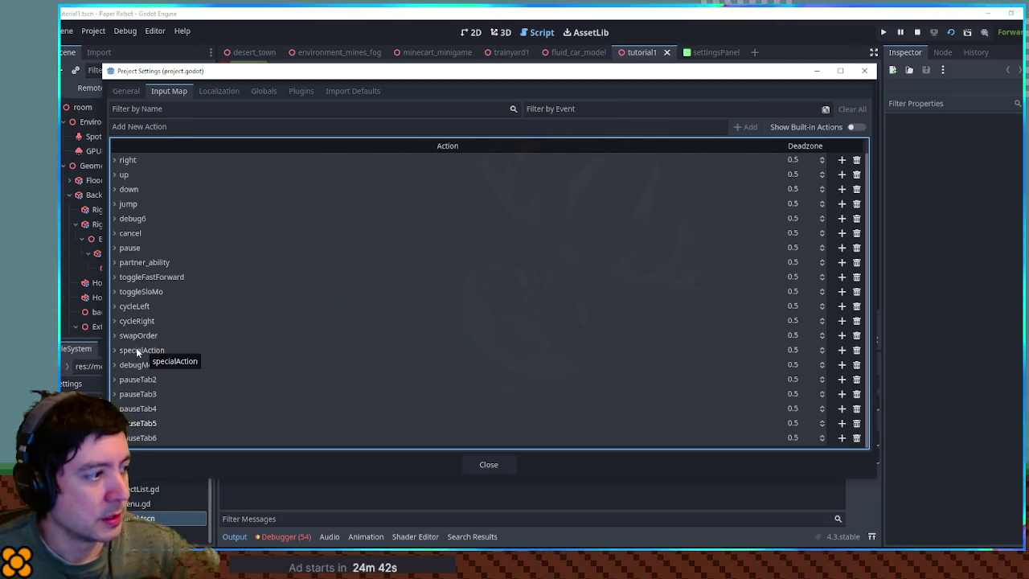
# Inspect specialAction's Joypad Button 3 event and partner_ability's events, select partner_ability, then close Project Settings
pyautogui.click(115, 349)
pyautogui.click(115, 349)
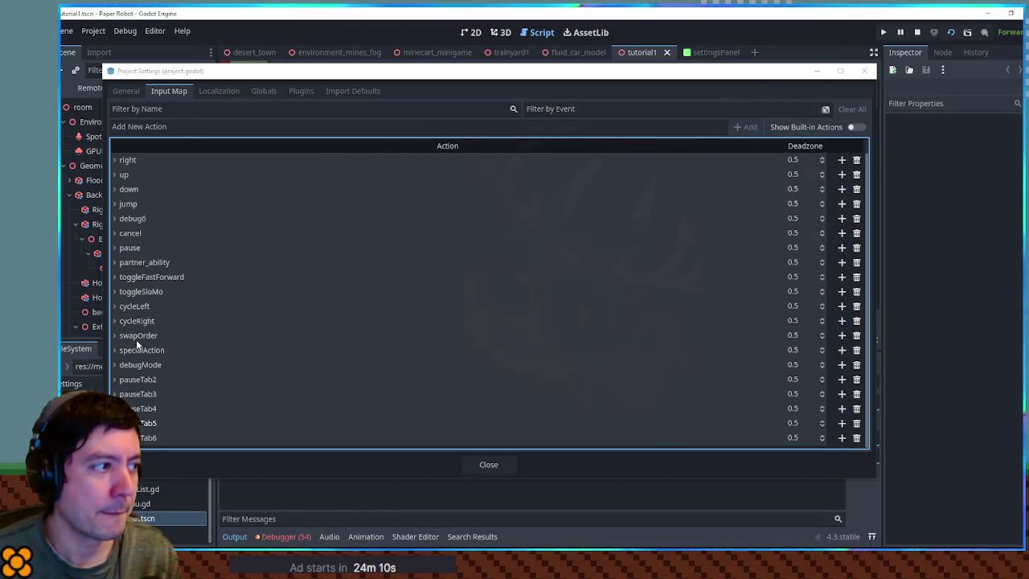
pyautogui.click(114, 262)
pyautogui.click(115, 262)
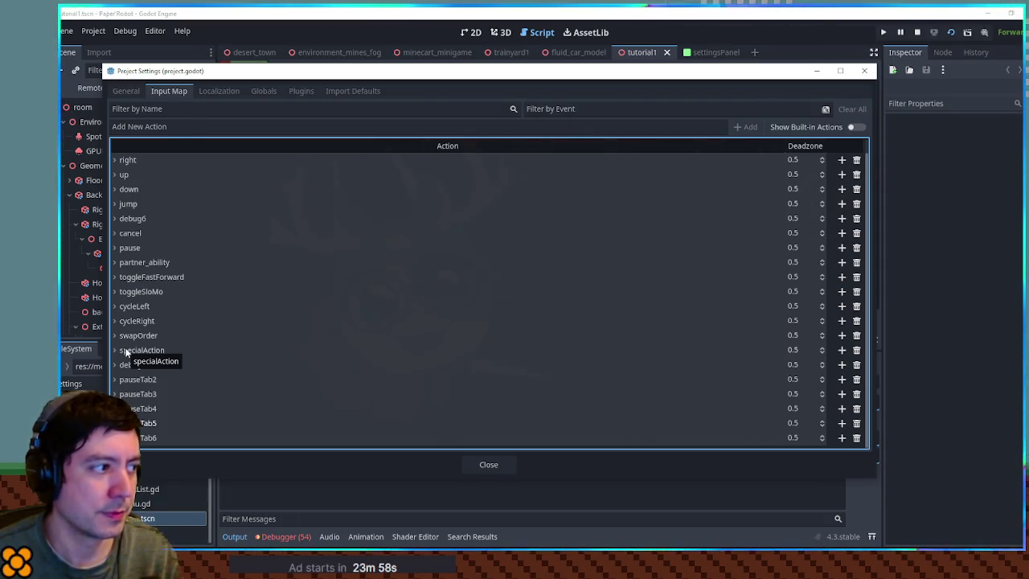
pyautogui.click(141, 262)
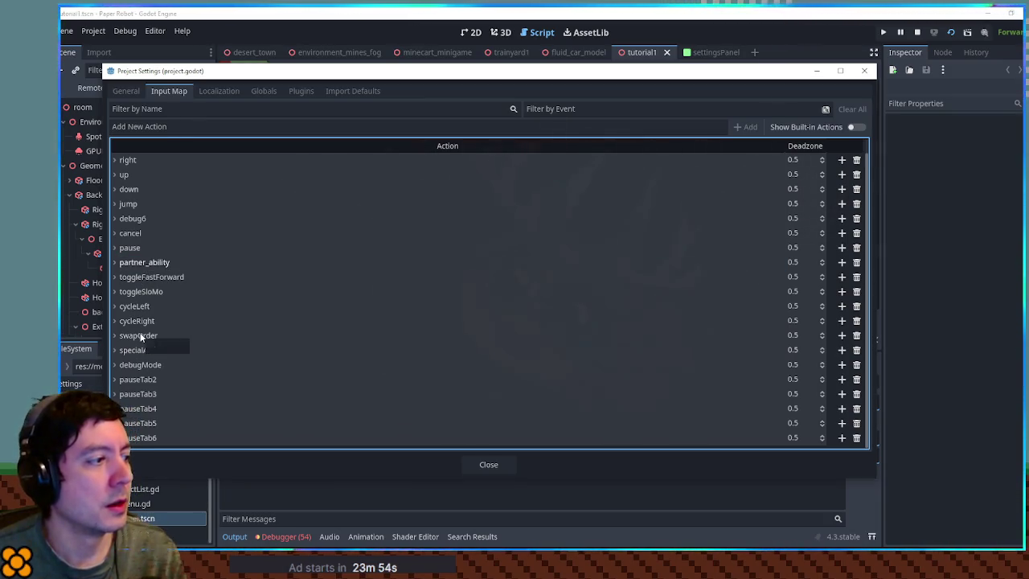
pyautogui.click(865, 71)
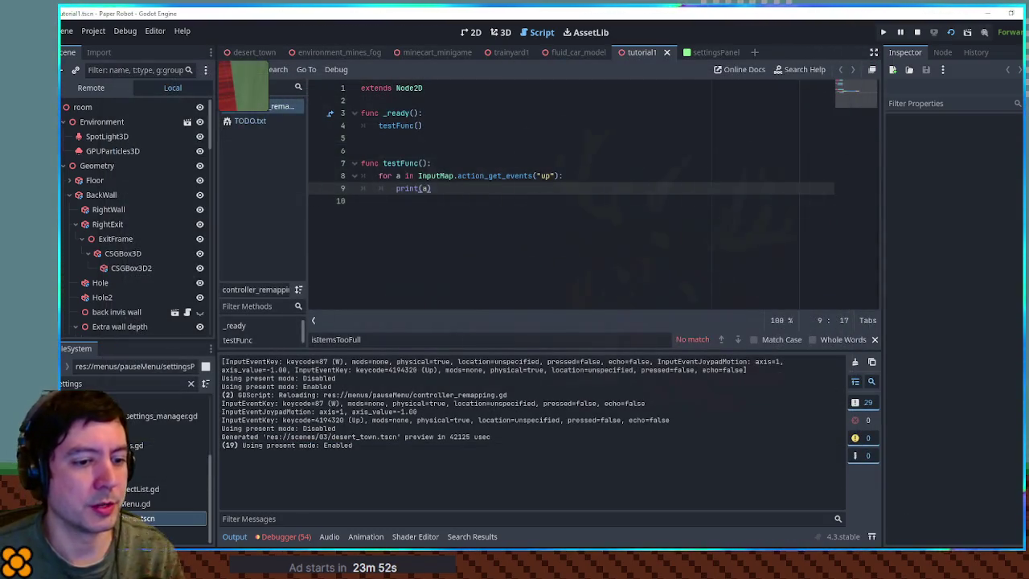
# Run Paper Robot with F5 and cycle backward through the menu tabs, reopening it on Party
pyautogui.press('F5')
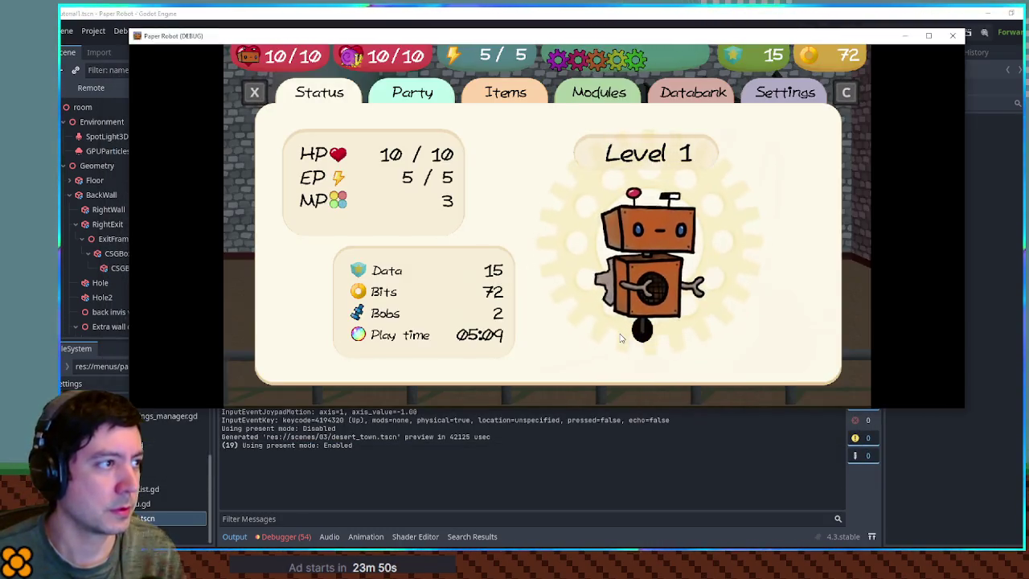
pyautogui.press('x')
pyautogui.press('x')
pyautogui.press('x')
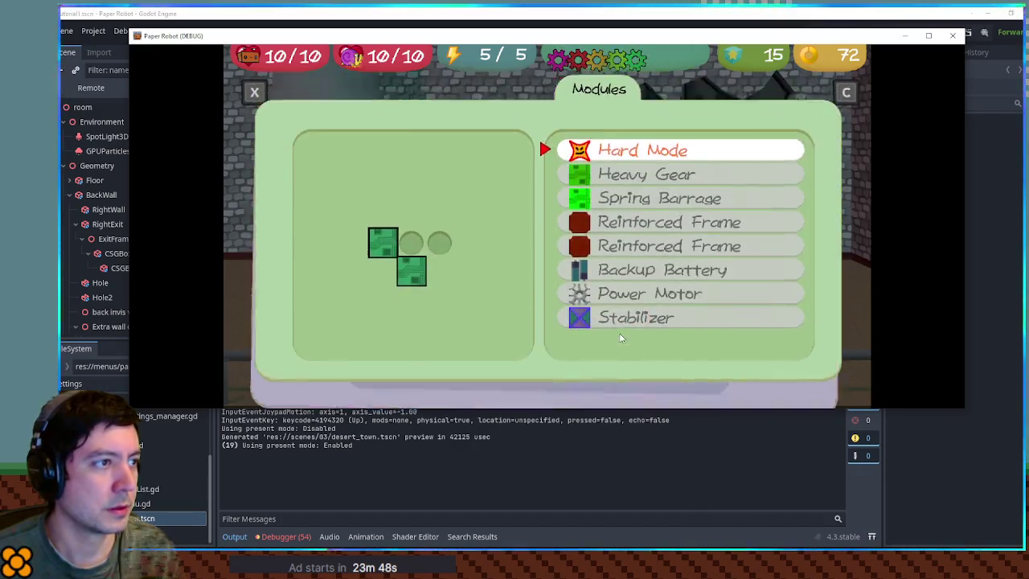
pyautogui.press('x')
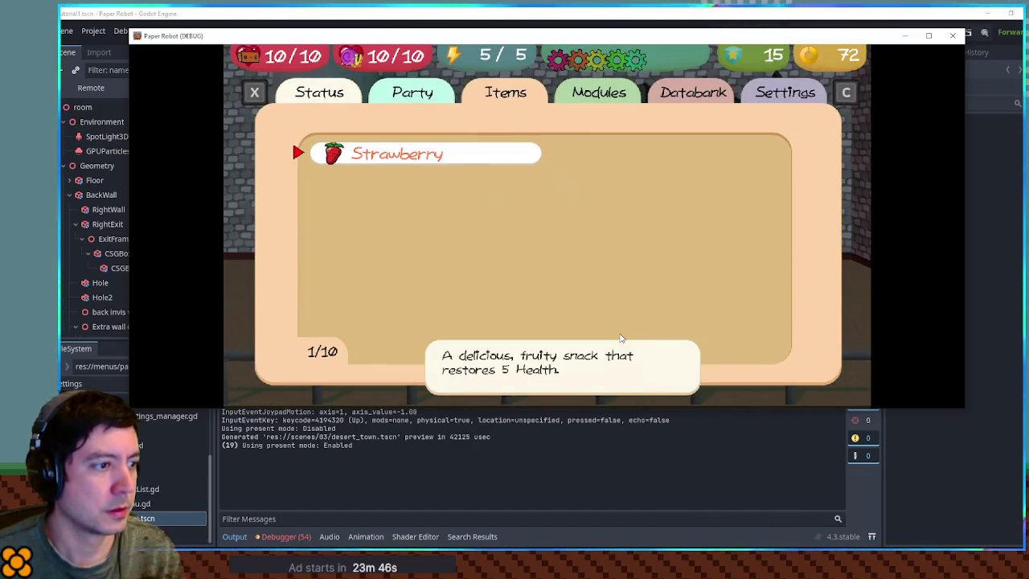
pyautogui.press('w')
pyautogui.press('Up')
# Reopen the menu on Databank, close it, stop the test with F8 and return to line 5
pyautogui.press('w')
pyautogui.press('Up')
pyautogui.press('w')
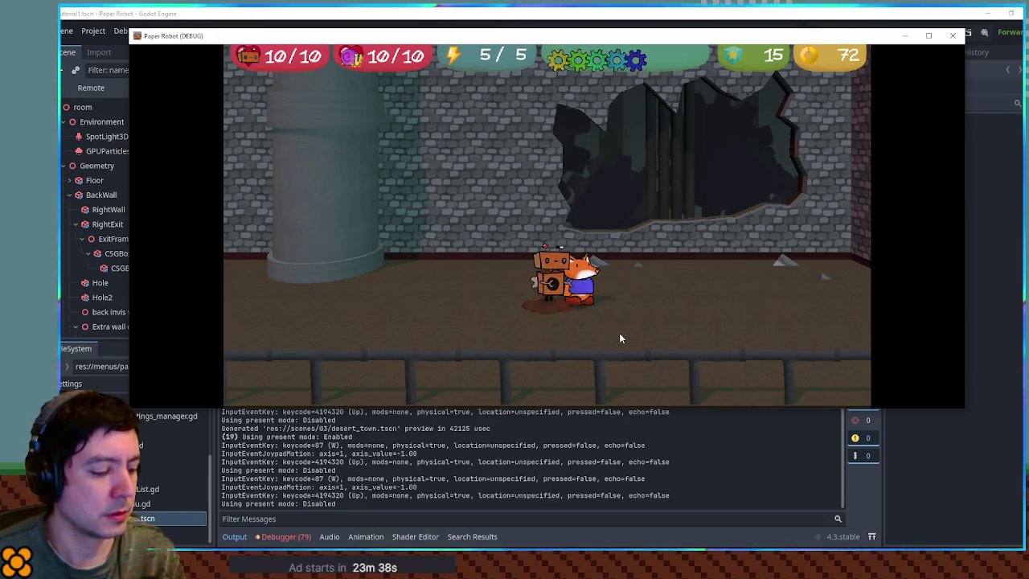
pyautogui.press('F8')
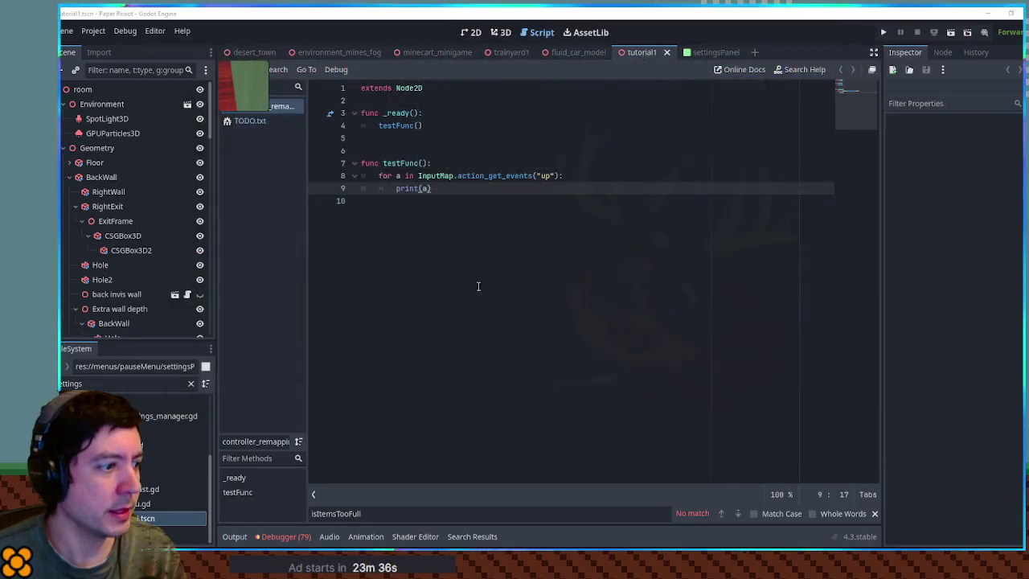
pyautogui.click(505, 134)
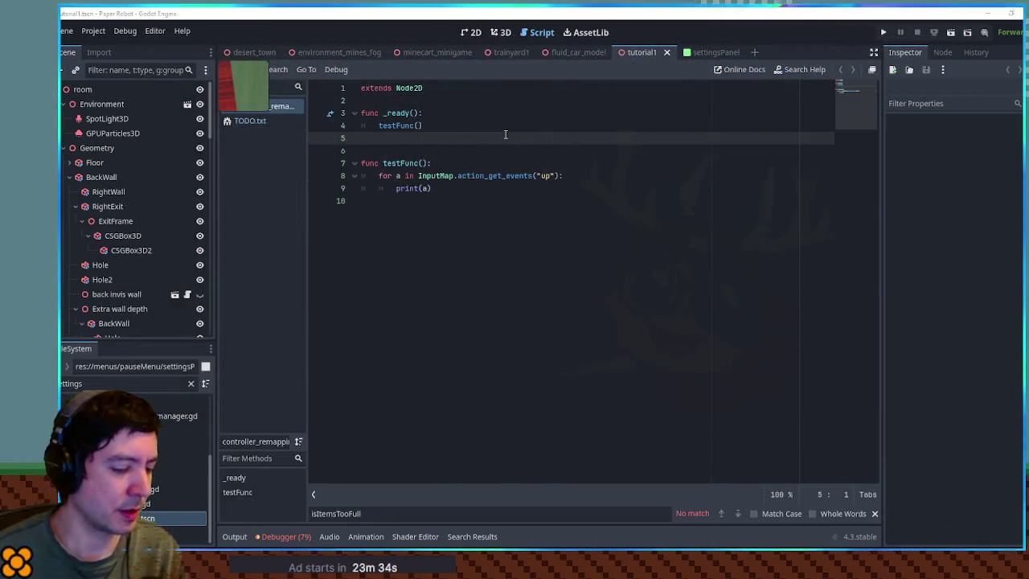
# Search all project files for the quoted "specialAction" string and open its baseMenu.gd match
pyautogui.hotkey('ctrl', 'shift', 'f')
pyautogui.write('specialAction')
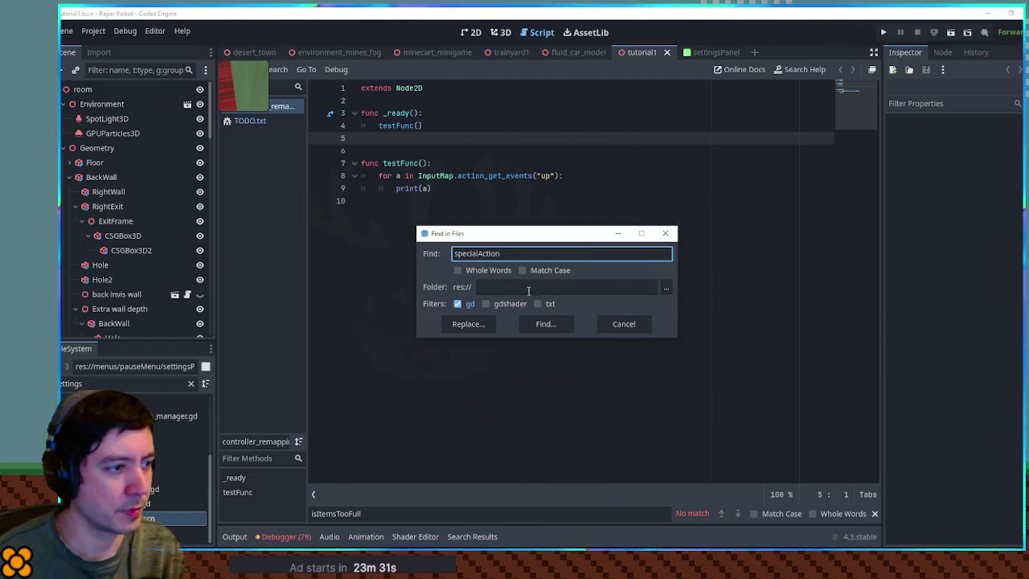
pyautogui.click(545, 323)
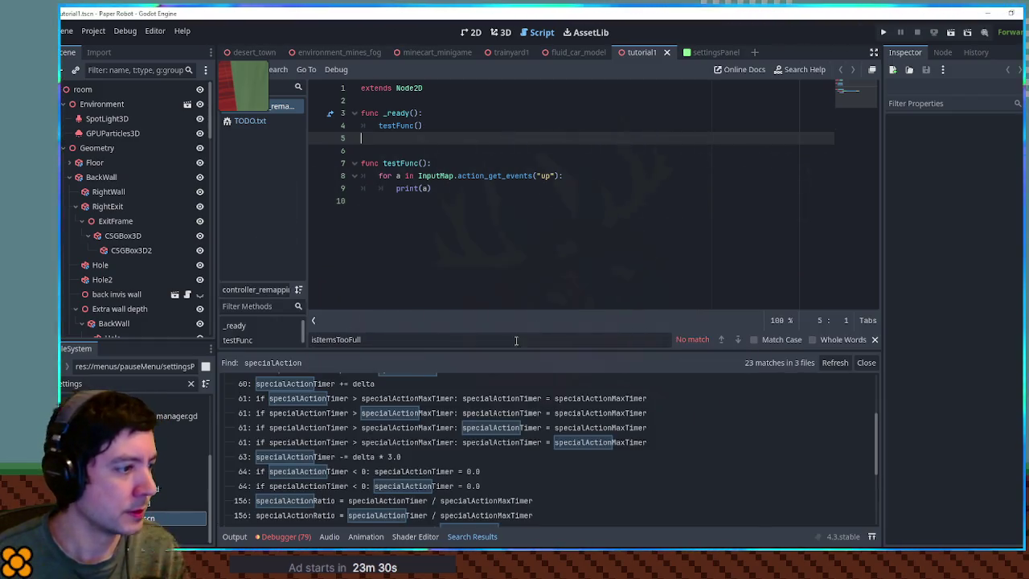
pyautogui.moveTo(877, 435); pyautogui.dragTo(878, 410)
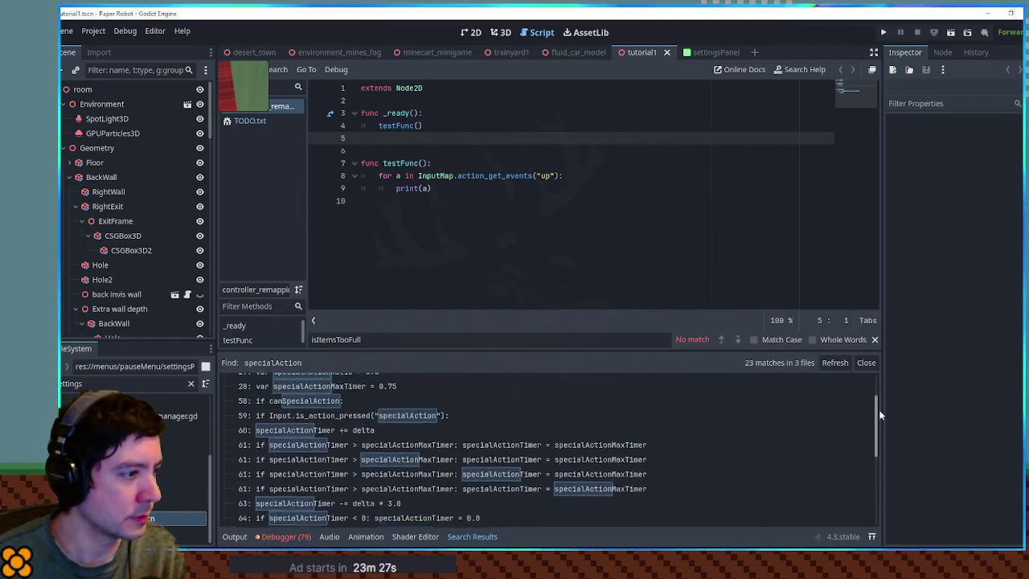
pyautogui.click(487, 252)
pyautogui.hotkey('ctrl', 'shift', 'f')
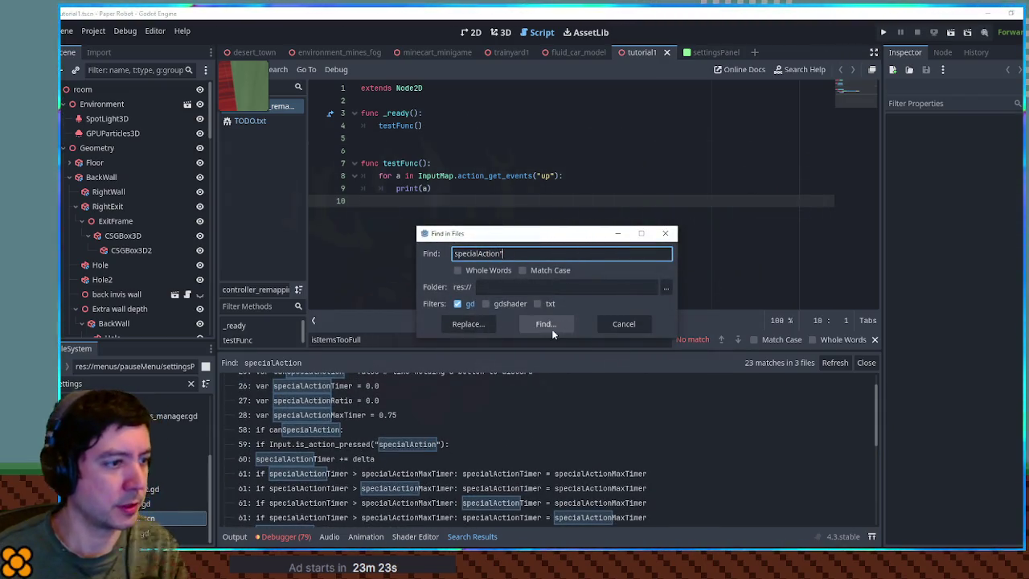
pyautogui.click(552, 329)
pyautogui.click(375, 397)
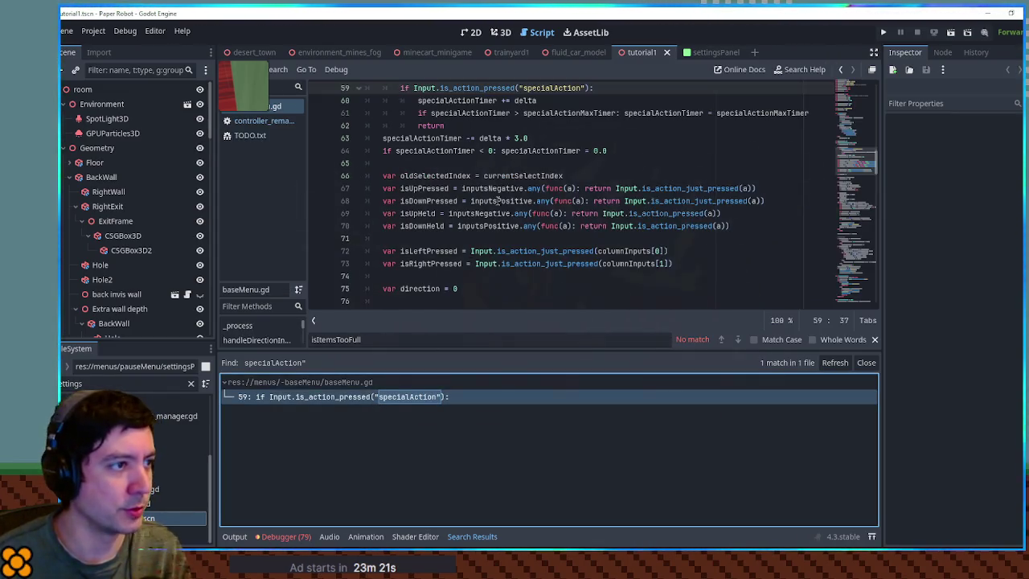
# Replace "specialAction" on line 59 with the autocompleted "partner_ability"
pyautogui.click(94, 30)
pyautogui.click(575, 147)
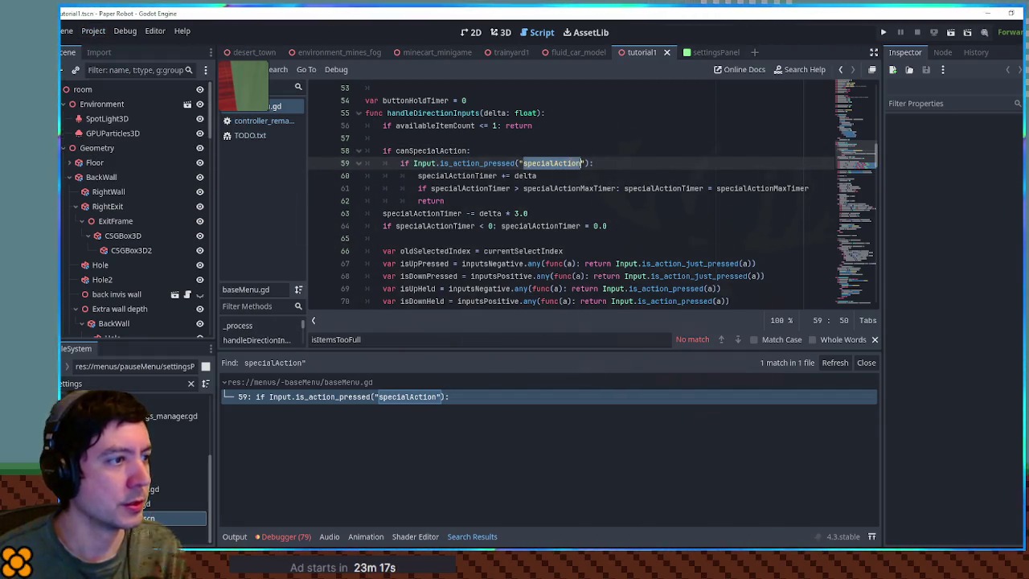
pyautogui.moveTo(586, 163); pyautogui.dragTo(519, 163)
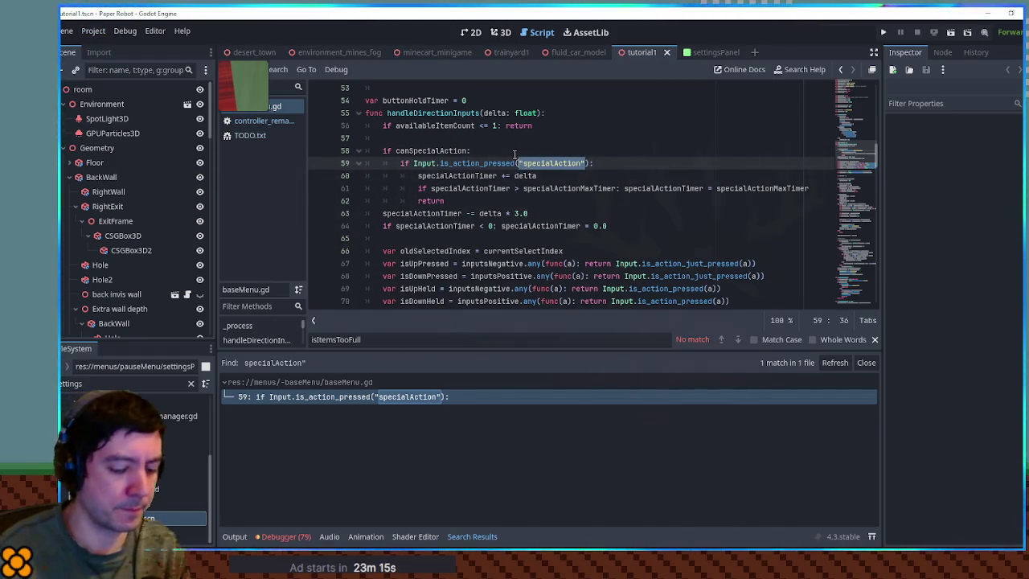
pyautogui.write('"part')
pyautogui.press('Return')
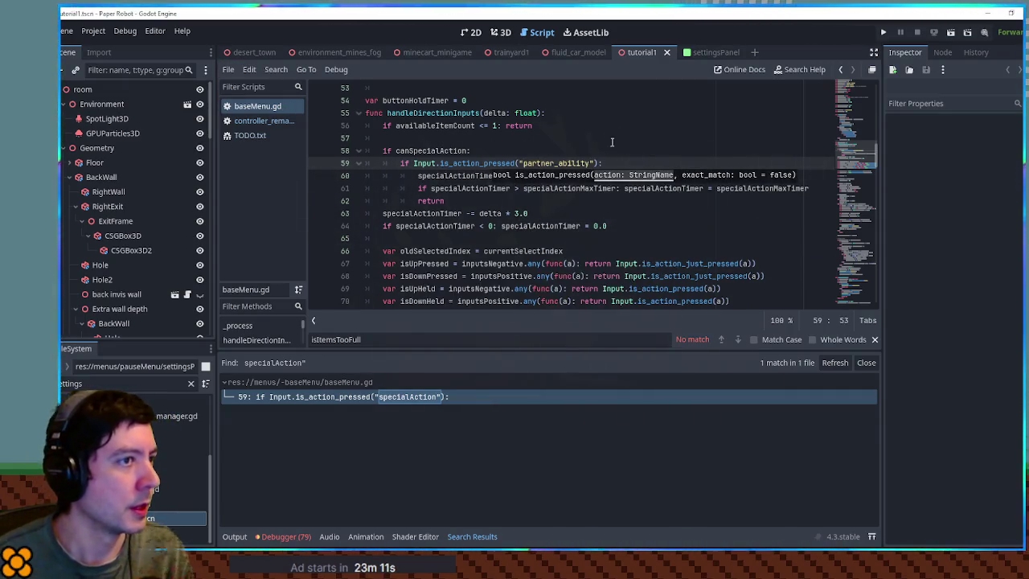
pyautogui.scroll(5, 575, 121)
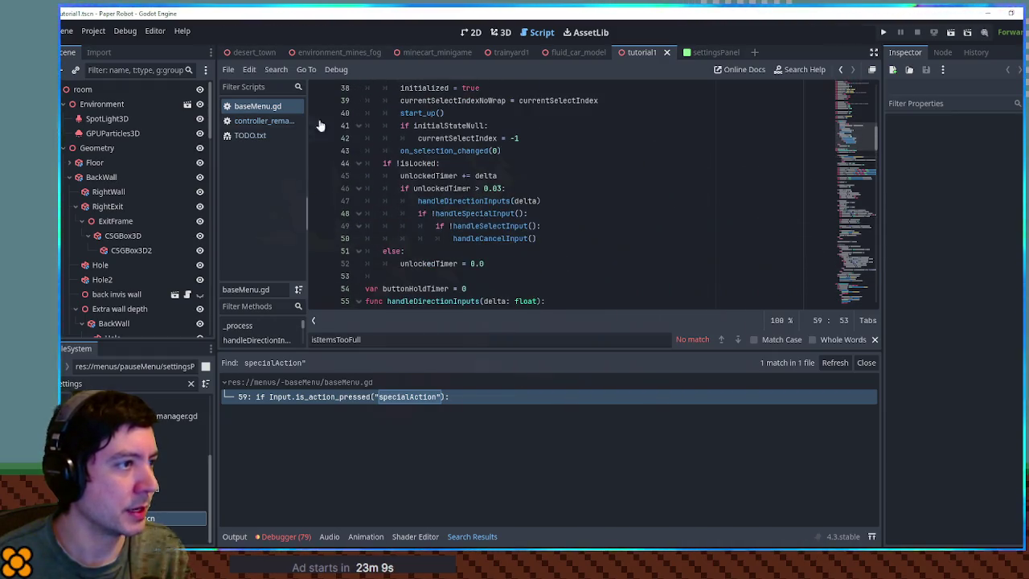
pyautogui.moveTo(877, 140)
pyautogui.mouseDown()
pyautogui.moveTo(872, 161)
pyautogui.moveTo(849, 158)
pyautogui.mouseUp()
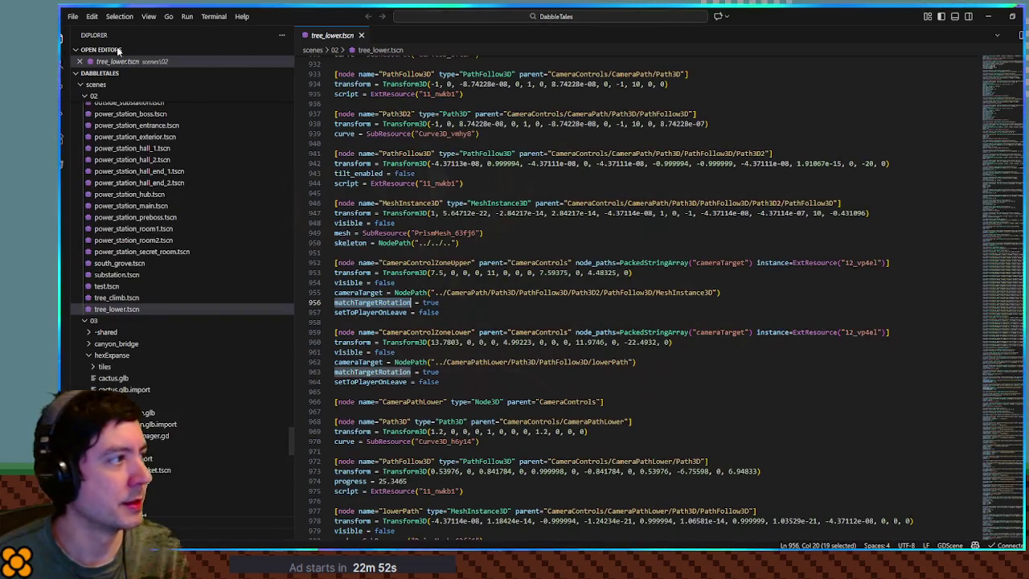
# Search VS Code for specialaction, open the pauseMenu.tscn 'to discard' match, then return to Godot
pyautogui.hotkey('ctrl', 'shift', 'f')
pyautogui.write('speci')
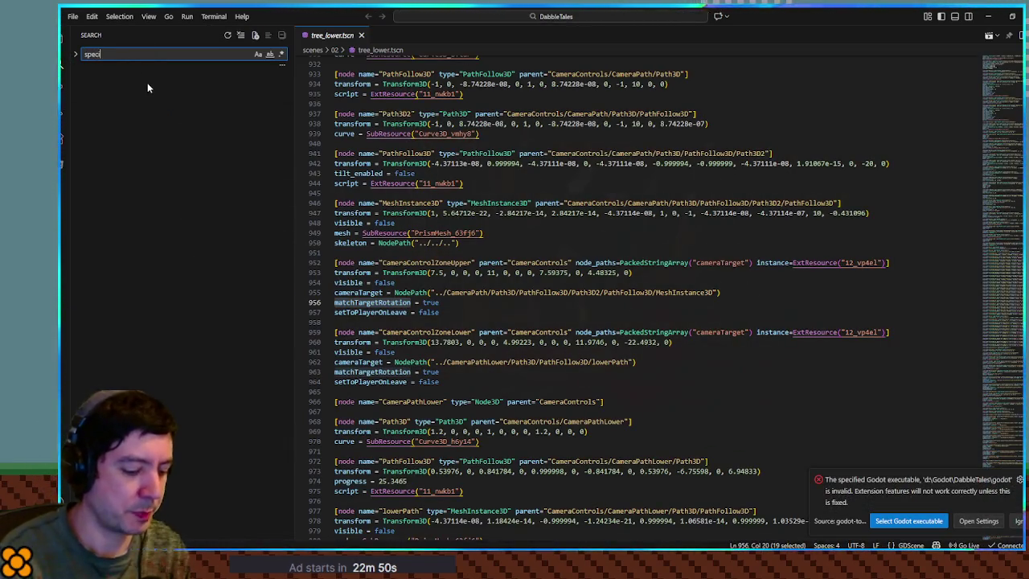
pyautogui.write('alaction')
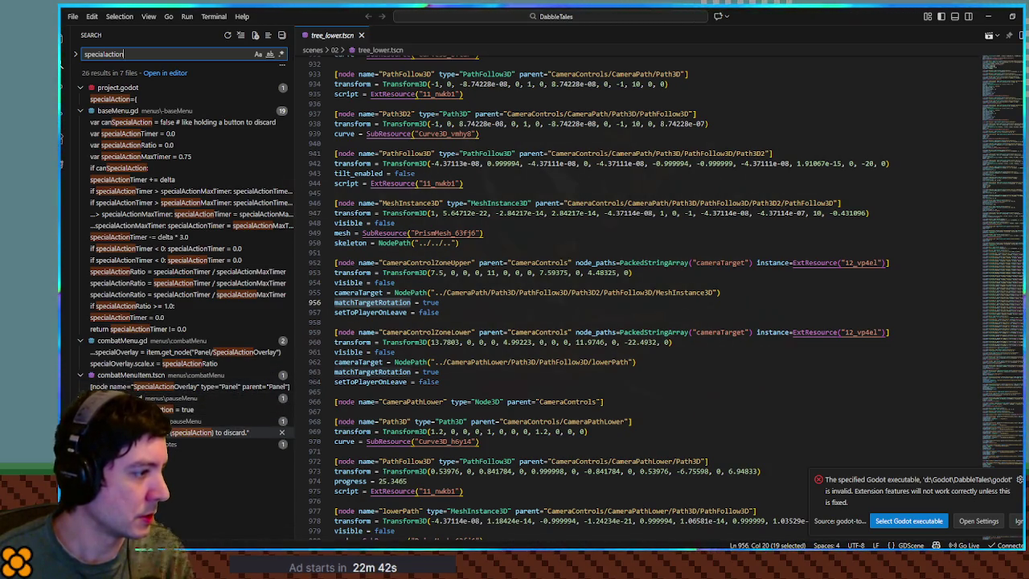
pyautogui.click(209, 432)
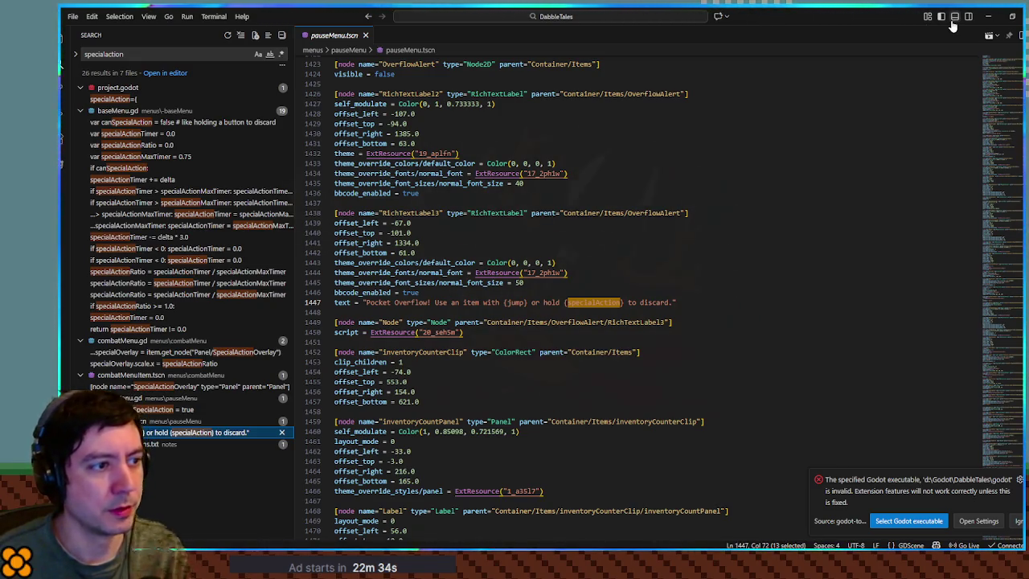
pyautogui.hotkey('alt', 'Tab')
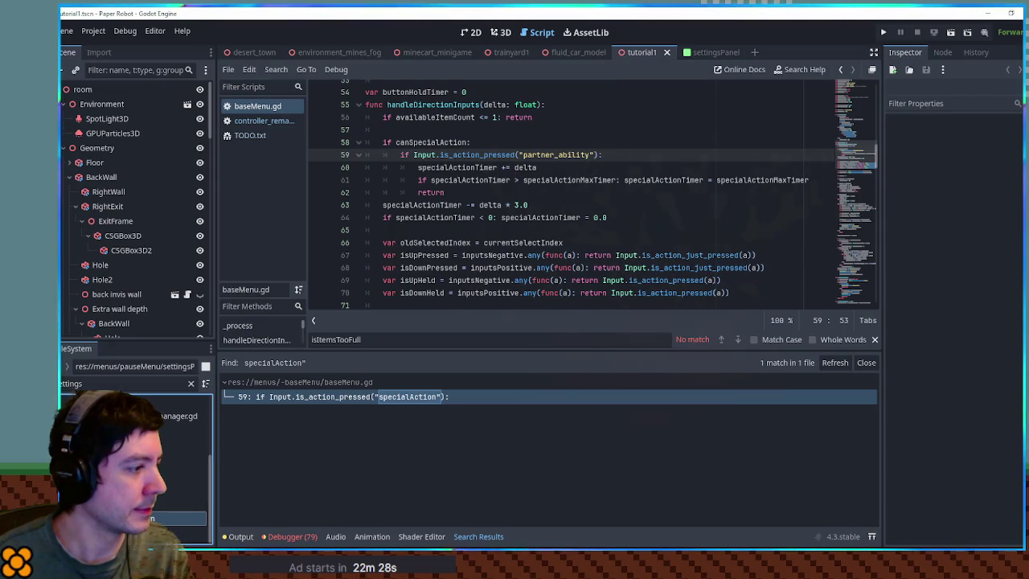
# Open pauseMenu.tscn and select the RichTextLabel3 node under OverflowAlert
pyautogui.click(191, 383)
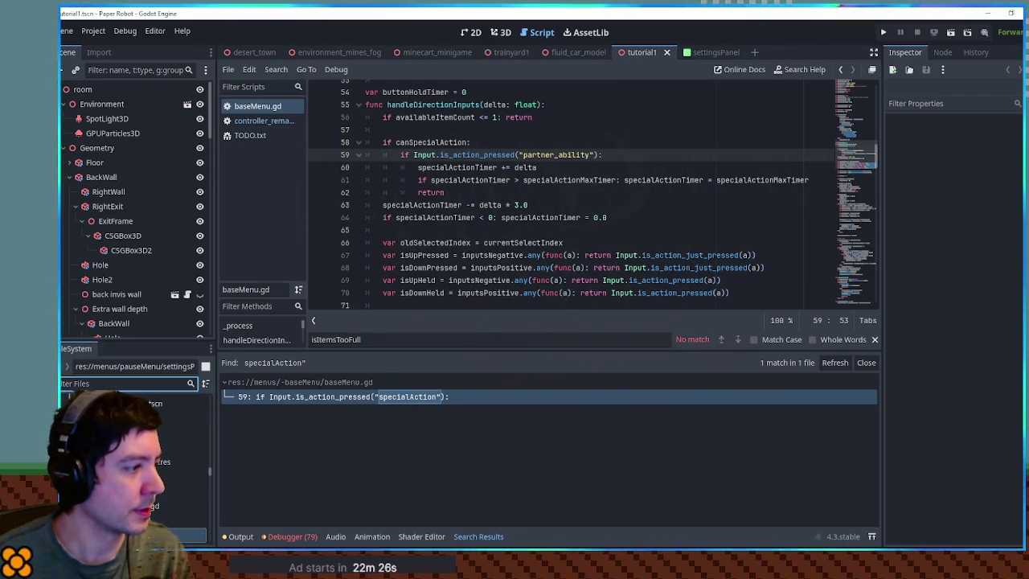
pyautogui.click(160, 447)
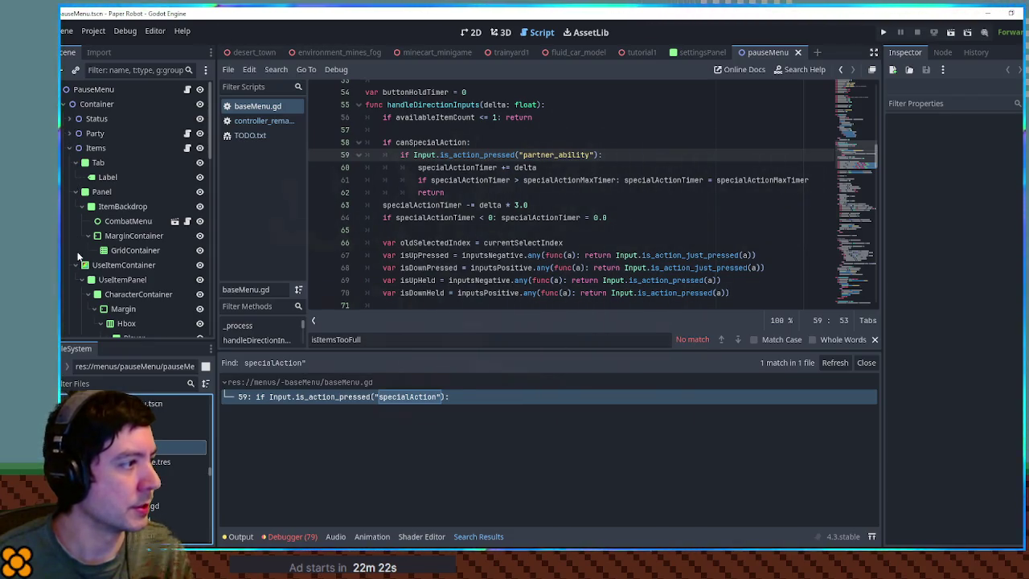
pyautogui.click(75, 191)
pyautogui.click(77, 206)
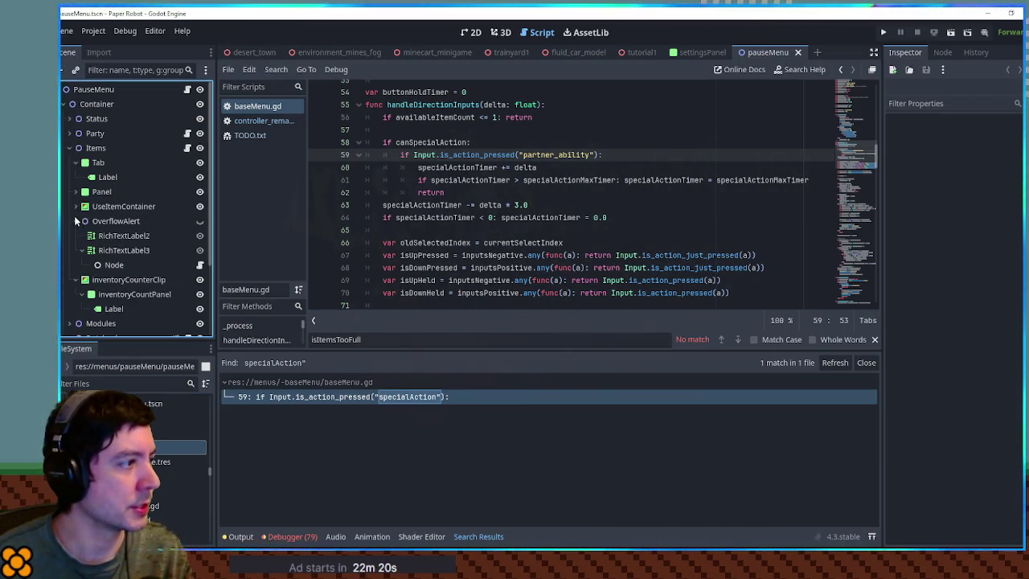
pyautogui.click(109, 221)
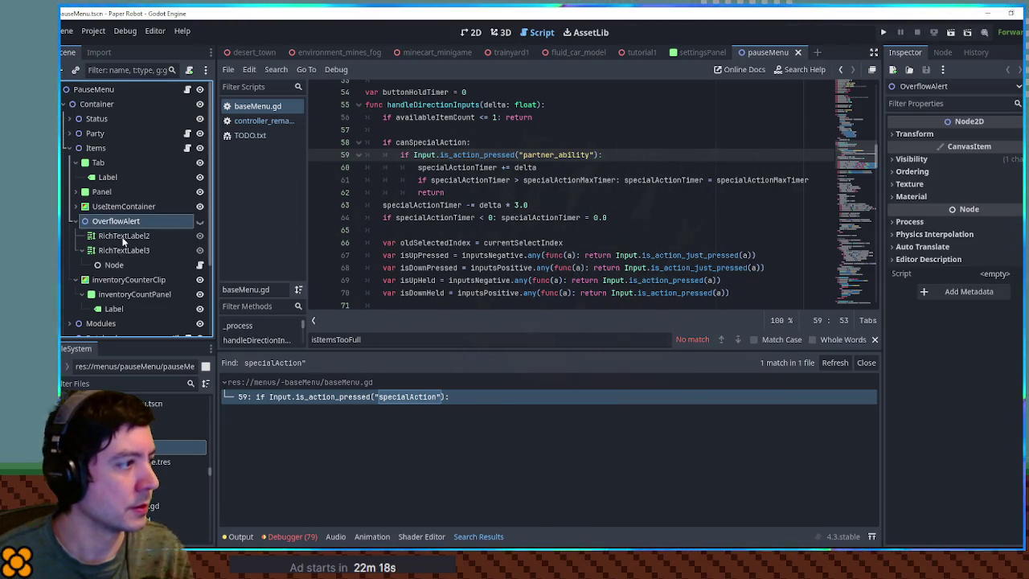
pyautogui.click(123, 235)
pyautogui.click(127, 251)
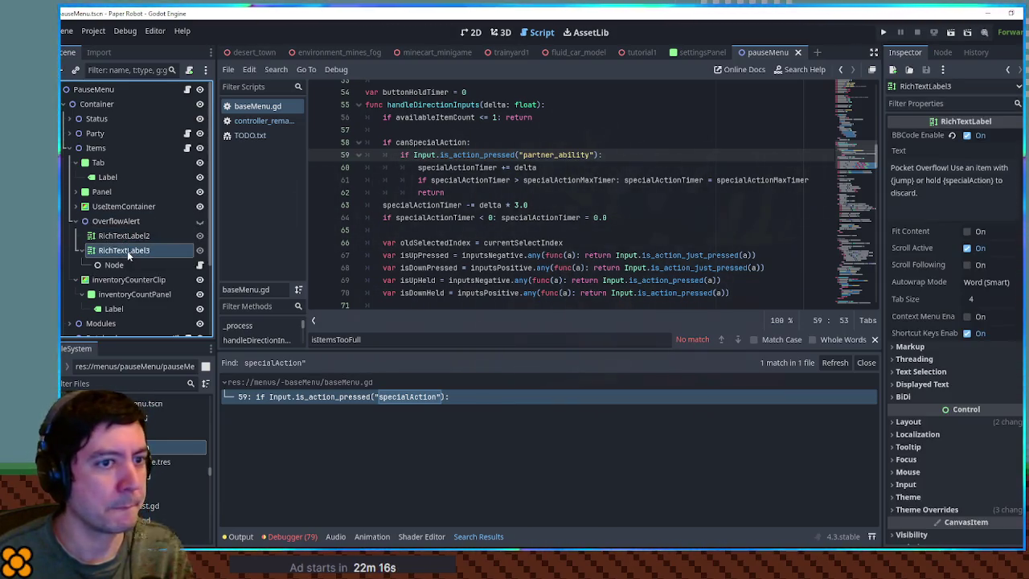
# Paste partner_ability over specialAction in the label's text, save the scene, and view it in 2D
pyautogui.doubleClick(556, 154)
pyautogui.hotkey('ctrl', 'c')
pyautogui.click(946, 181)
pyautogui.doubleClick(961, 180)
pyautogui.hotkey('ctrl', 'v')
pyautogui.hotkey('ctrl', 's')
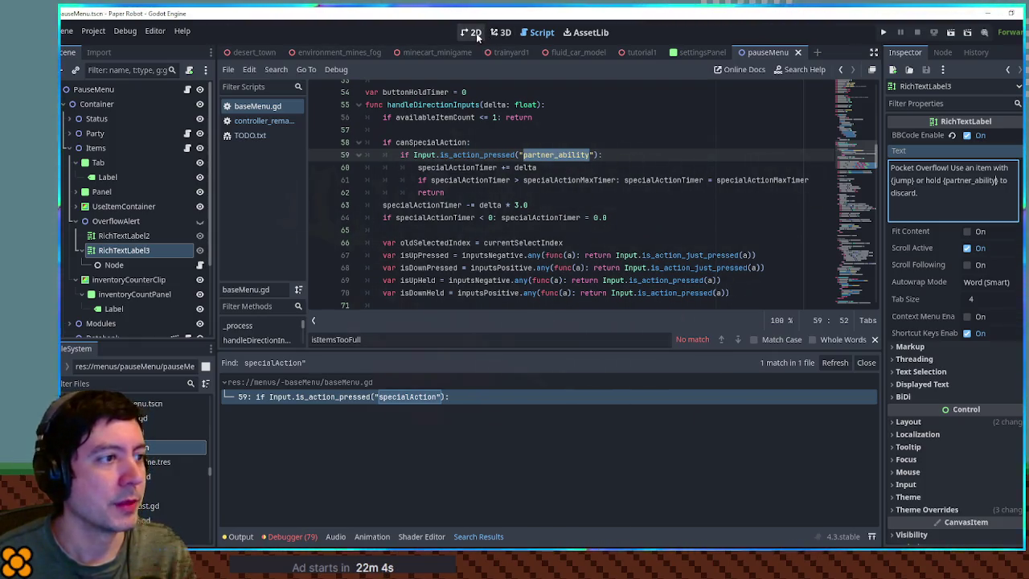
pyautogui.click(477, 36)
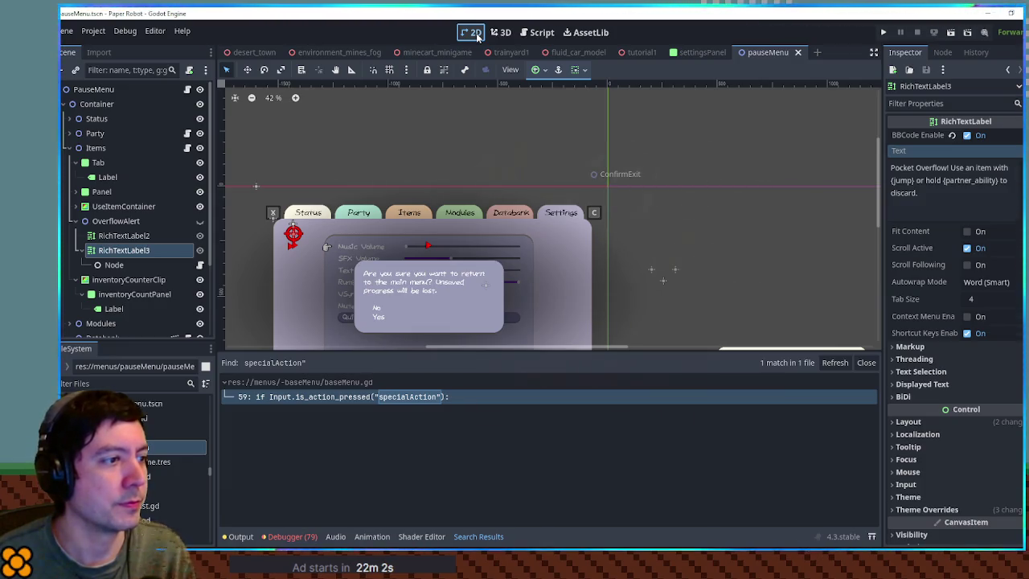
pyautogui.click(499, 33)
# Check the specialAction and debug6 events in the Input Map, then close Project Settings
pyautogui.click(94, 31)
pyautogui.click(89, 42)
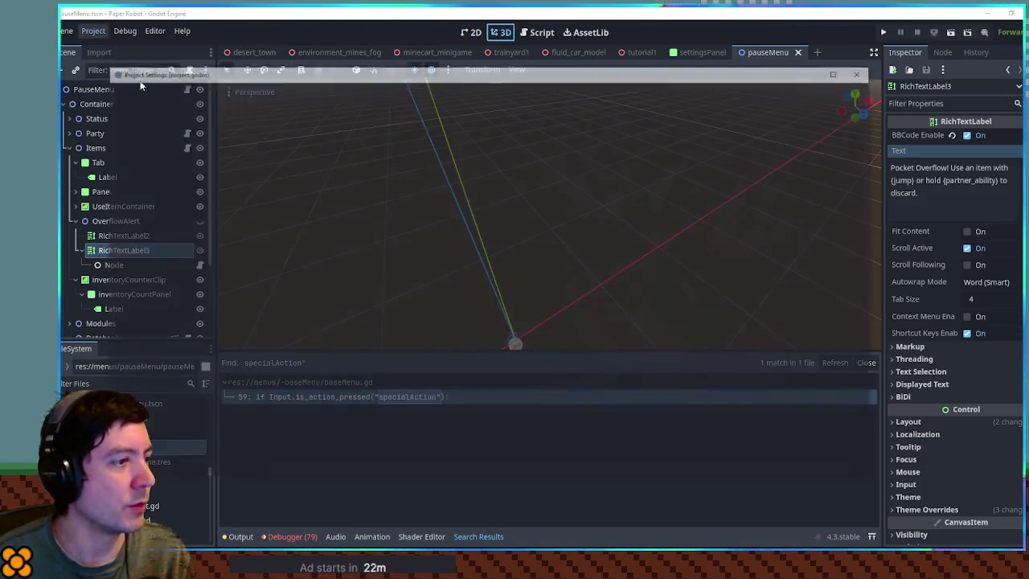
pyautogui.click(114, 349)
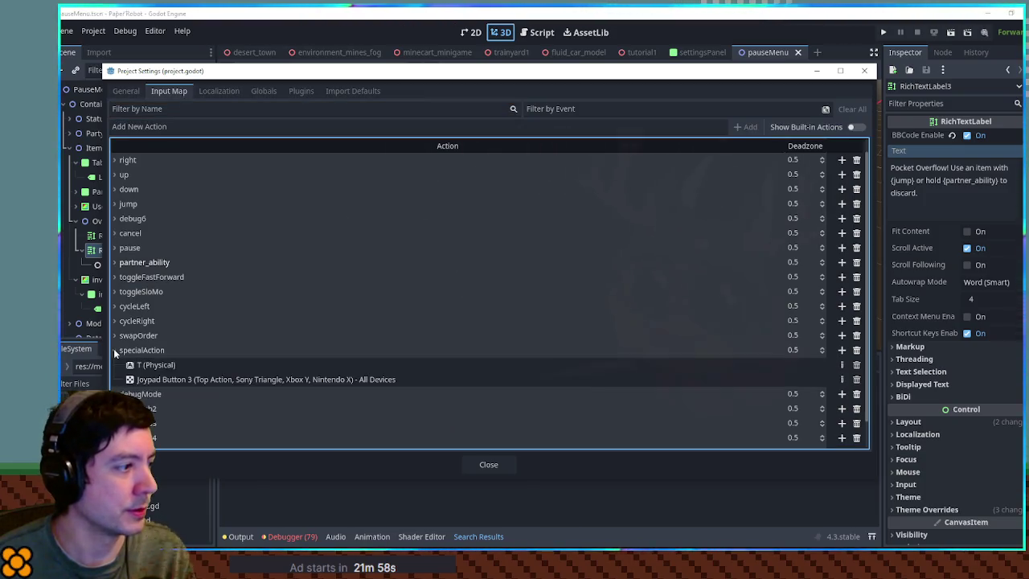
pyautogui.keyDown('shift'); pyautogui.click(114, 233); pyautogui.keyUp('shift')
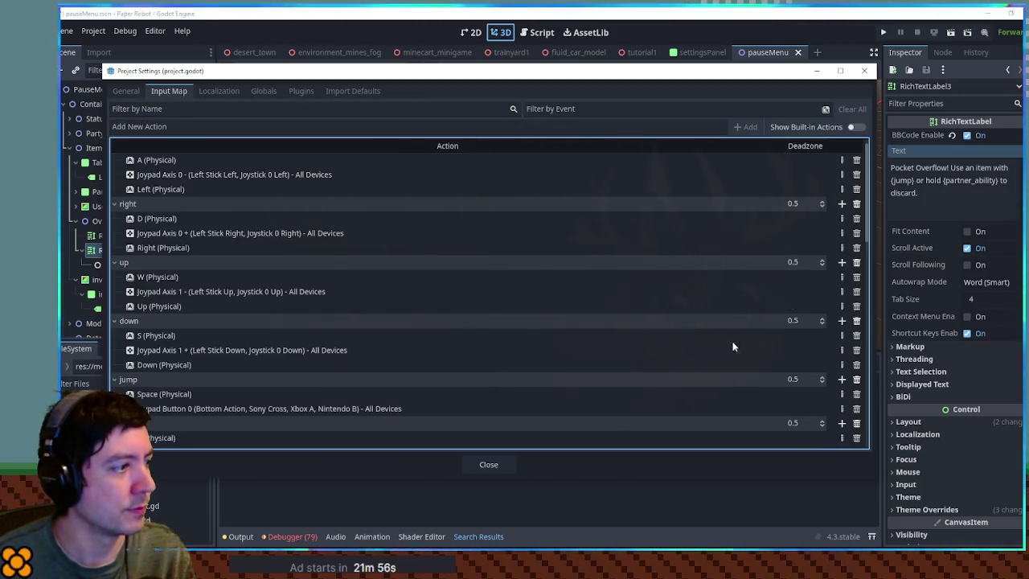
pyautogui.scroll(-5, 155, 230)
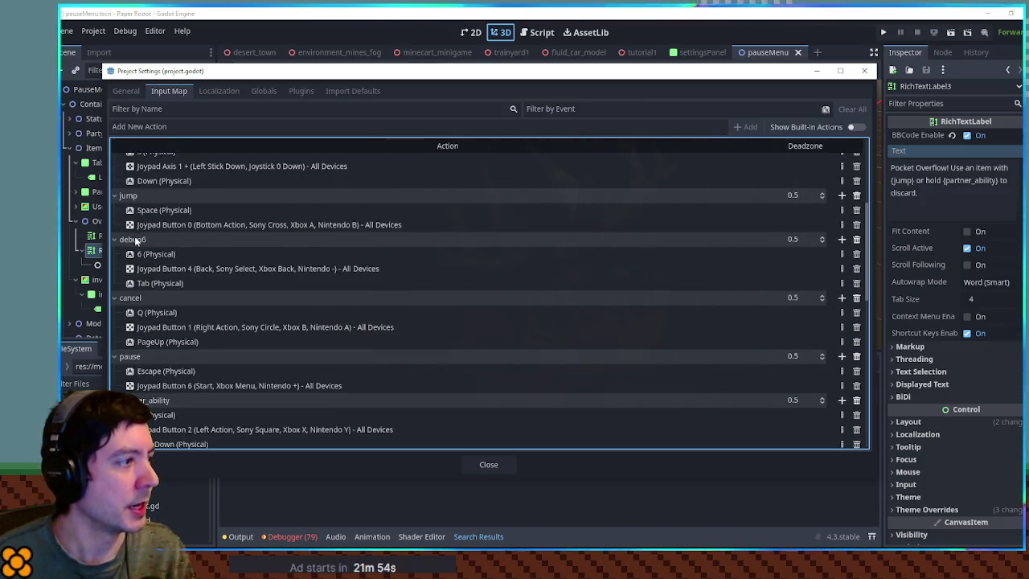
pyautogui.click(864, 71)
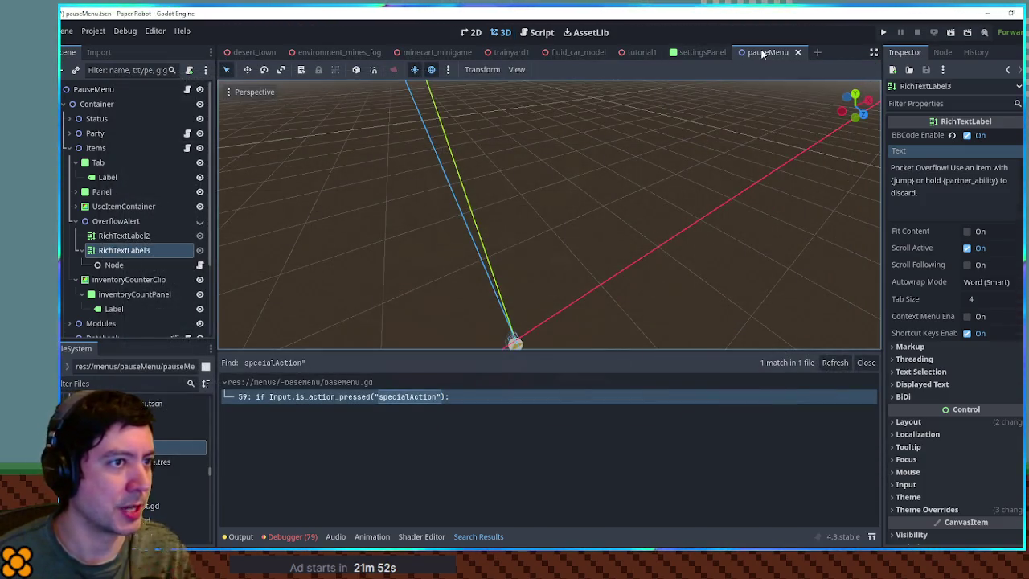
# From baseMenu.gd, search the whole project for debug6, then reopen the Input Map
pyautogui.click(535, 32)
pyautogui.click(581, 163)
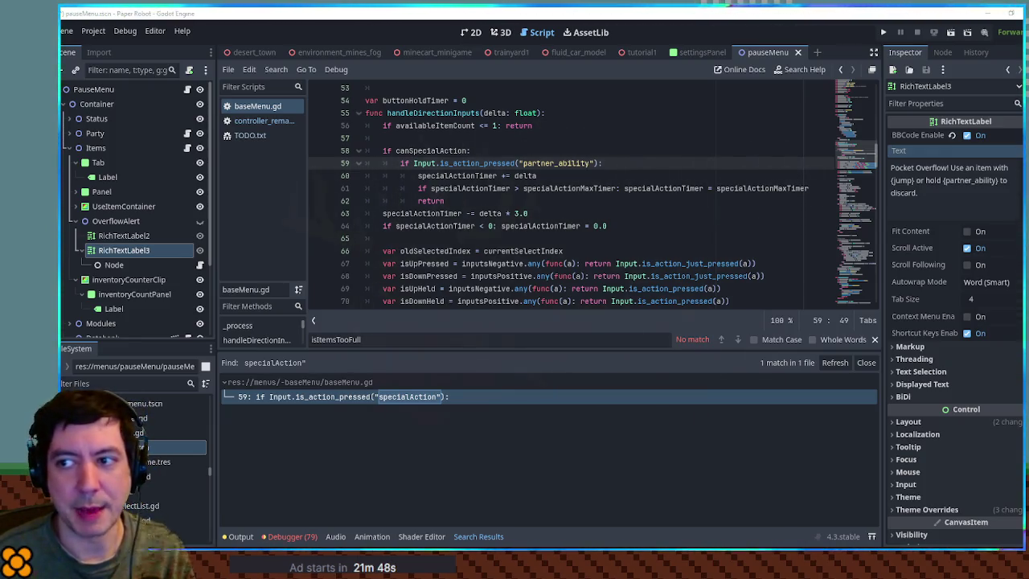
pyautogui.click(627, 233)
pyautogui.hotkey('ctrl', 'shift', 'f')
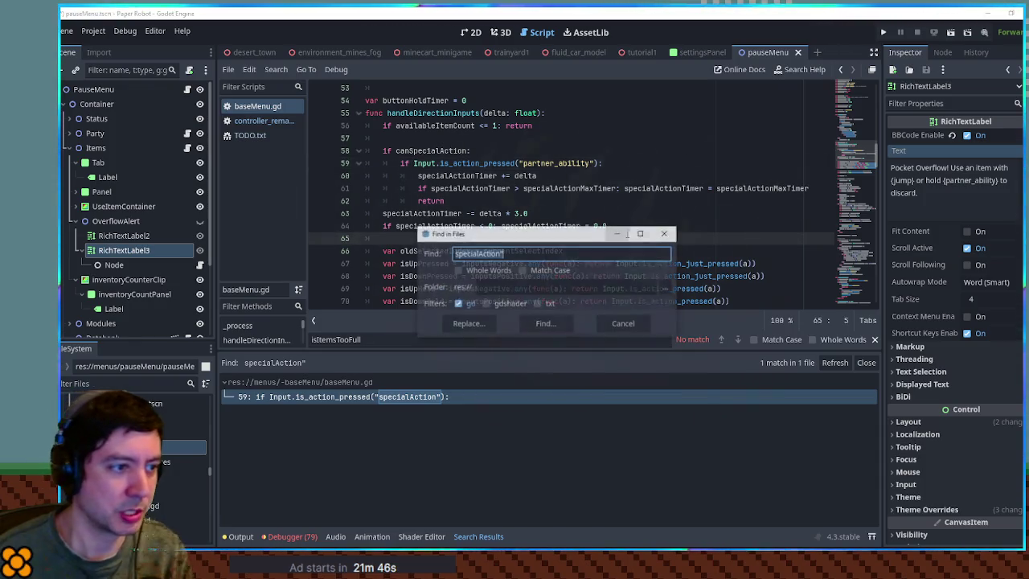
pyautogui.write('debug6')
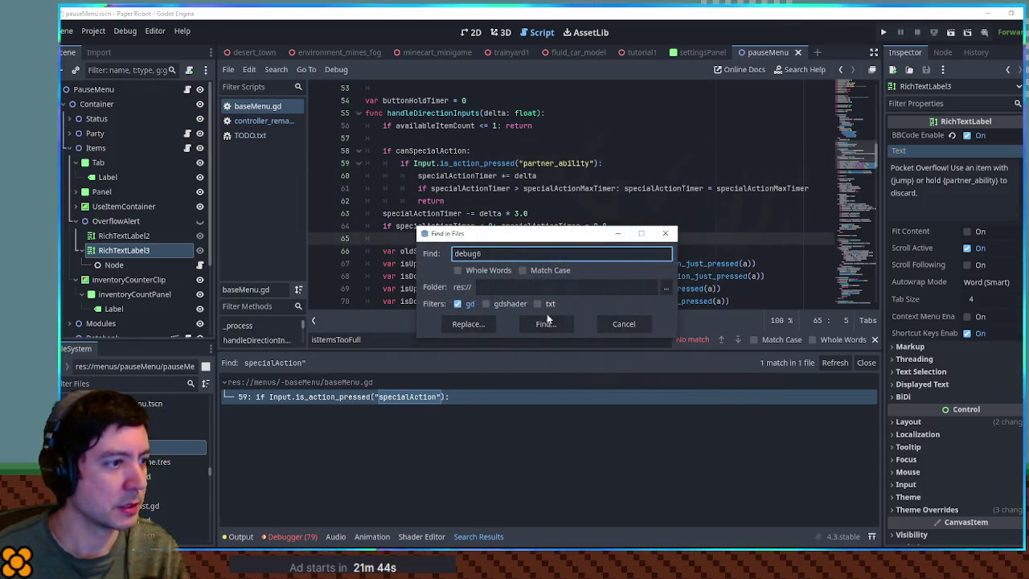
pyautogui.click(544, 324)
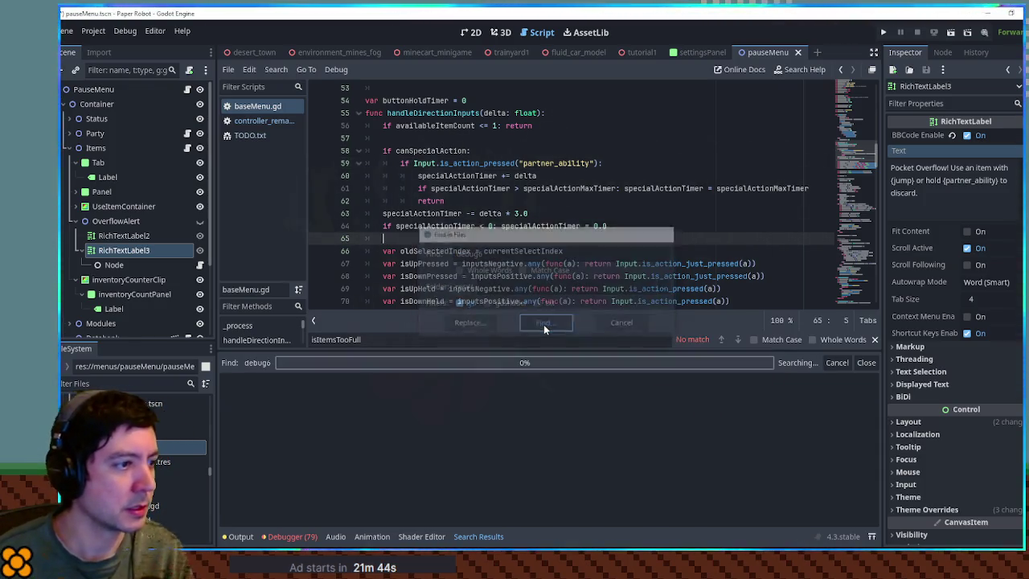
pyautogui.click(93, 30)
pyautogui.click(101, 47)
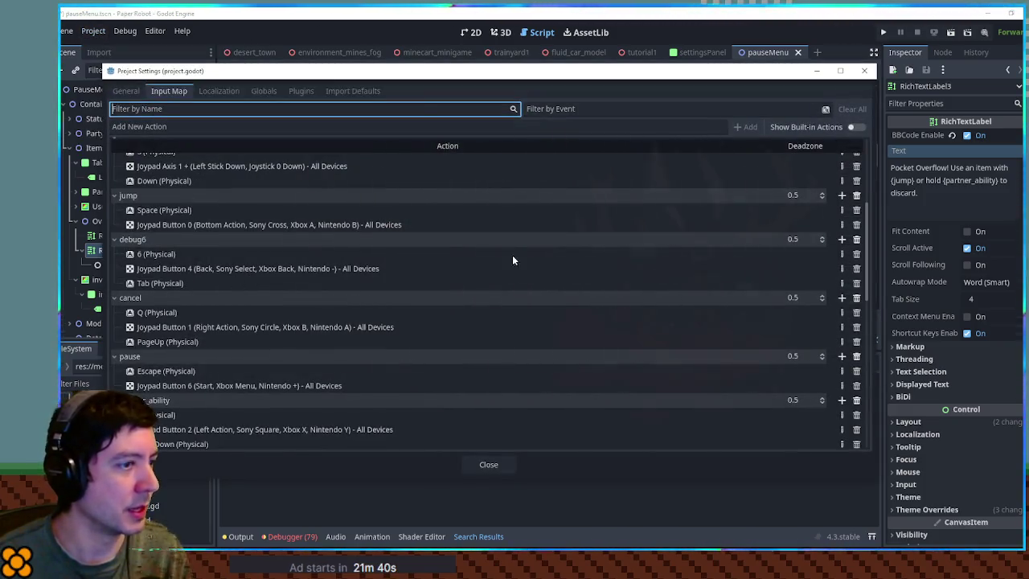
# Delete the debug6 action and expand the left, right, up and down actions
pyautogui.click(856, 239)
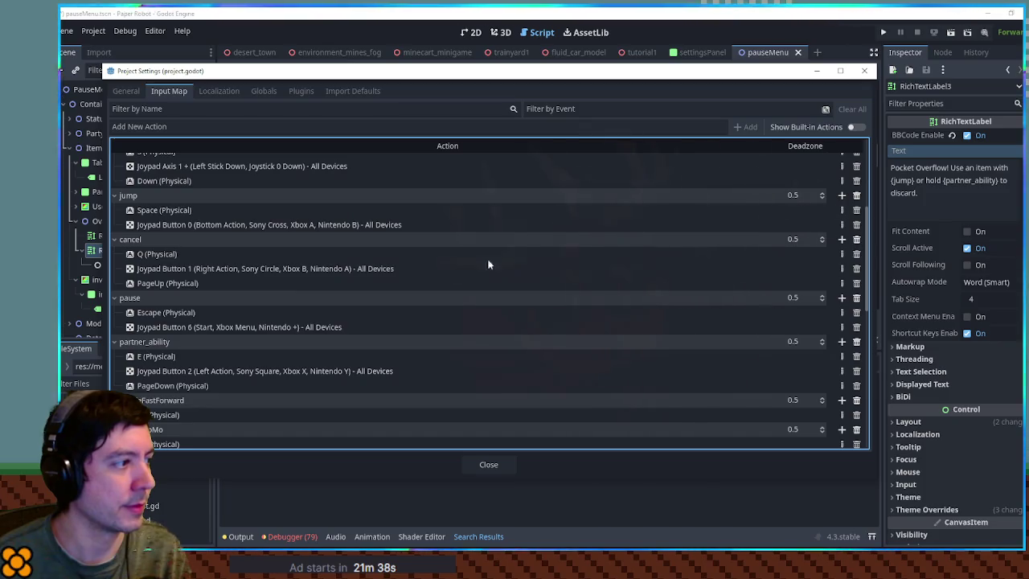
pyautogui.scroll(5, 321, 201)
pyautogui.click(115, 160)
pyautogui.click(115, 174)
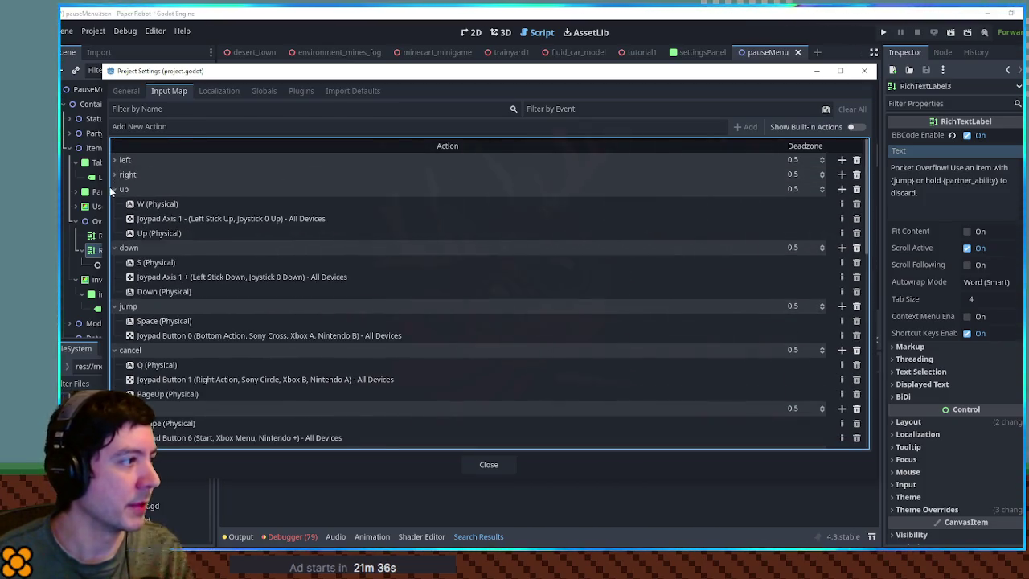
pyautogui.click(115, 188)
pyautogui.click(115, 203)
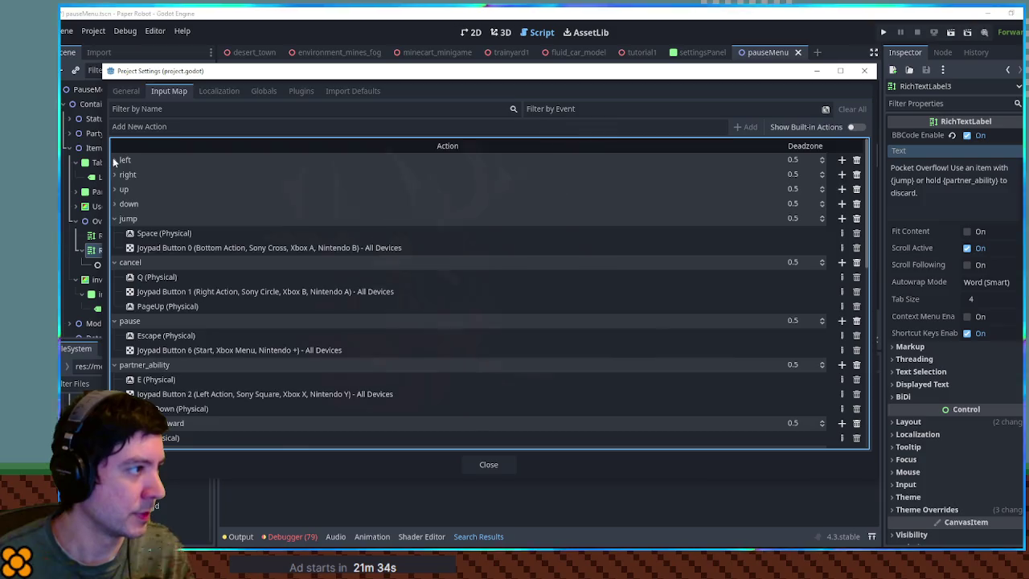
pyautogui.click(115, 160)
pyautogui.click(115, 219)
pyautogui.click(115, 292)
pyautogui.click(115, 276)
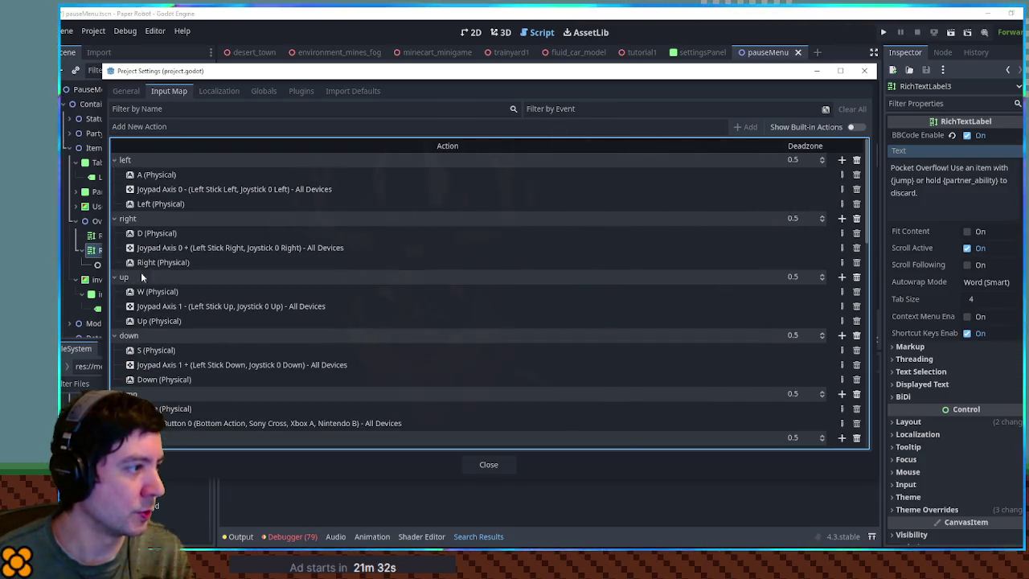
# Remove the Left, Right, Up and Down (Physical) arrow-key events from their actions
pyautogui.click(160, 203)
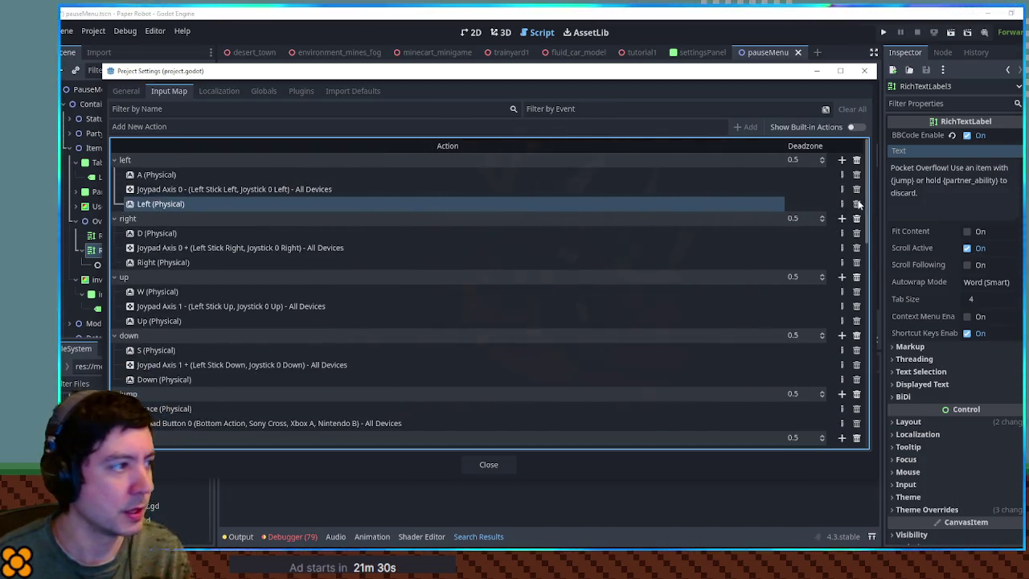
pyautogui.click(856, 203)
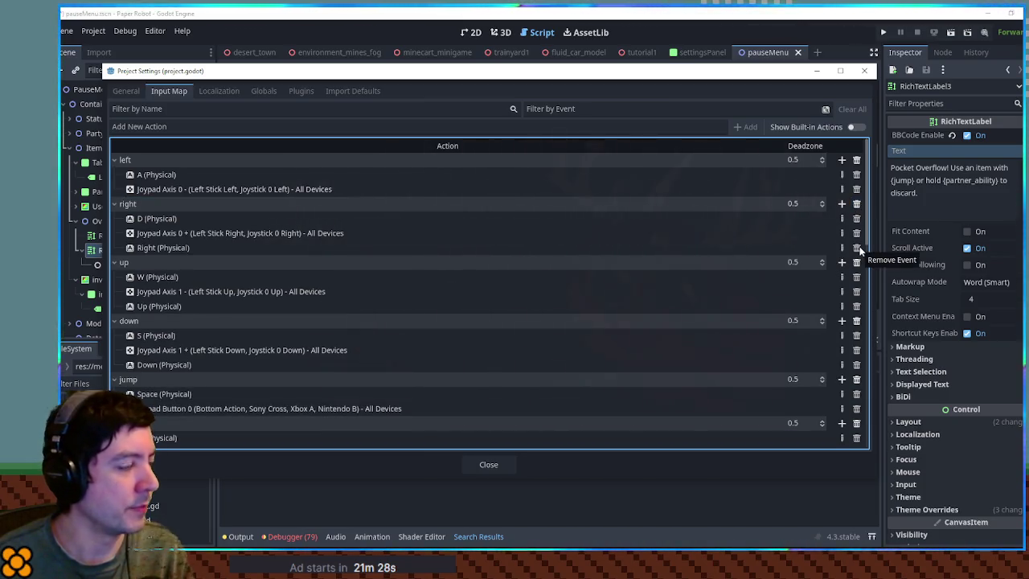
pyautogui.click(857, 248)
pyautogui.click(856, 291)
pyautogui.click(856, 335)
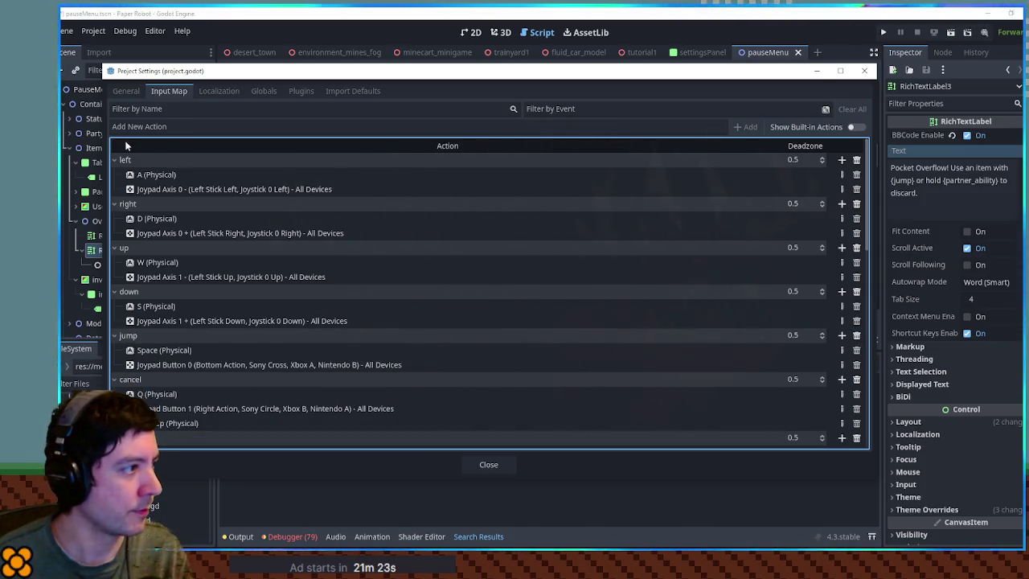
# Collapse the actions from left down through cycleRight
pyautogui.click(115, 160)
pyautogui.click(115, 175)
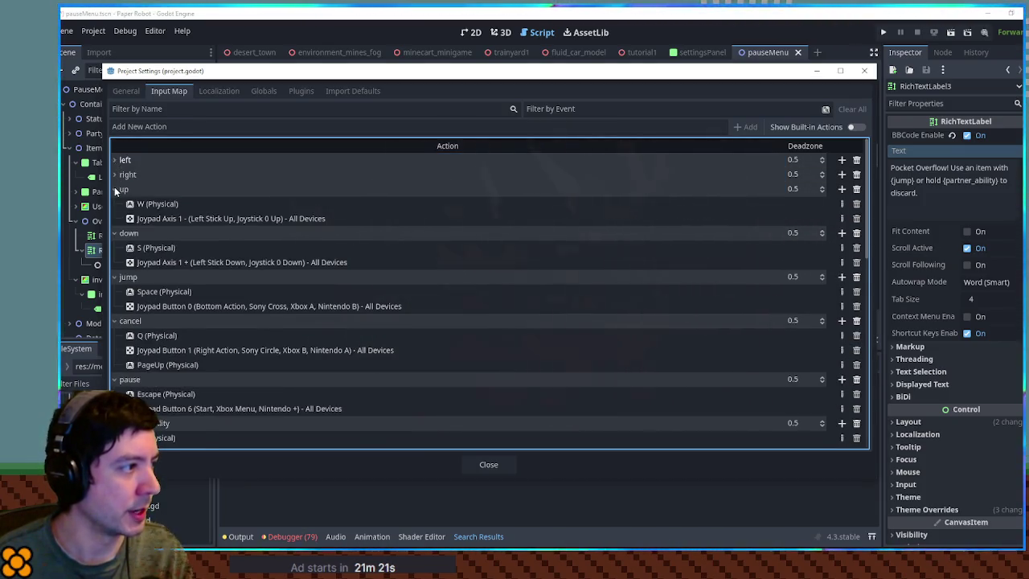
pyautogui.click(115, 189)
pyautogui.click(115, 203)
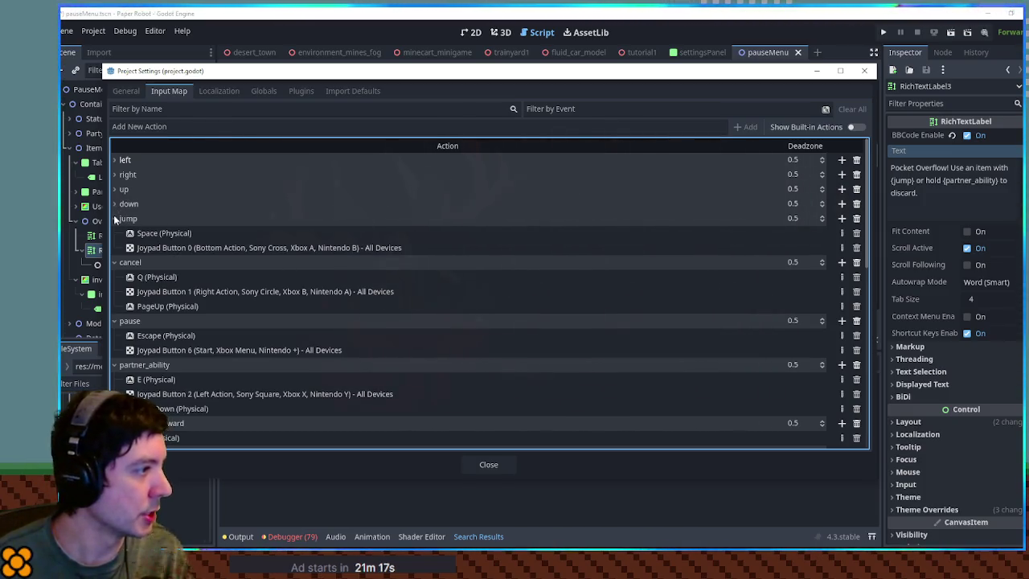
pyautogui.click(115, 218)
pyautogui.click(115, 233)
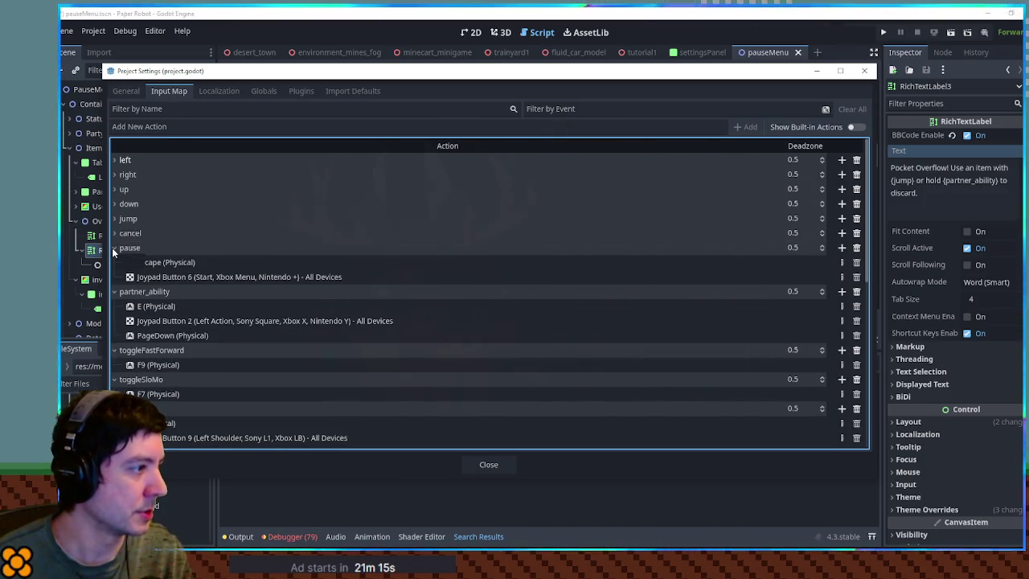
pyautogui.click(115, 248)
pyautogui.click(115, 262)
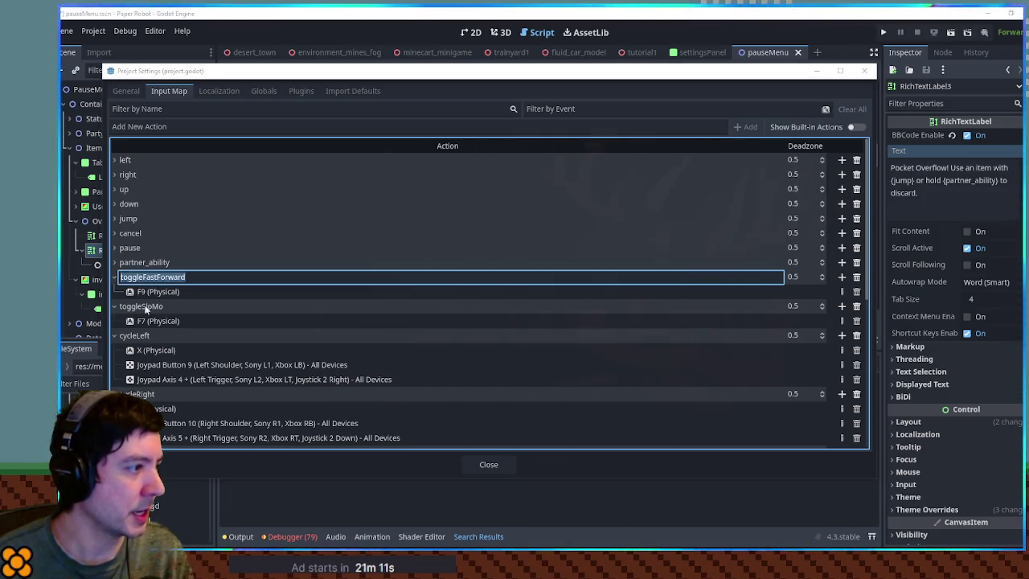
pyautogui.click(115, 276)
pyautogui.click(115, 291)
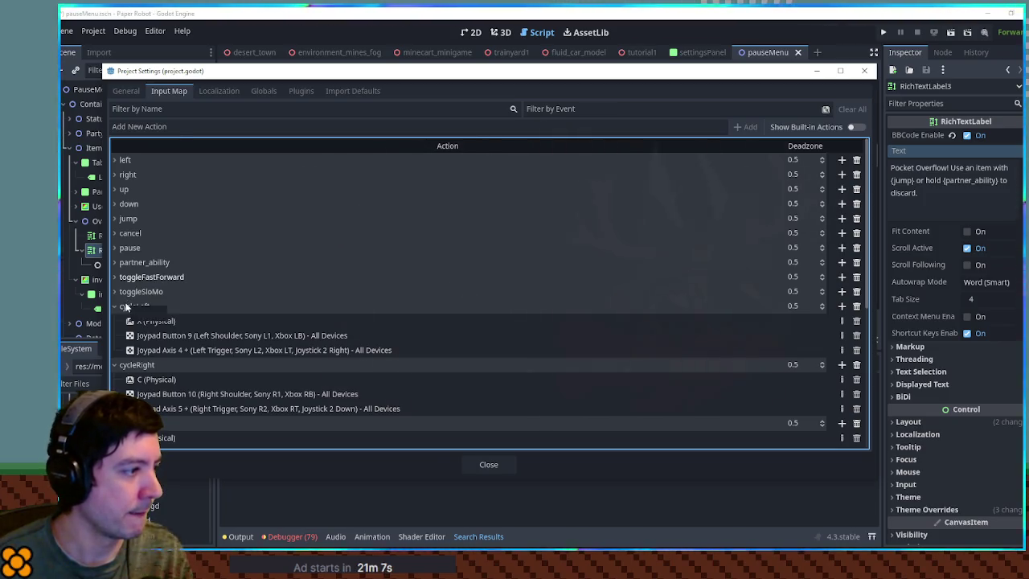
pyautogui.click(115, 306)
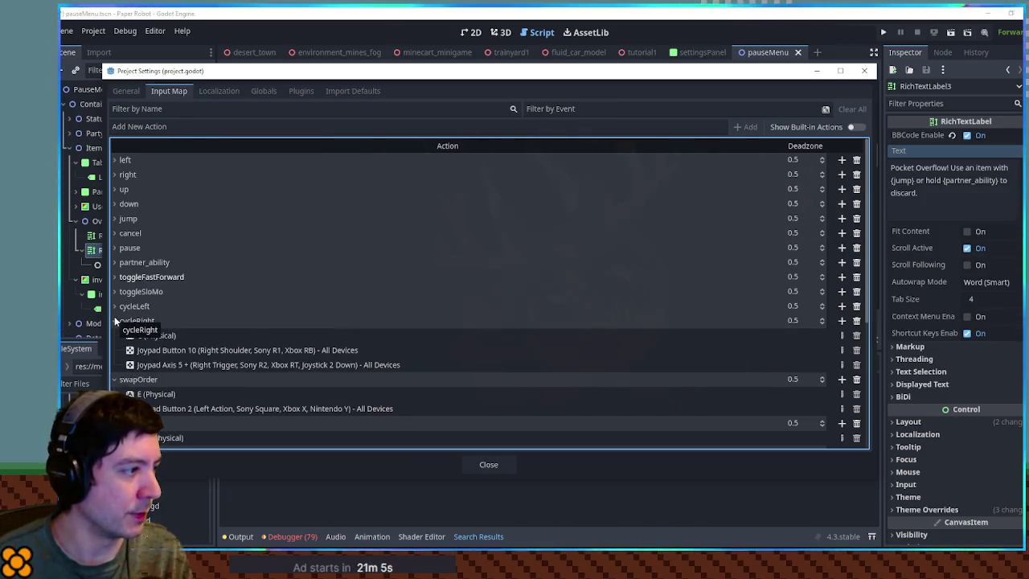
pyautogui.click(115, 321)
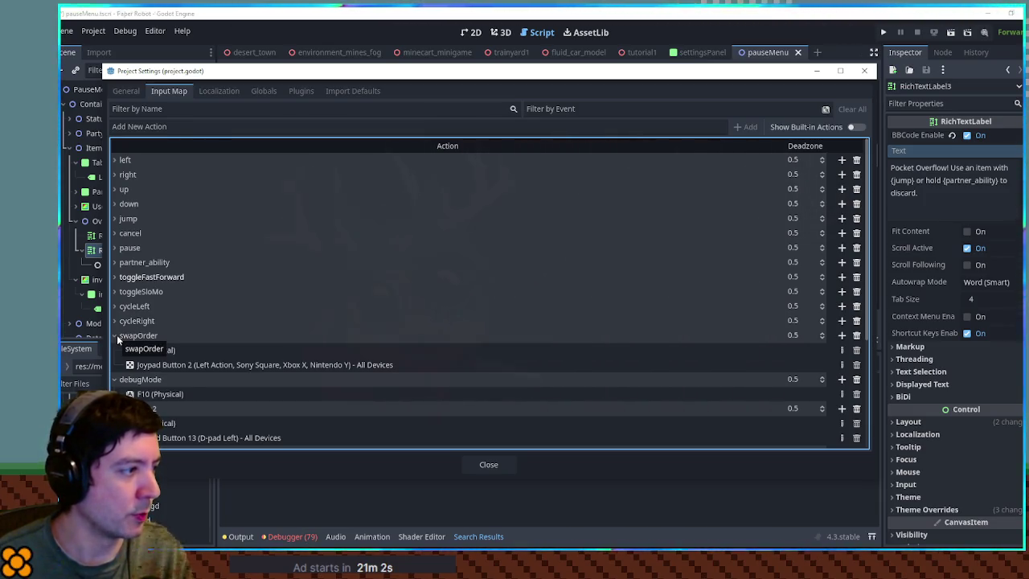
# Remove PageDown from partner_ability and PageUp from cancel
pyautogui.click(112, 259)
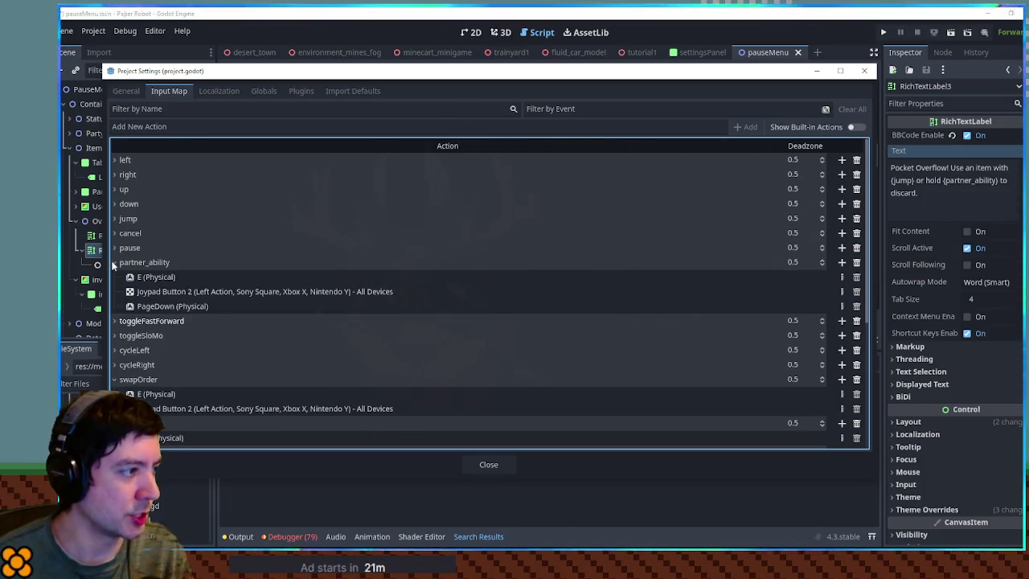
pyautogui.click(151, 310)
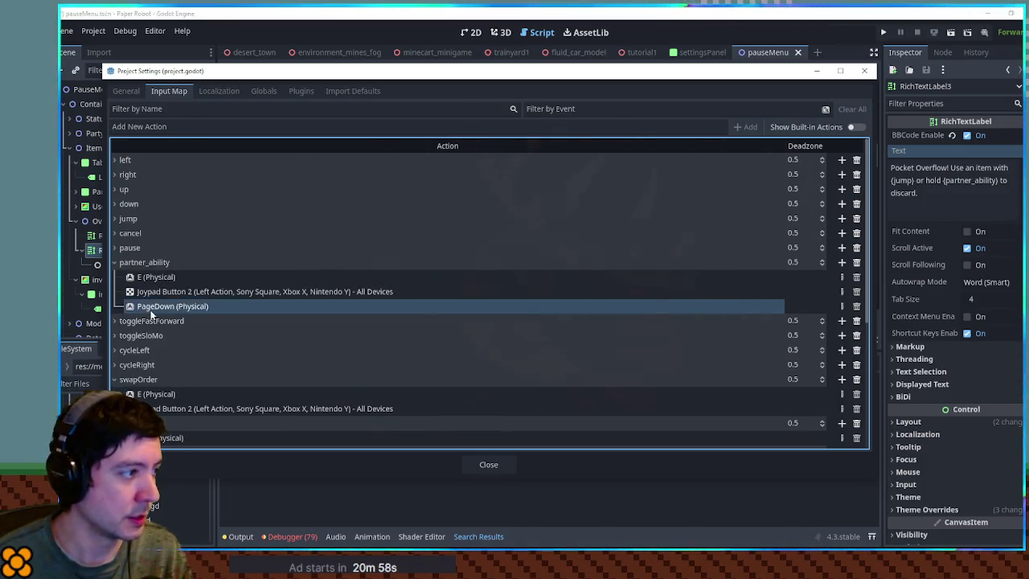
pyautogui.click(856, 306)
pyautogui.scroll(-3, 212, 281)
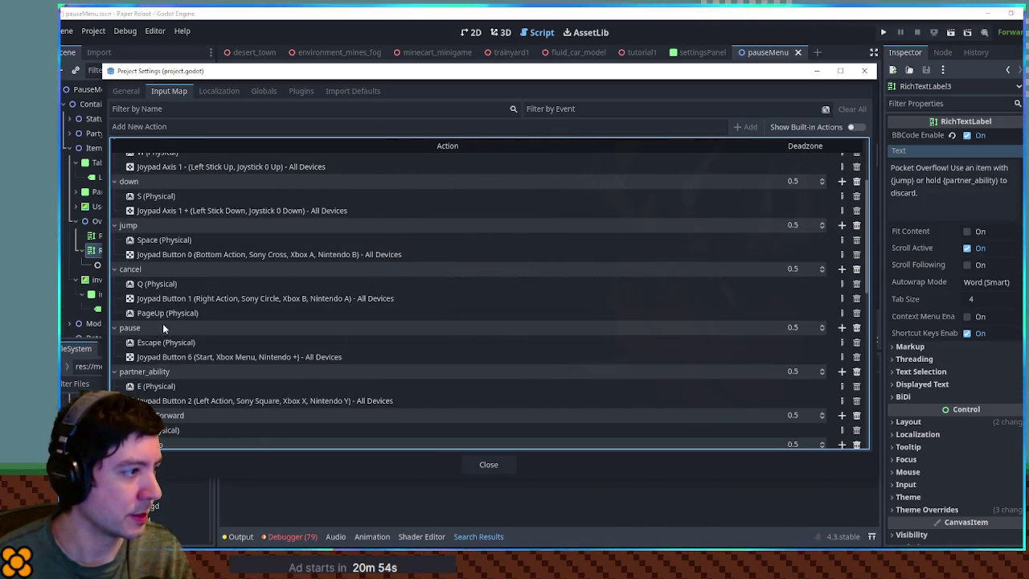
pyautogui.click(256, 313)
pyautogui.click(856, 312)
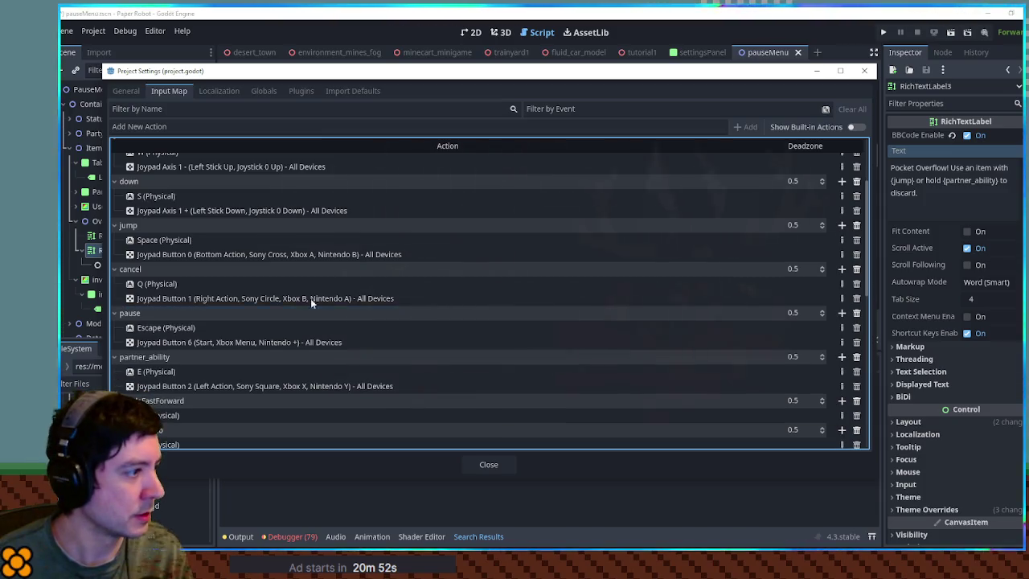
# Remove the Joypad Axis 4+/5+ trigger events from cycleLeft and cycleRight, then check swapOrder's E binding
pyautogui.scroll(-4, 220, 270)
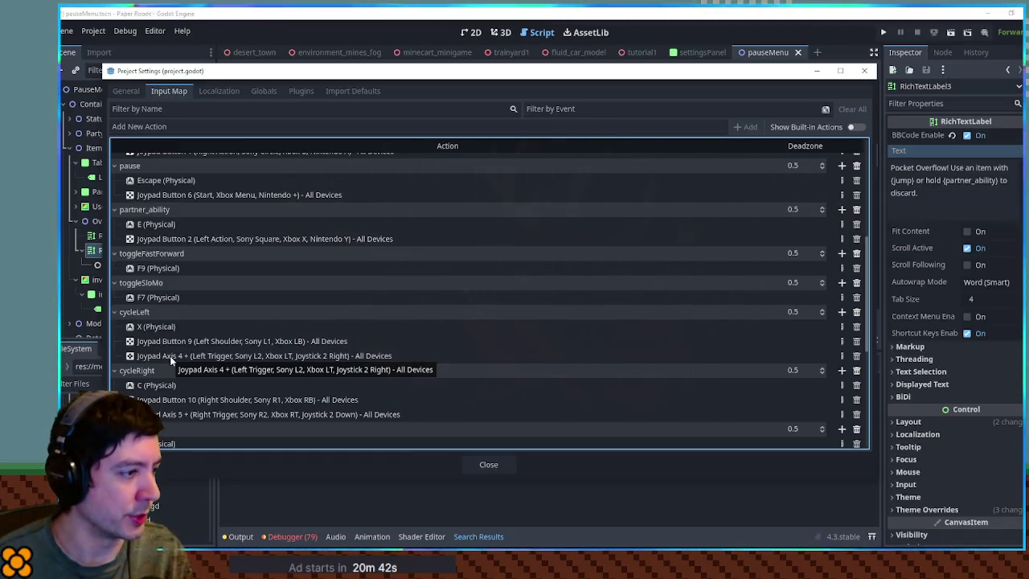
pyautogui.scroll(-2, 177, 356)
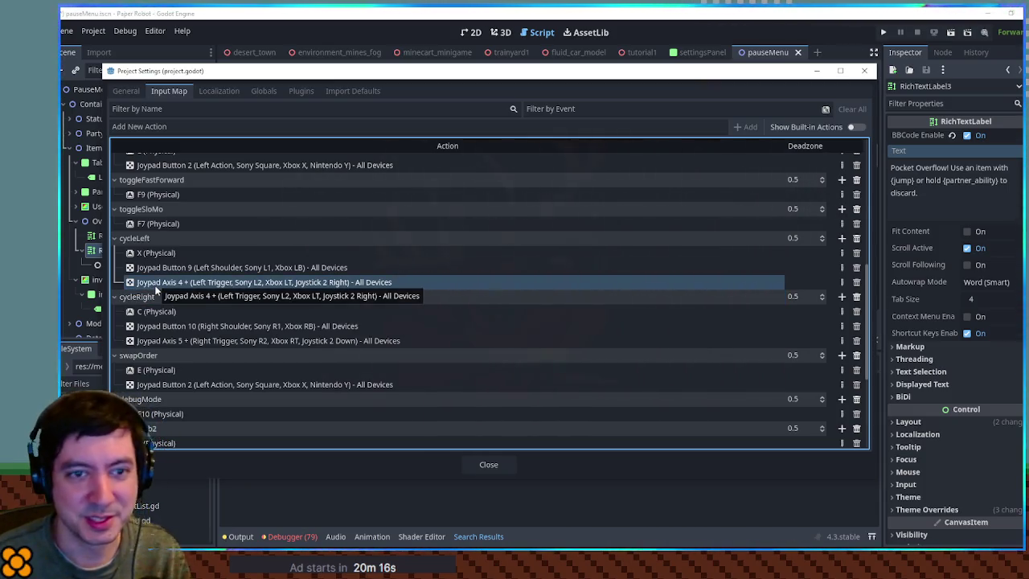
pyautogui.scroll(-1, 169, 298)
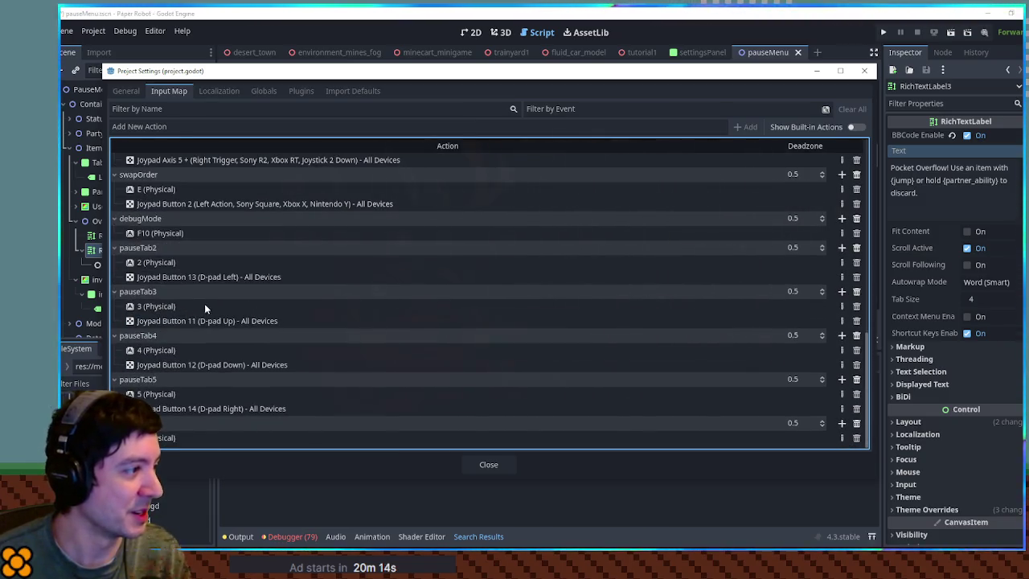
pyautogui.scroll(1, 207, 306)
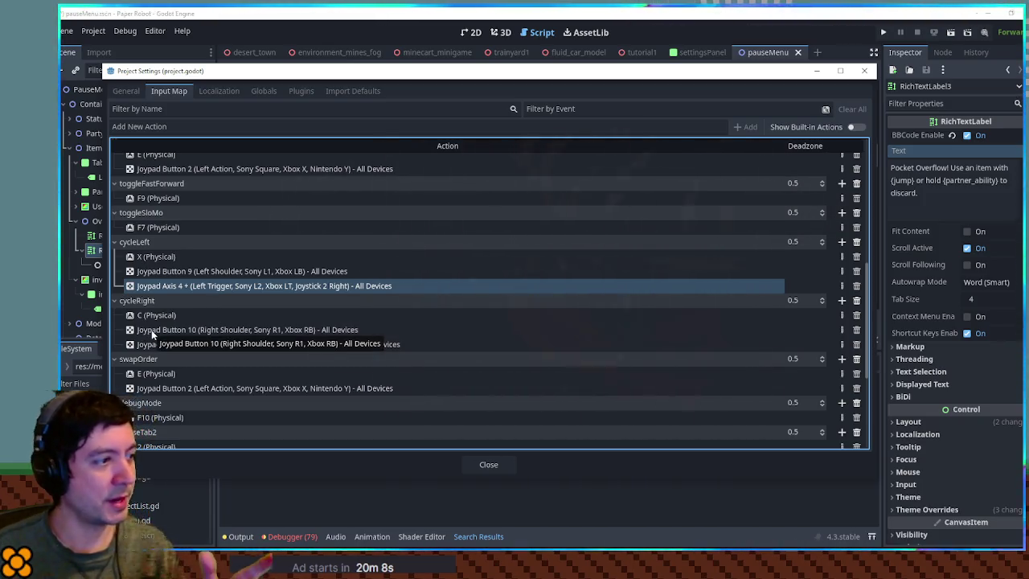
pyautogui.click(857, 286)
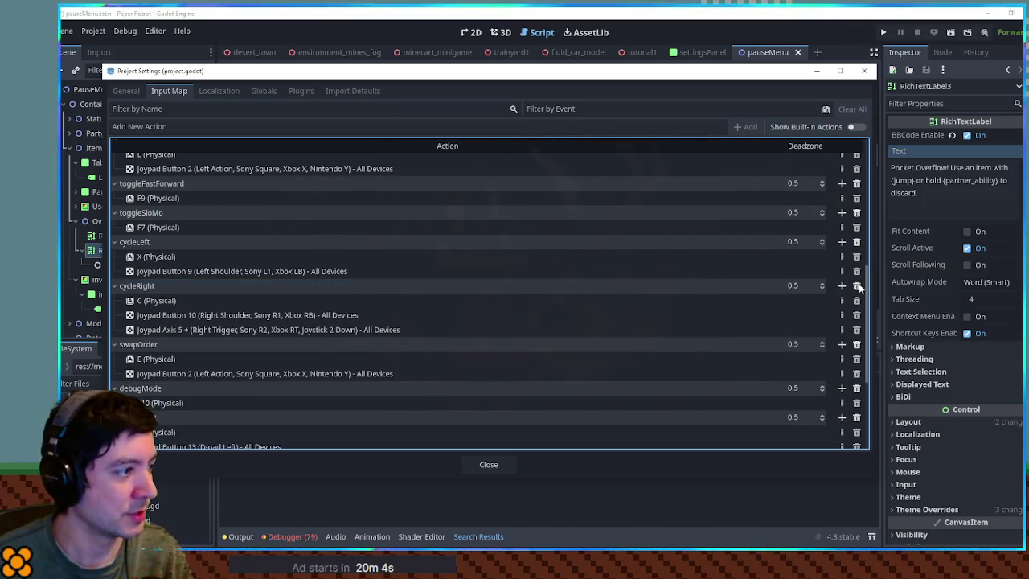
pyautogui.click(857, 329)
pyautogui.scroll(-2, 291, 296)
pyautogui.scroll(-1, 290, 294)
pyautogui.scroll(5, 287, 291)
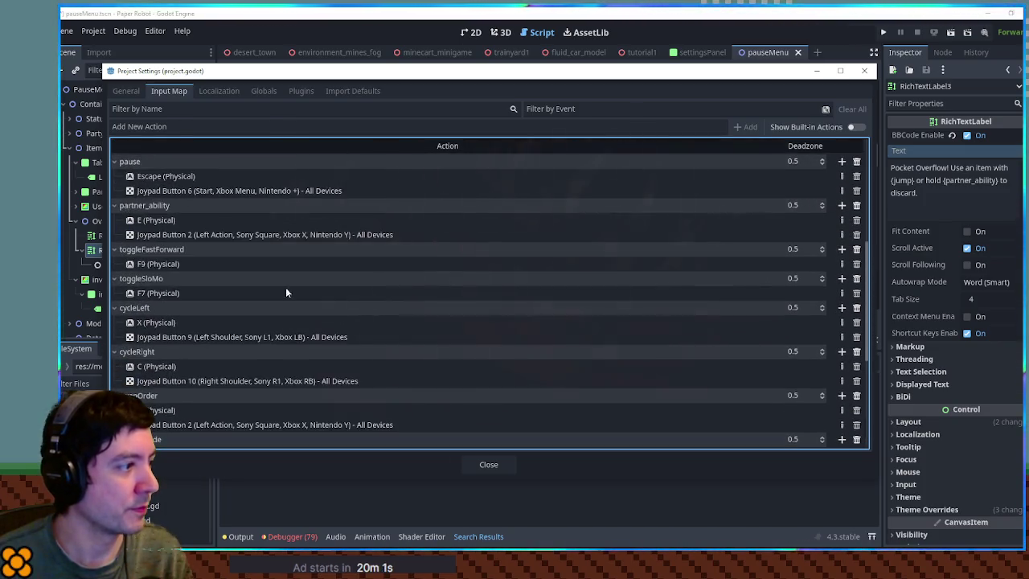
pyautogui.click(146, 412)
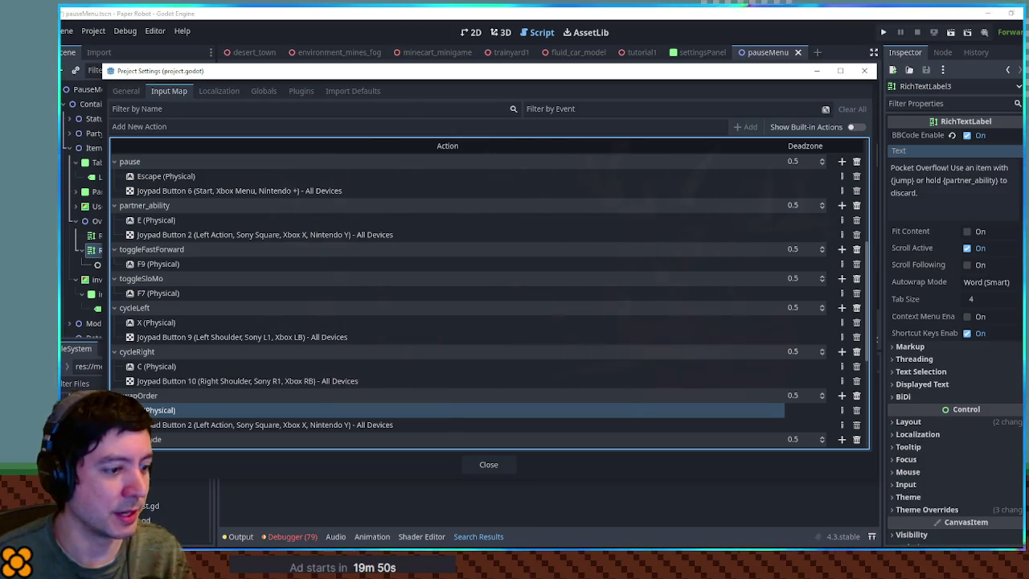
pyautogui.moveTo(761, 75); pyautogui.dragTo(790, 76)
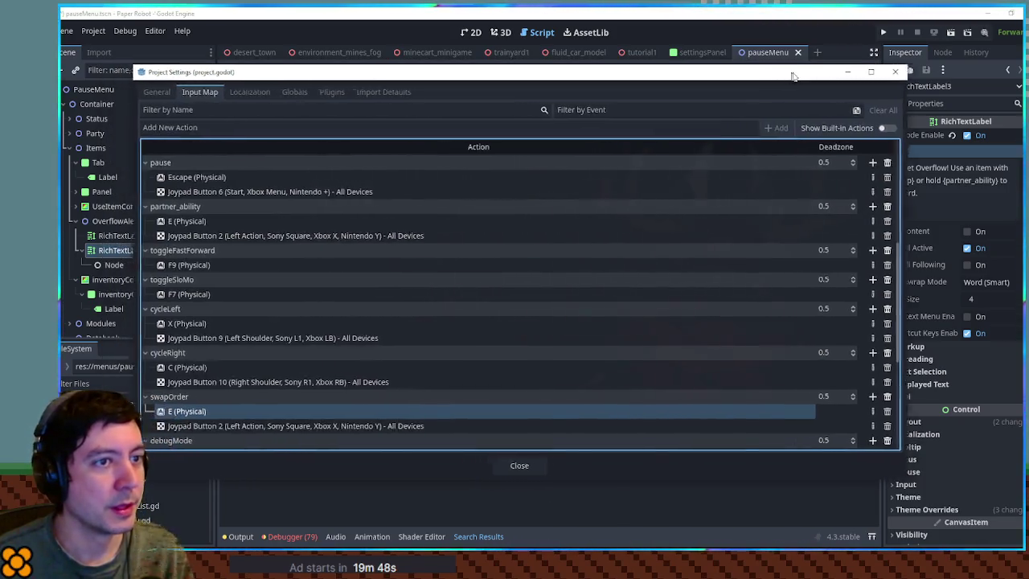
# Reopen the Input Map settings and collapse the pauseTab2 through pauseTab5 actions
pyautogui.press('Escape')
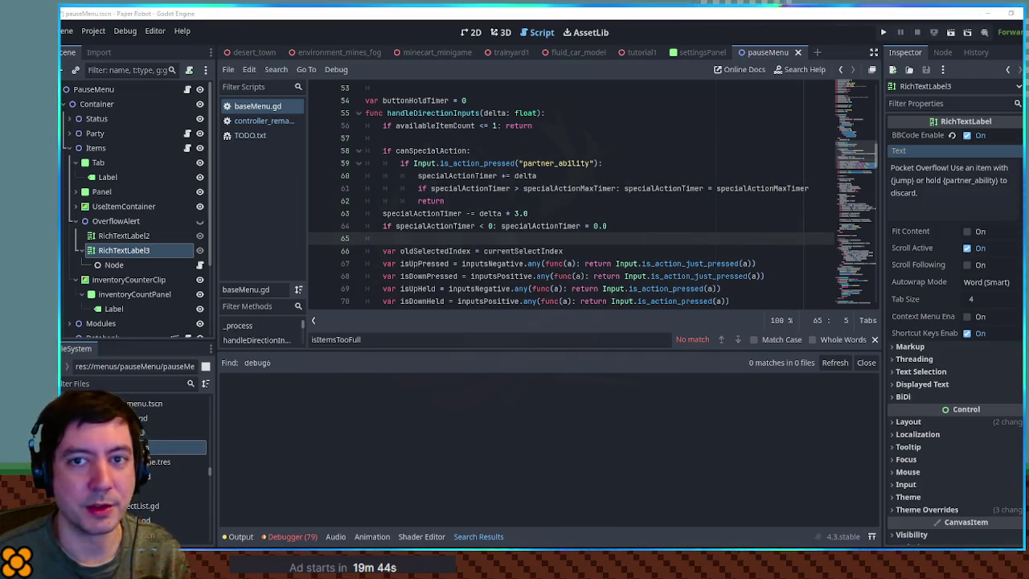
pyautogui.hotkey('ctrl', 'shift', 'p')
pyautogui.scroll(-10, 137, 384)
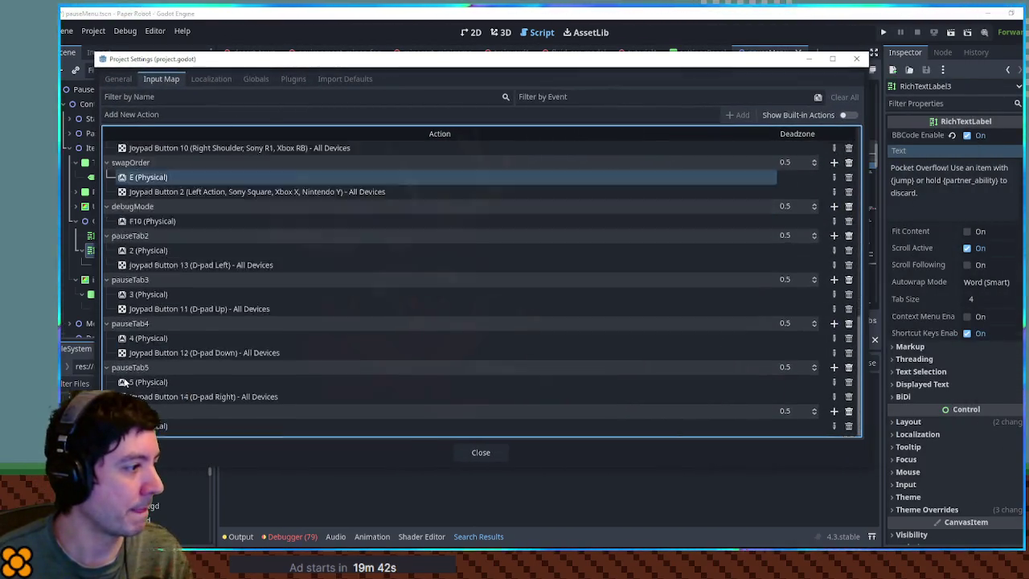
pyautogui.click(105, 234)
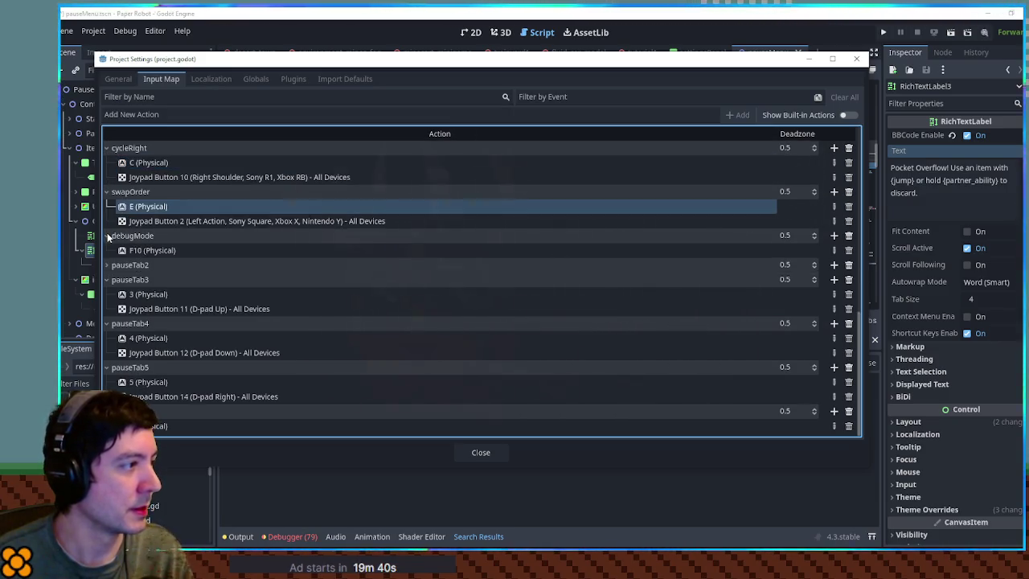
pyautogui.click(106, 281)
pyautogui.click(105, 323)
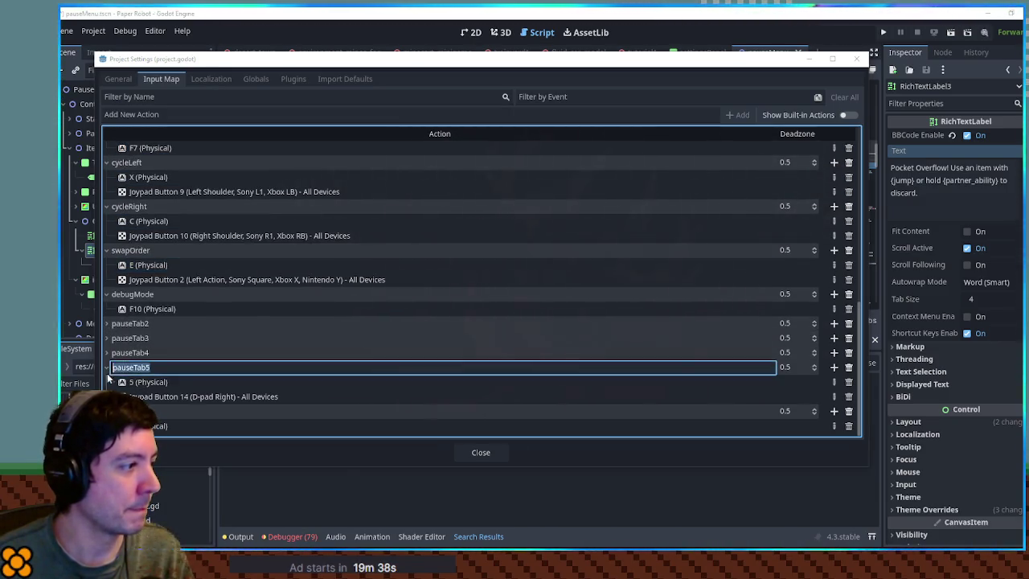
pyautogui.click(106, 367)
pyautogui.click(106, 410)
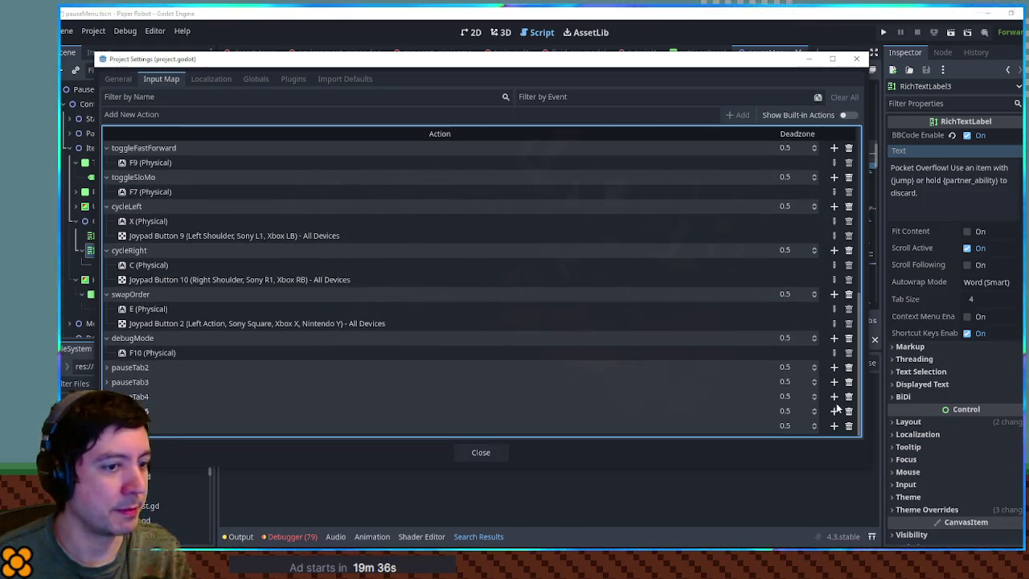
# Cancel renaming pauseTab2 and swapOrder, then add a new event to the left action
pyautogui.doubleClick(153, 367)
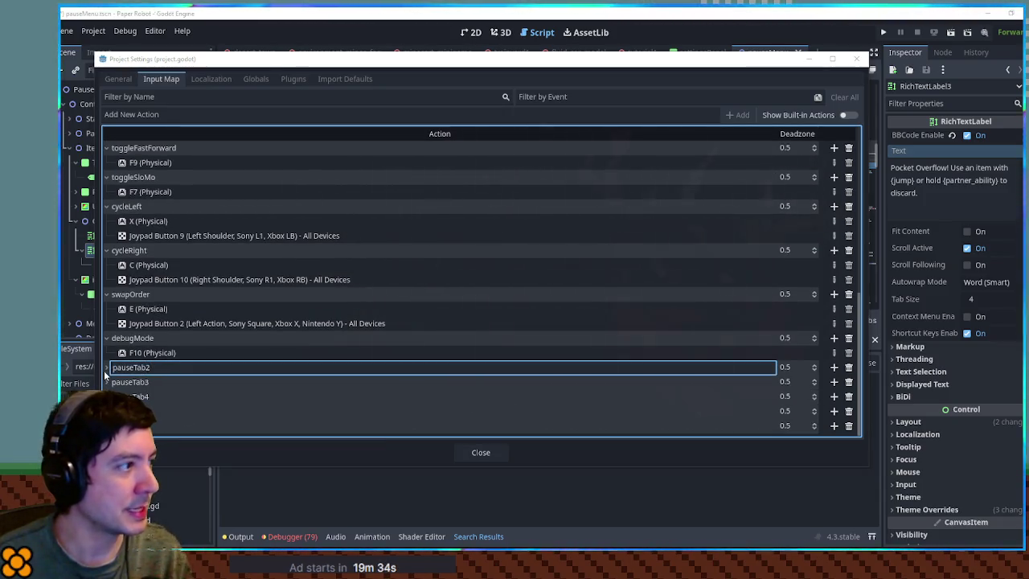
pyautogui.press('Escape')
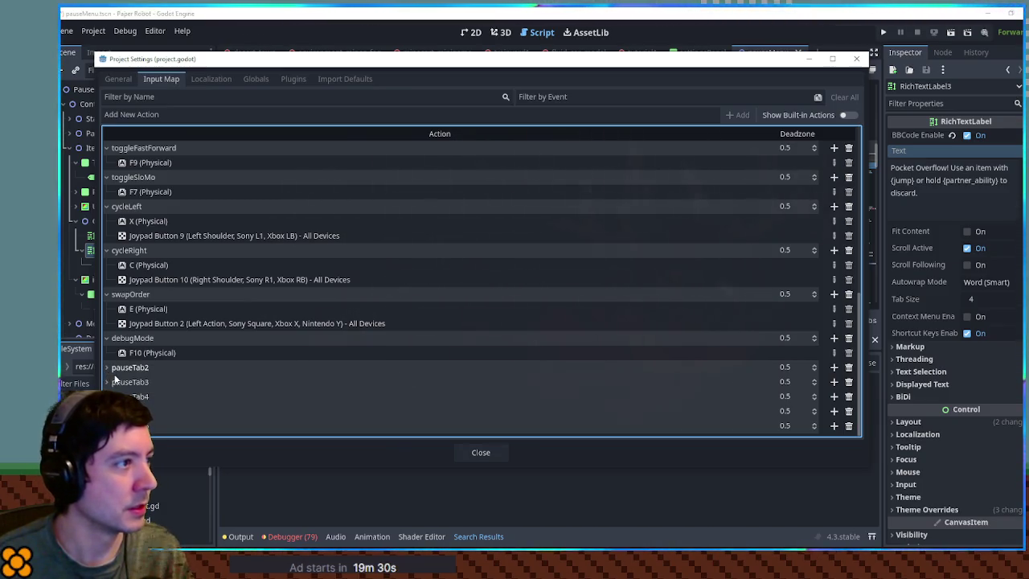
pyautogui.doubleClick(124, 294)
pyautogui.press('Escape')
pyautogui.scroll(10, 192, 341)
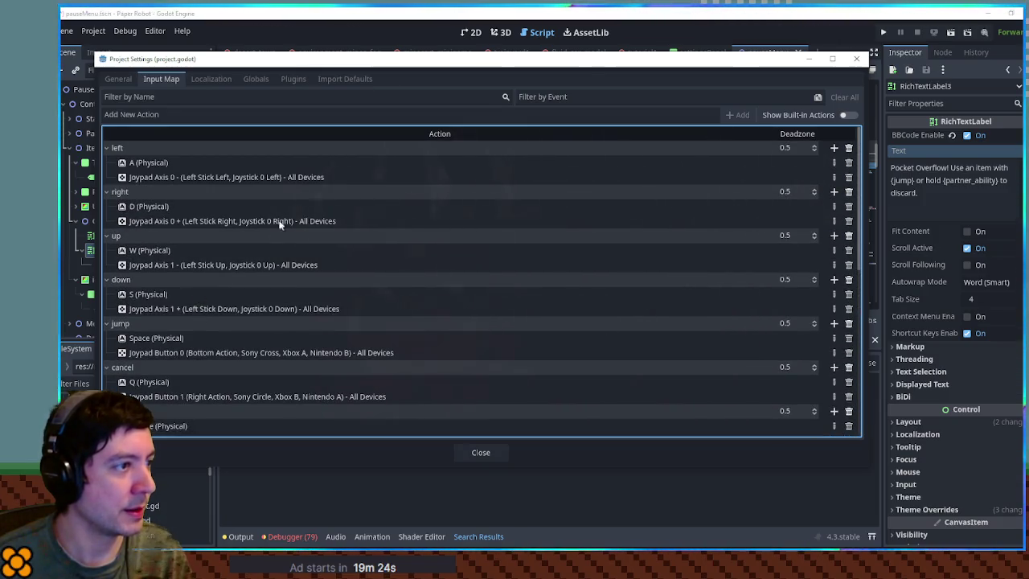
pyautogui.click(834, 163)
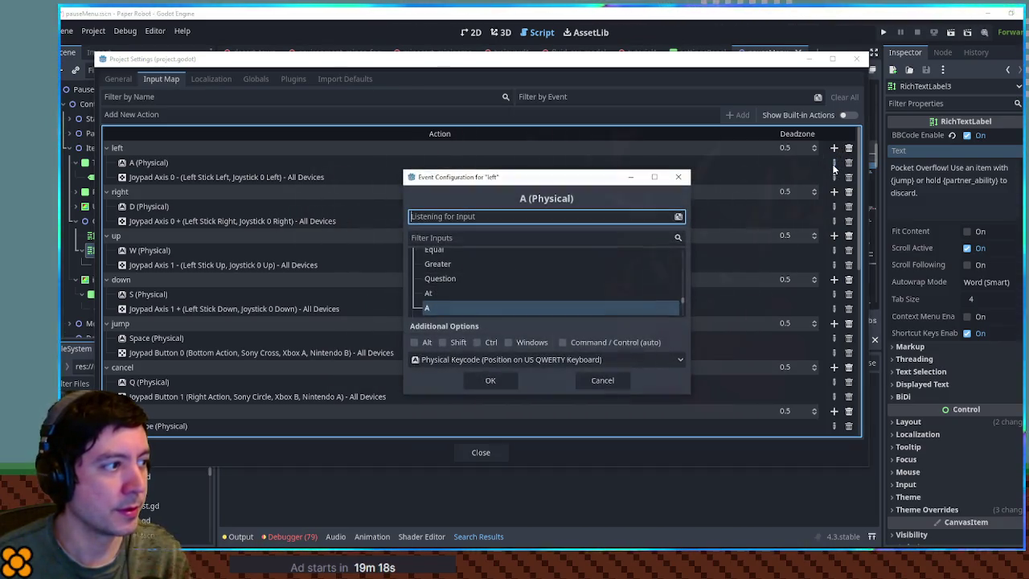
# Cancel the left action's new event and close Project Settings
pyautogui.click(608, 384)
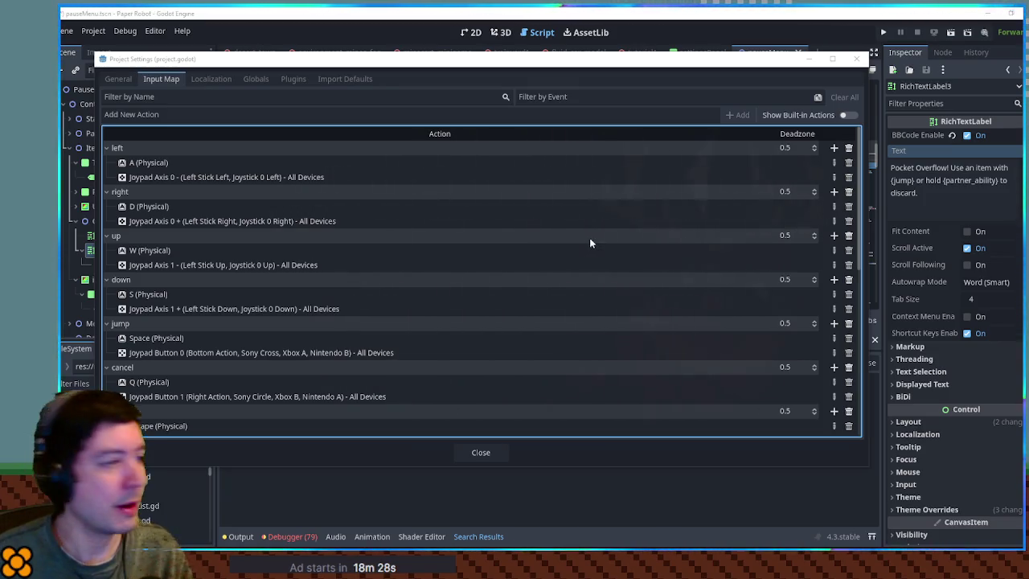
pyautogui.click(481, 452)
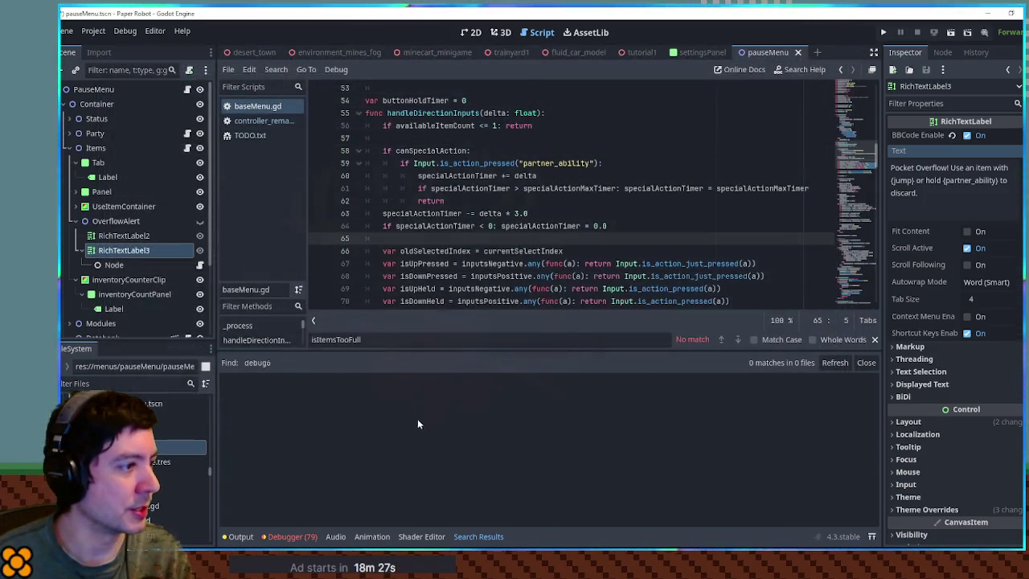
# Add print(InputMap.get_action_description("up")) to testFunc in controller_remapping.gd
pyautogui.click(255, 120)
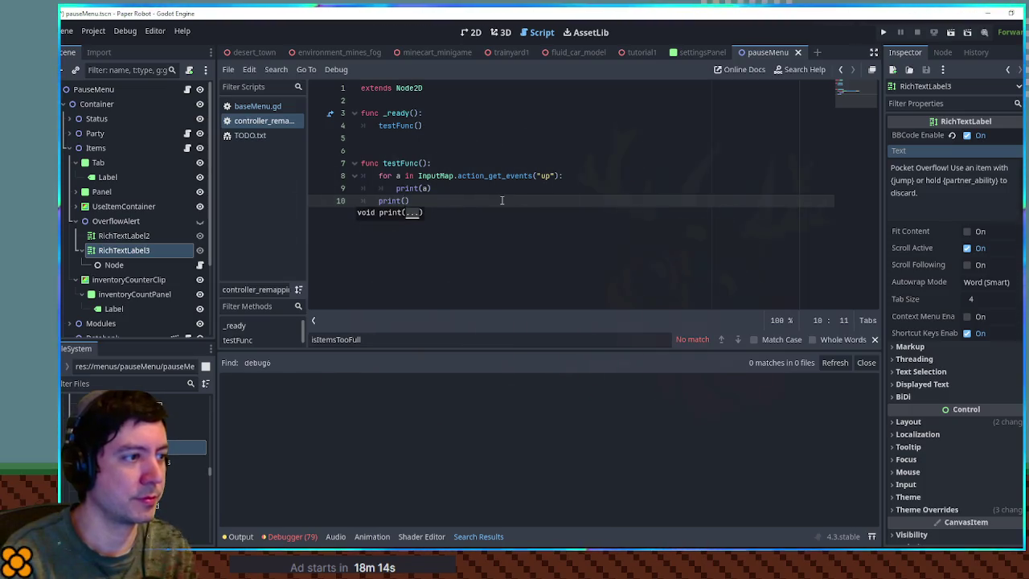
pyautogui.write('InputMap.')
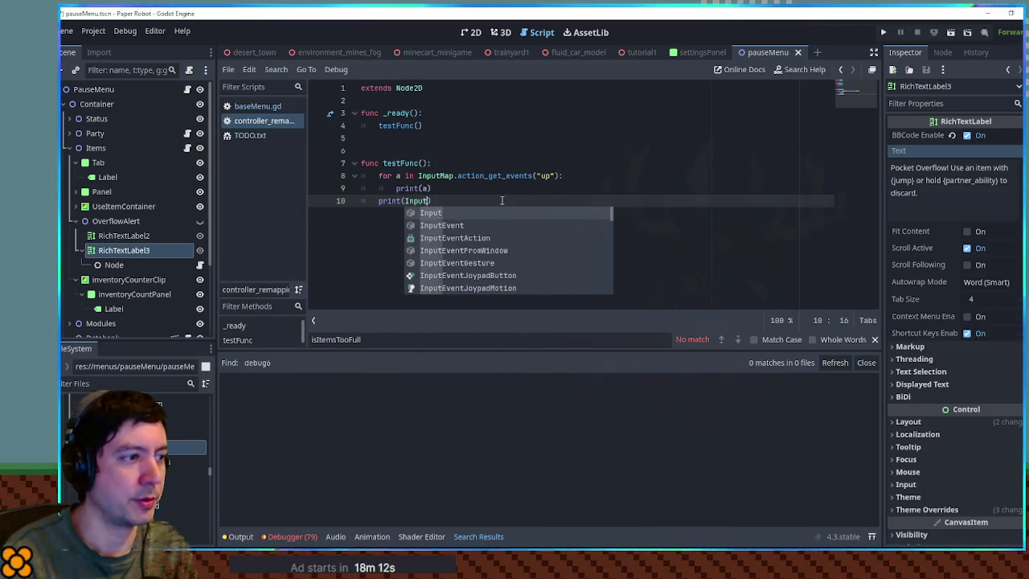
pyautogui.write('get_action_description(')
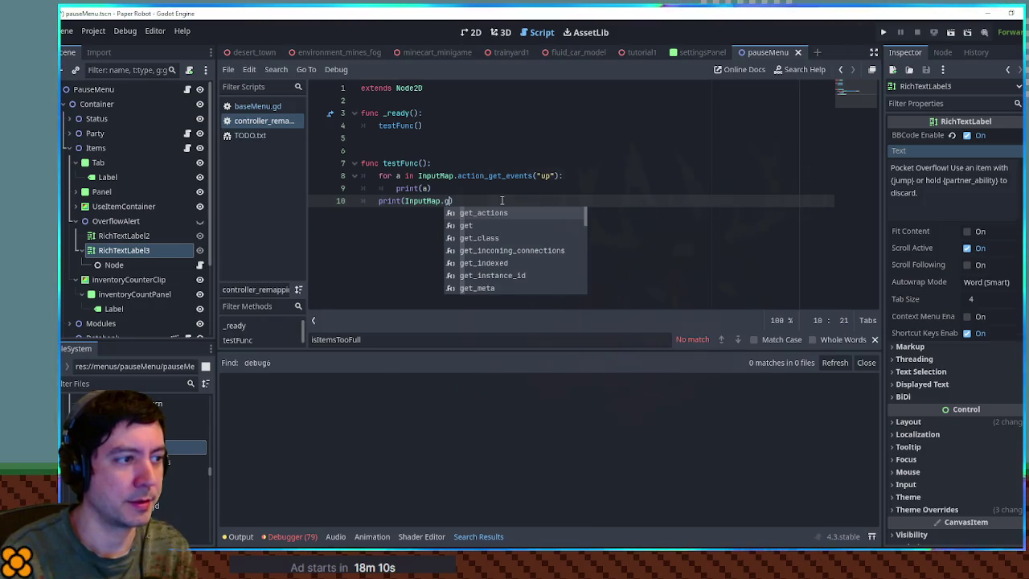
pyautogui.press('Return')
pyautogui.write('"up')
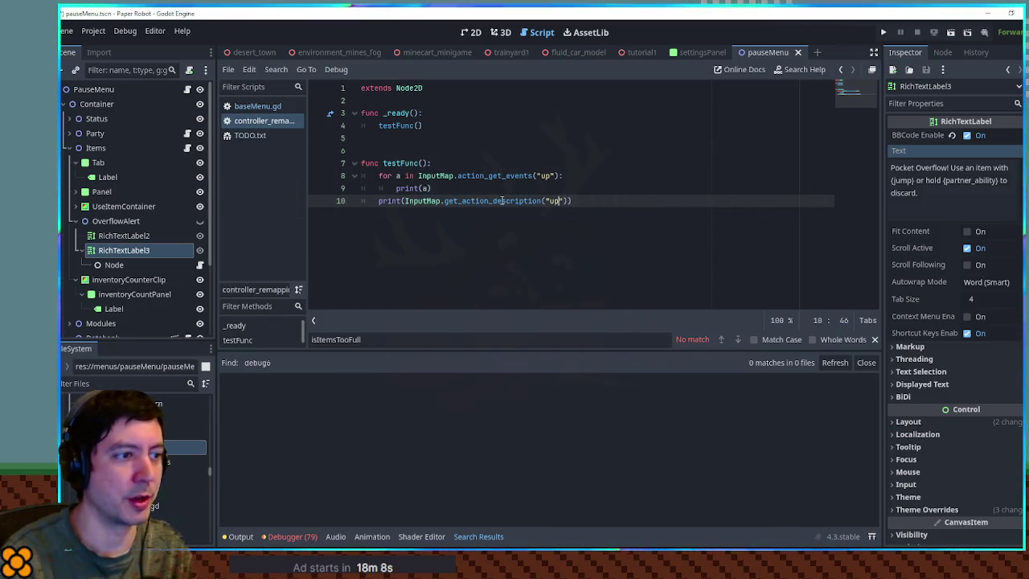
# Save the script and scene, run the game, and stop it after the parser error
pyautogui.hotkey('ctrl', 's')
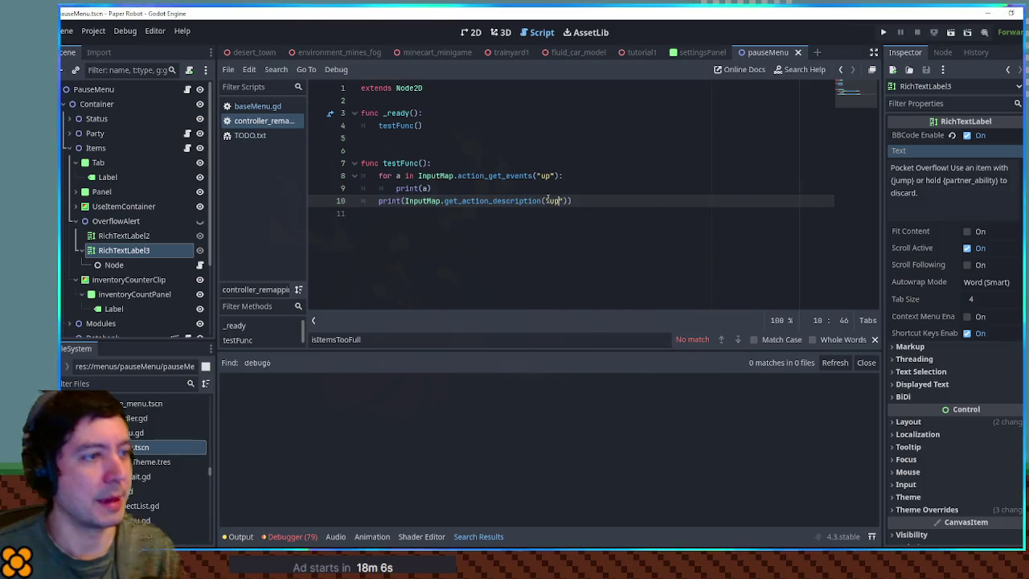
pyautogui.hotkey('ctrl', 's')
pyautogui.press('F5')
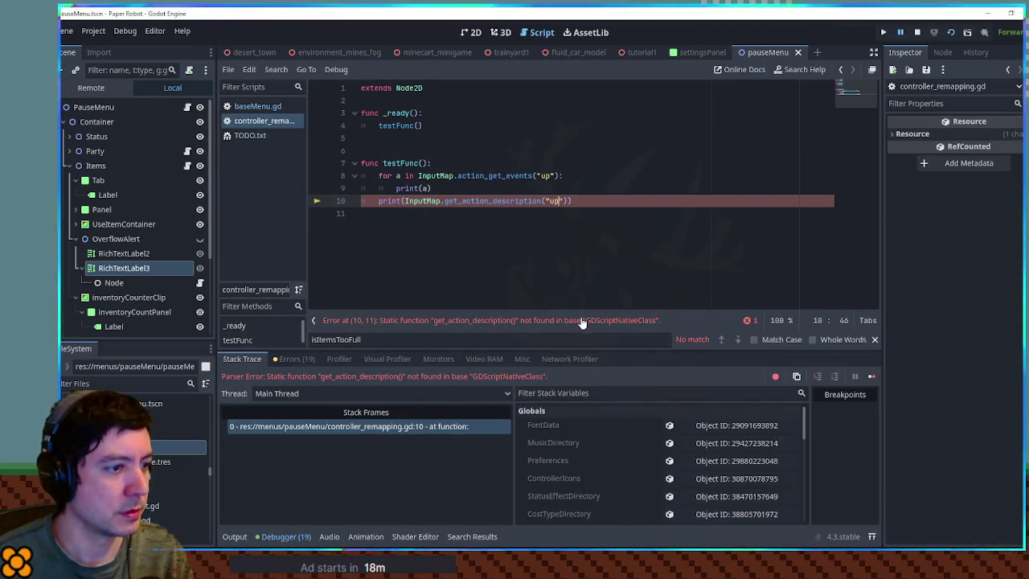
pyautogui.click(918, 32)
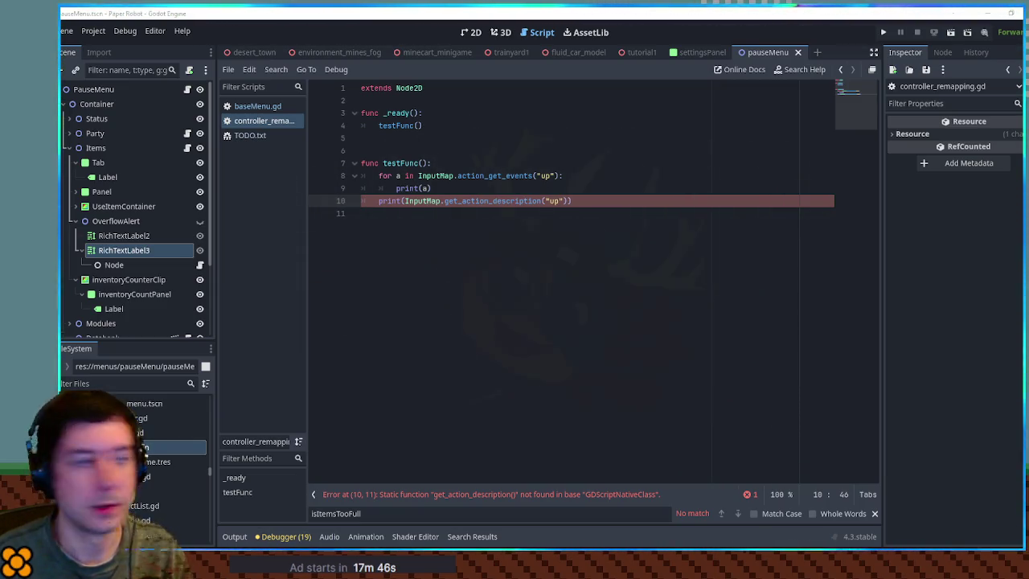
# Delete the get_action_description call and clear the leftover line 10
pyautogui.moveTo(443, 200); pyautogui.dragTo(587, 198)
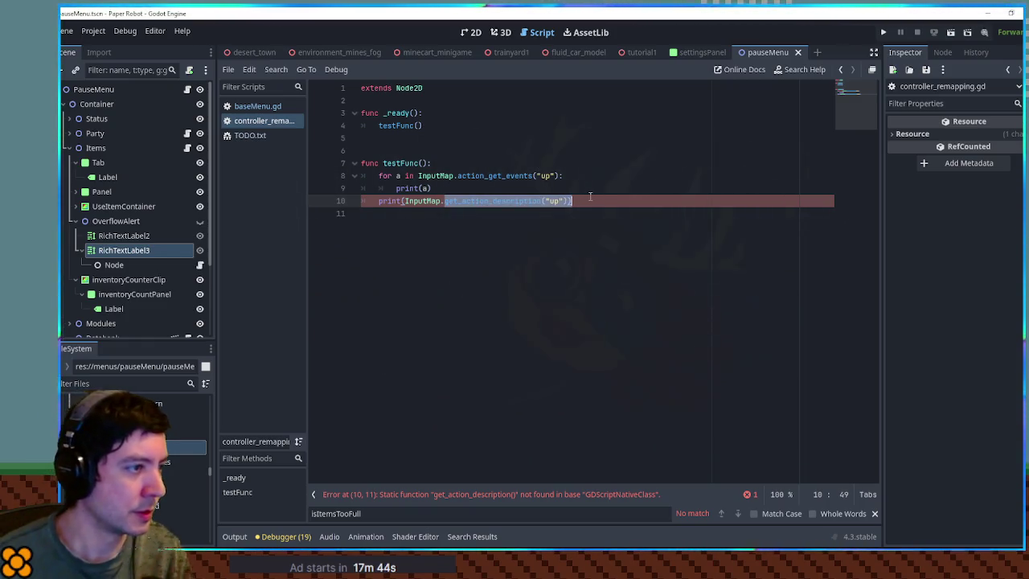
pyautogui.press('BackSpace')
pyautogui.write('get_acti')
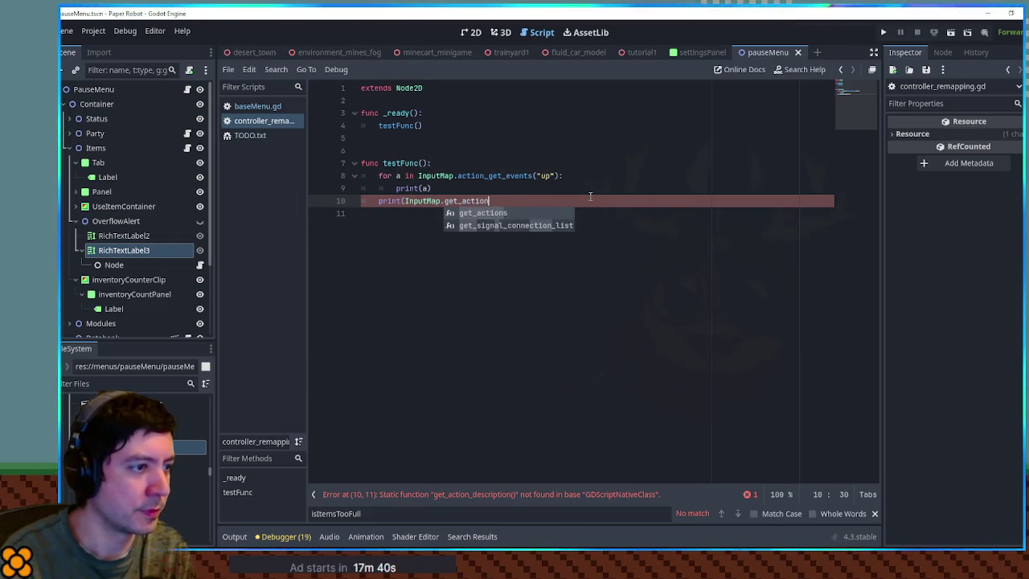
pyautogui.hotkey('ctrl', 'BackSpace')
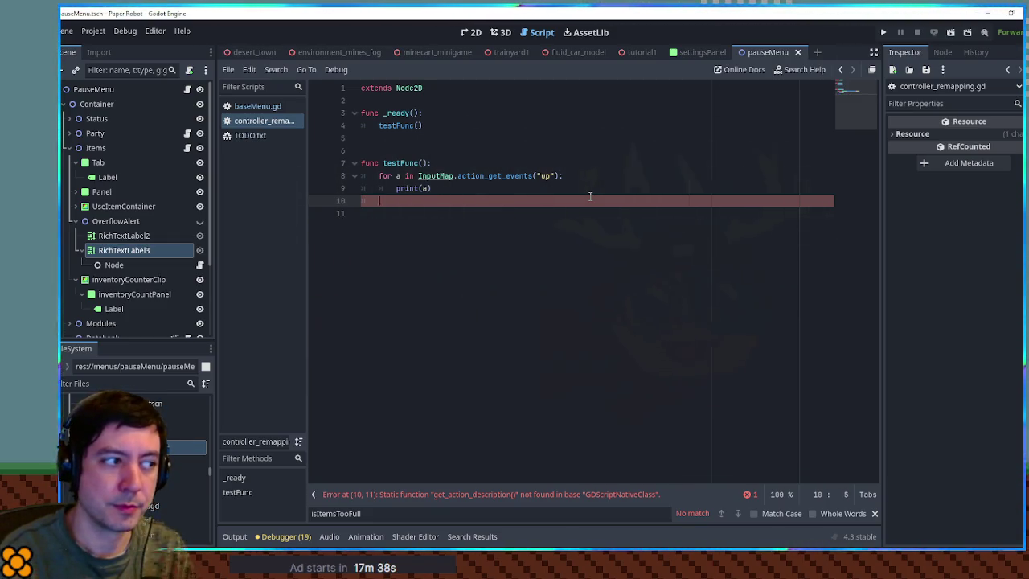
pyautogui.press('Up')
pyautogui.press('End')
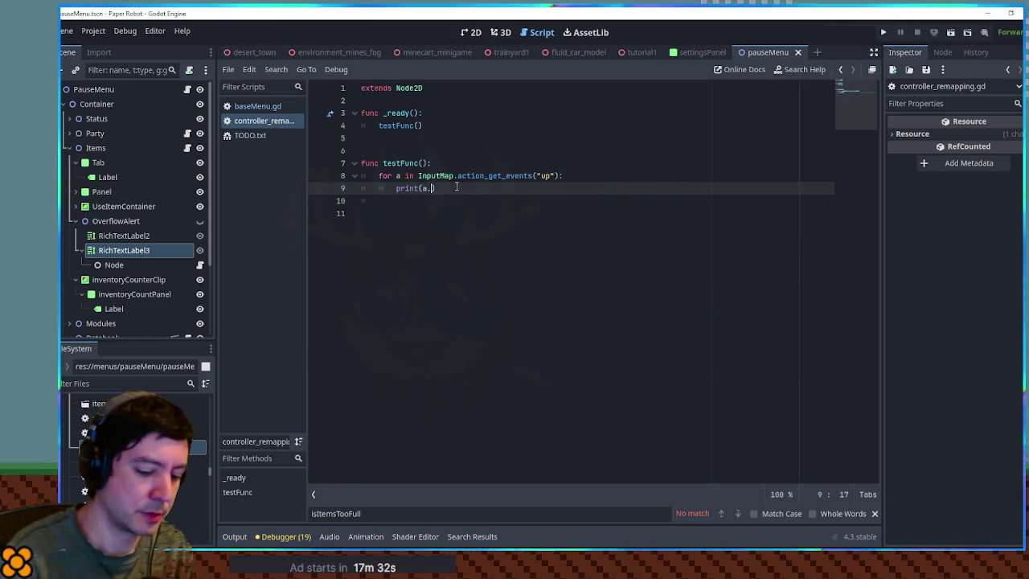
# Try get_ac and desc completions on line 9, then select the action_get_events name
pyautogui.write('get')
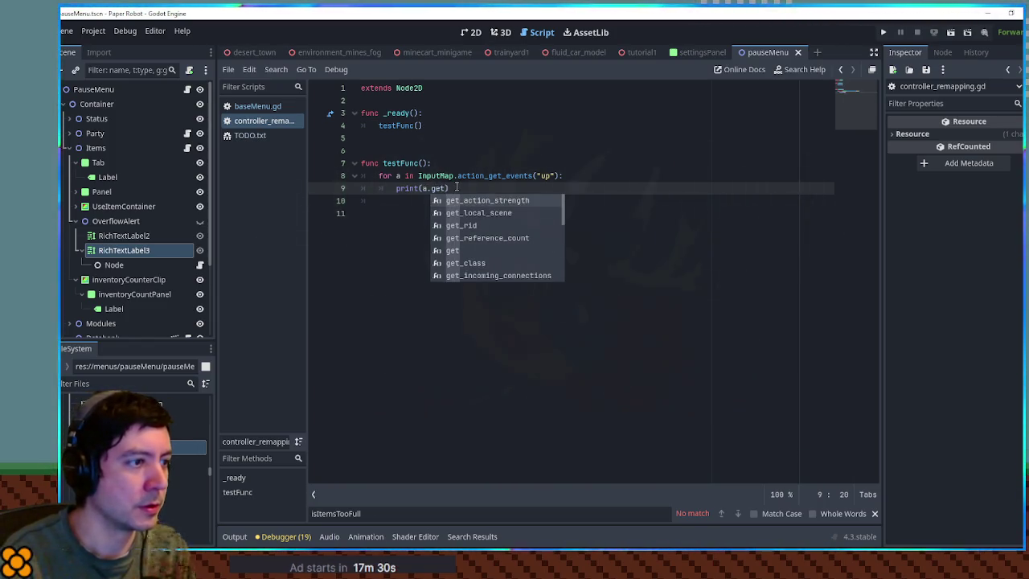
pyautogui.write('_ac')
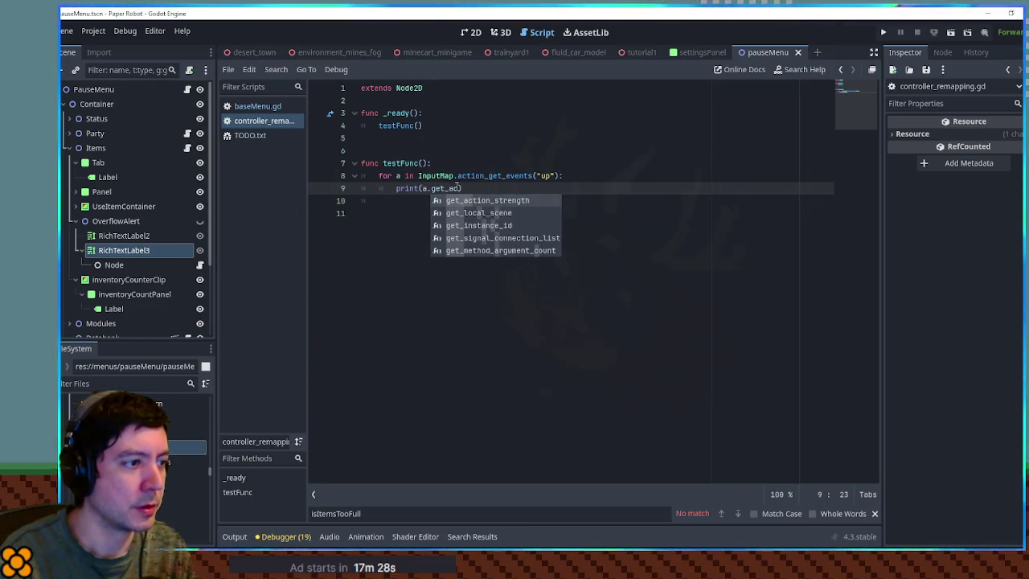
pyautogui.press('BackSpace')
pyautogui.press('BackSpace')
pyautogui.press('BackSpace')
pyautogui.write('desc')
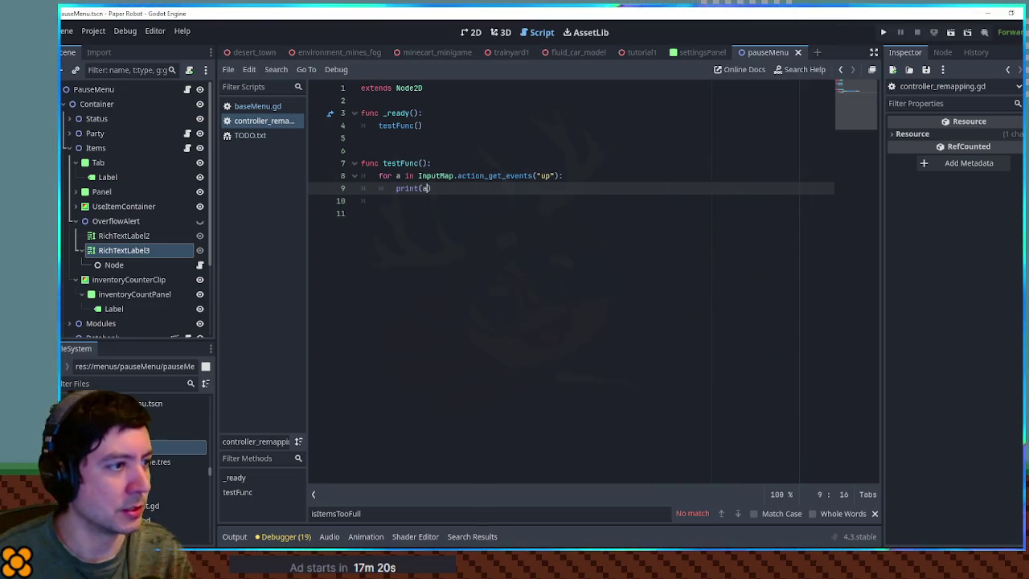
pyautogui.doubleClick(483, 175)
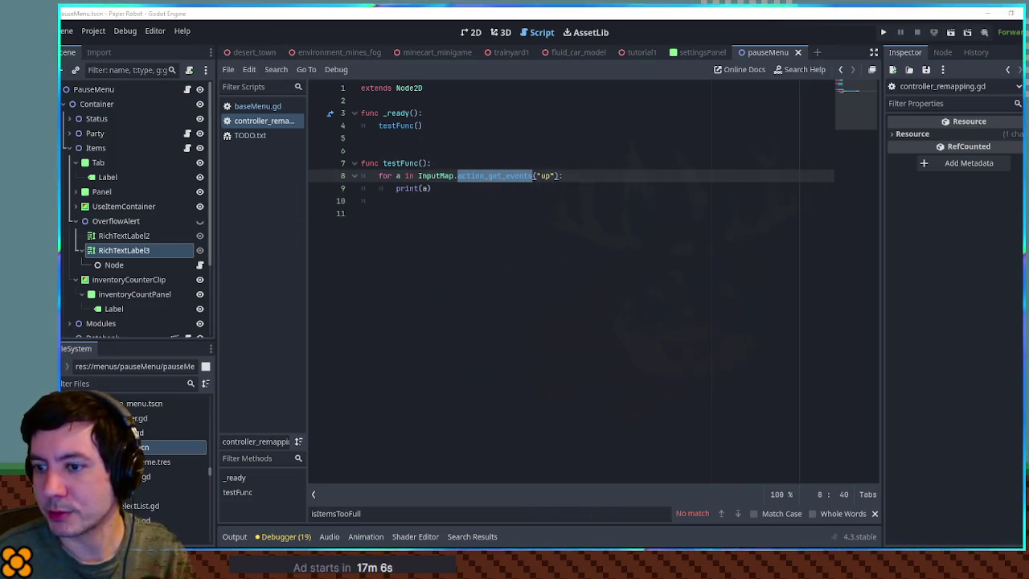
# Look up action_get_events docs, search for 'action_des', then close the InputMap help page
pyautogui.click(484, 175)
pyautogui.keyDown('ctrl'); pyautogui.click(485, 175); pyautogui.keyUp('ctrl')
pyautogui.hotkey('ctrl', 'f')
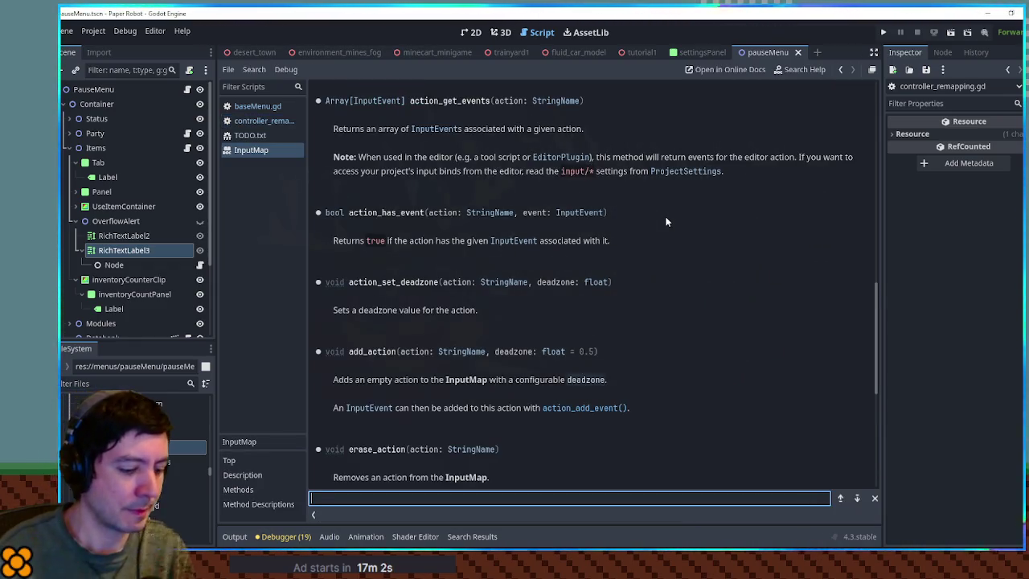
pyautogui.write('action_des')
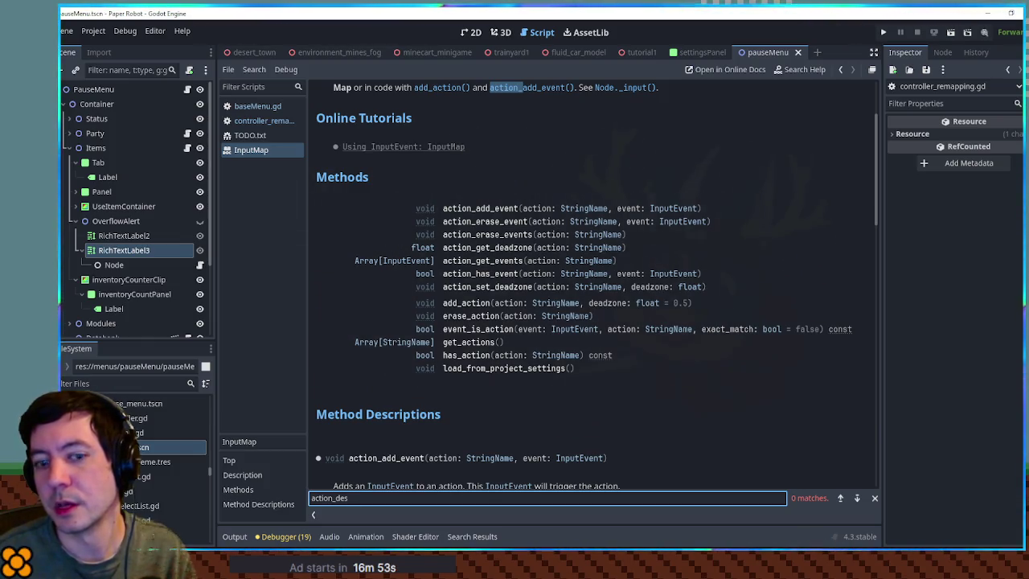
pyautogui.click(659, 190)
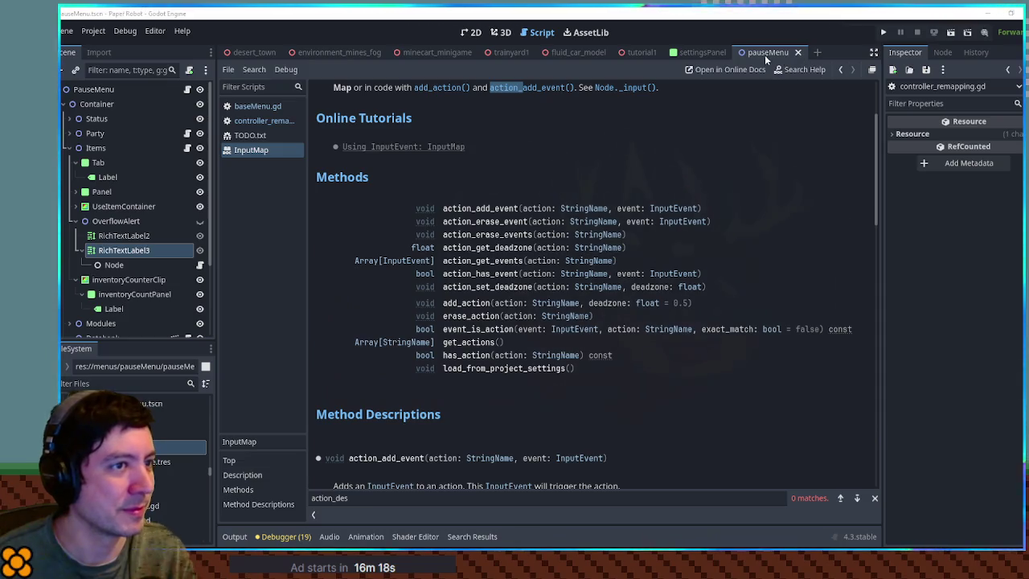
pyautogui.middleClick(238, 151)
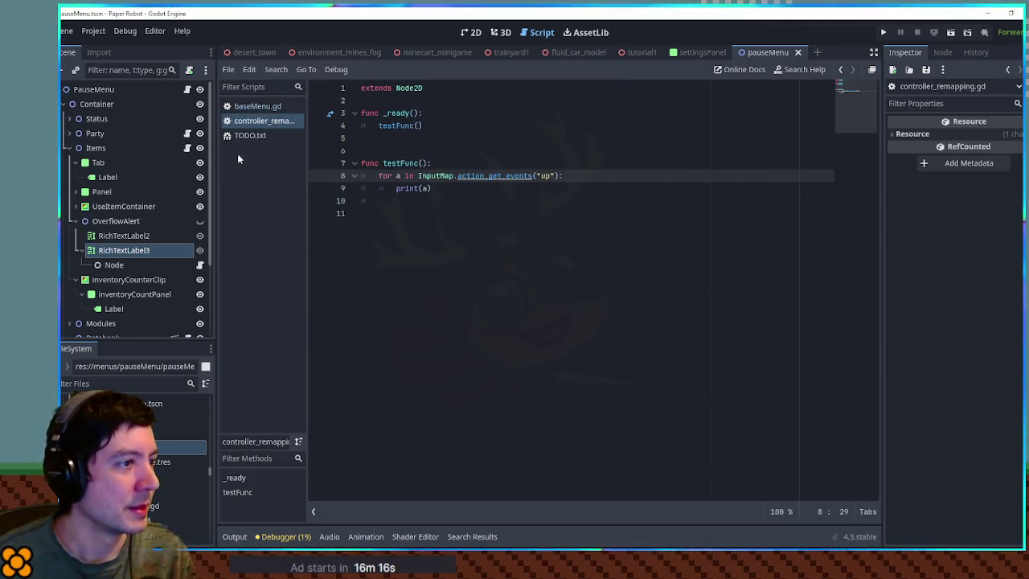
pyautogui.click(569, 175)
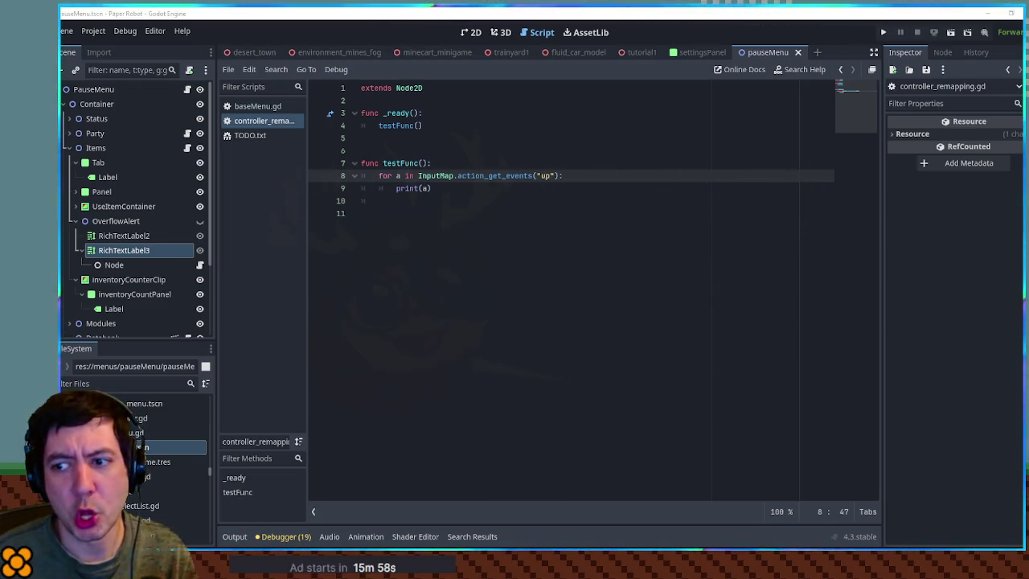
pyautogui.click(504, 240)
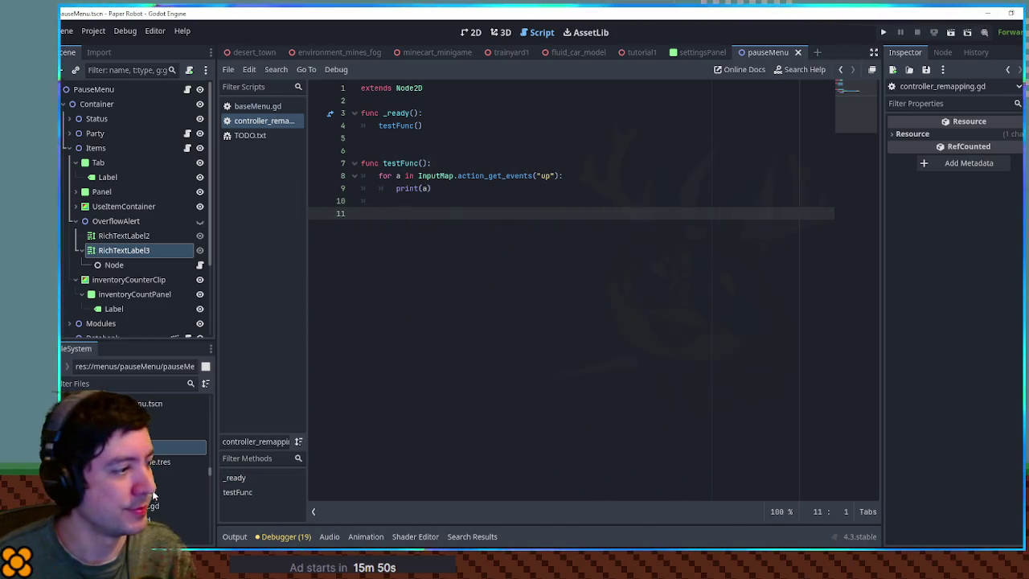
pyautogui.click(114, 385)
# Filter FileSystem for 'input', open InputManager.gd, and select its _input function lines 6–15
pyautogui.write('input')
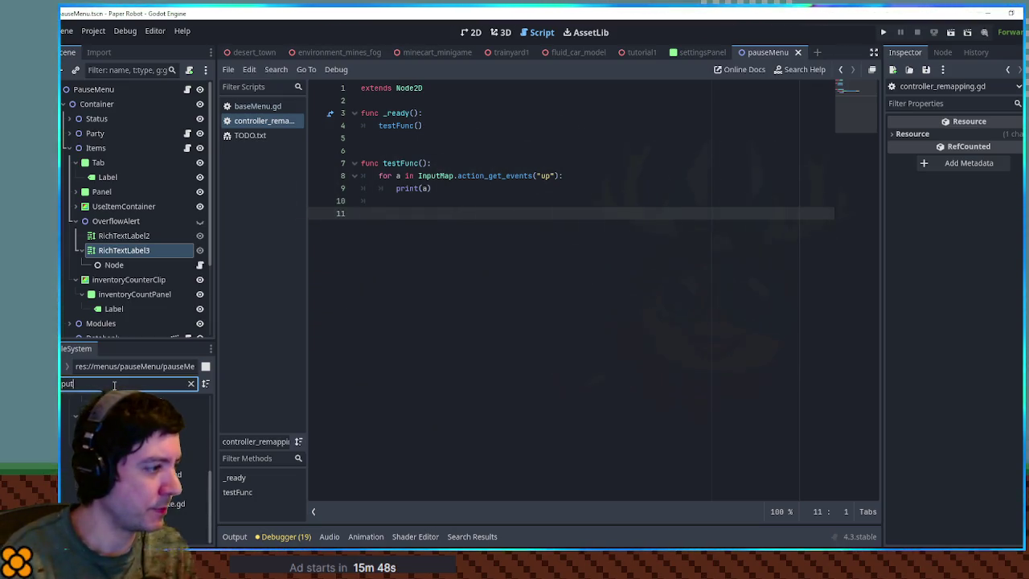
pyautogui.doubleClick(144, 533)
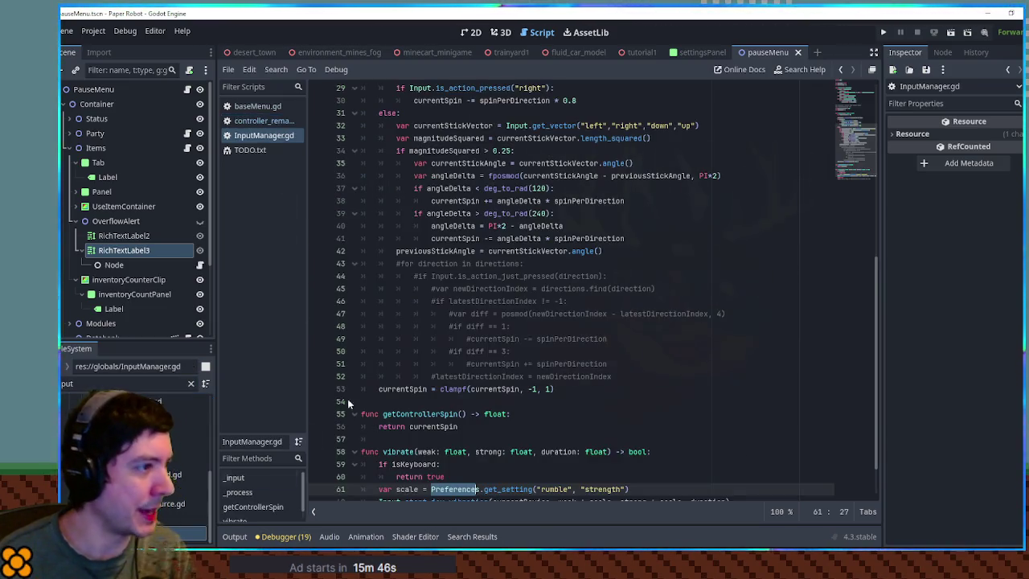
pyautogui.scroll(10, 843, 175)
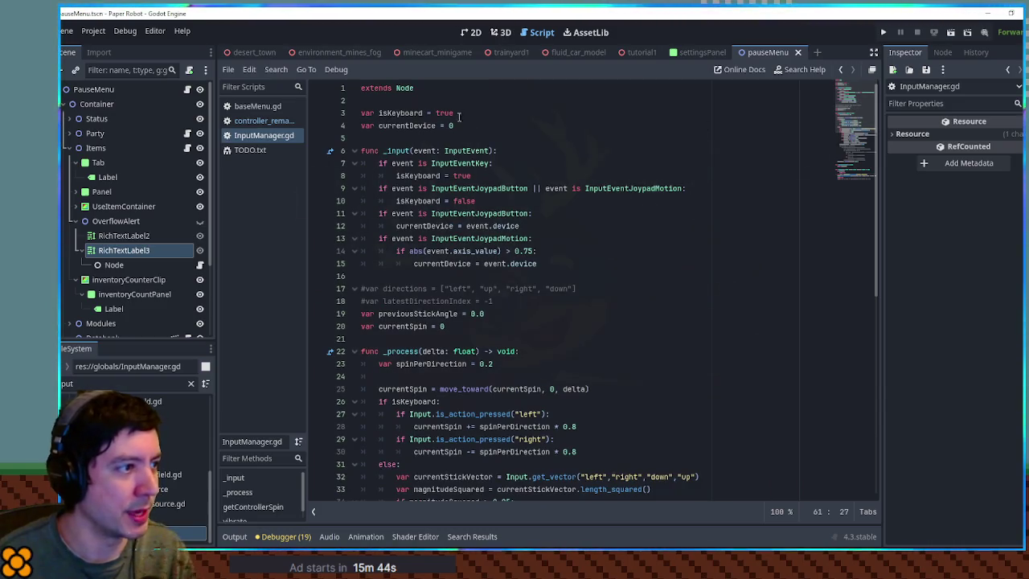
pyautogui.doubleClick(452, 163)
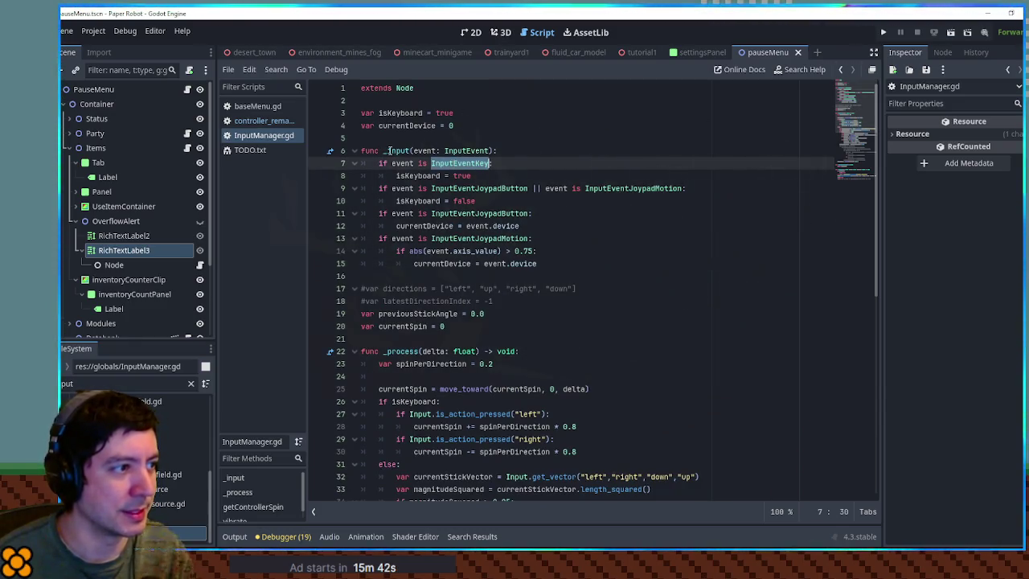
pyautogui.click(388, 150)
pyautogui.moveTo(554, 263)
pyautogui.mouseDown()
pyautogui.moveTo(535, 213)
pyautogui.moveTo(538, 146)
pyautogui.mouseUp()
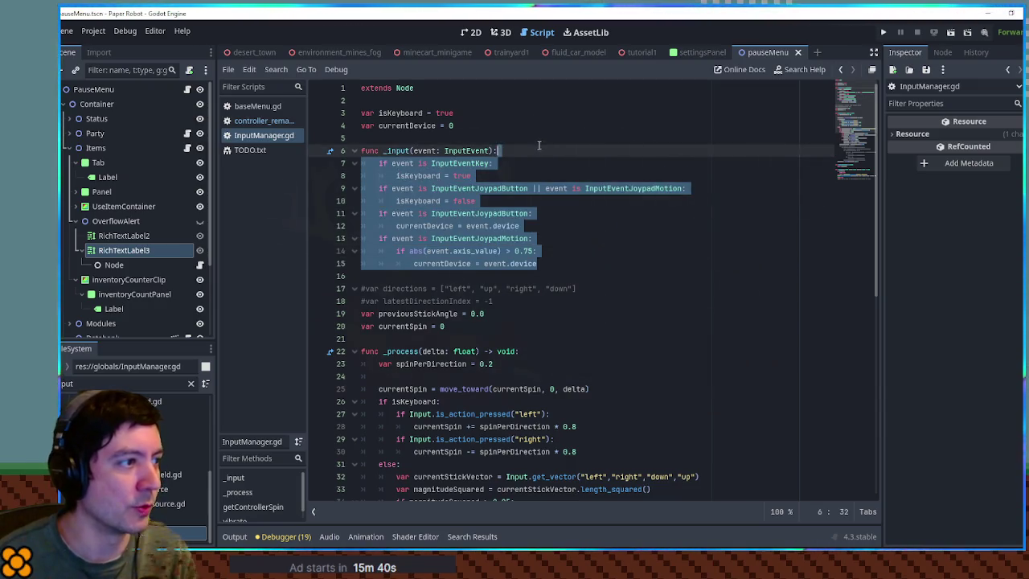
pyautogui.hotkey('alt', 'Left')
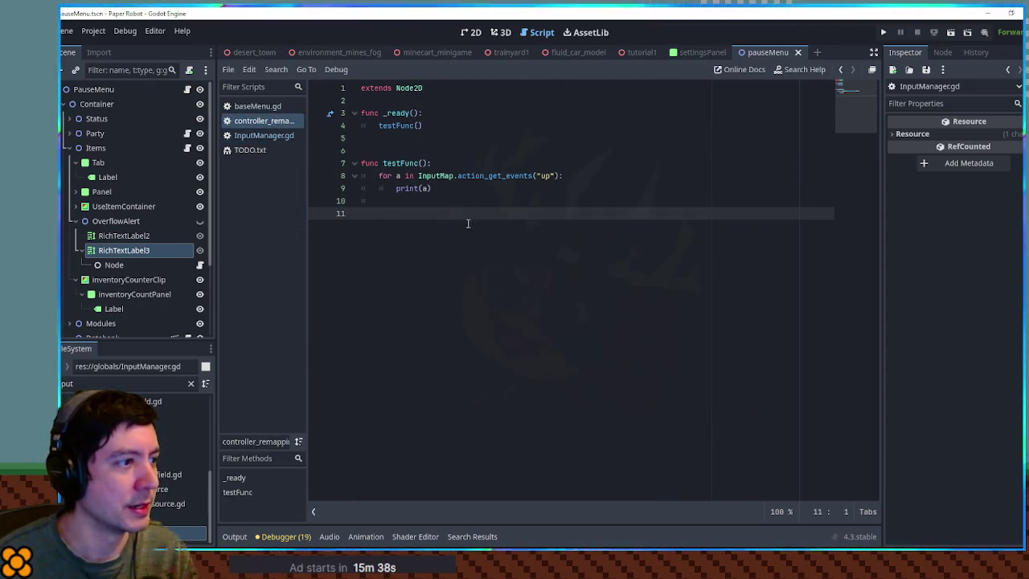
# Paste the _input function at line 11, keeping only print(event), with blank lines above it
pyautogui.write('func _input(event: InputEvent): \tif event is InputEventKey: \t\tisKeyboard = true \tif event is InputEventJoypadButton || event is InputEventJoypadMotion: \t\tisKeyboard = false \tif event is InputEventJoypadButton: \t\tcurrentDevice = event.device \tif event is InputEventJoypadMotion: \t\tif abs(event.axis_value) > 0.75: \t\t\tcurrentDevice = event.device')
pyautogui.moveTo(566, 344); pyautogui.dragTo(542, 225)
pyautogui.press('BackSpace')
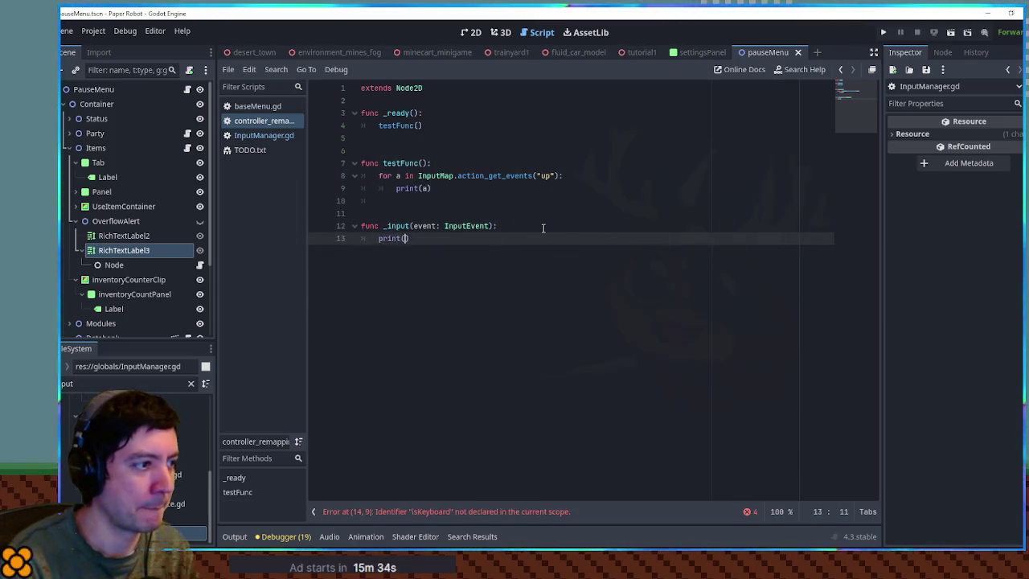
pyautogui.write('event')
pyautogui.click(495, 194)
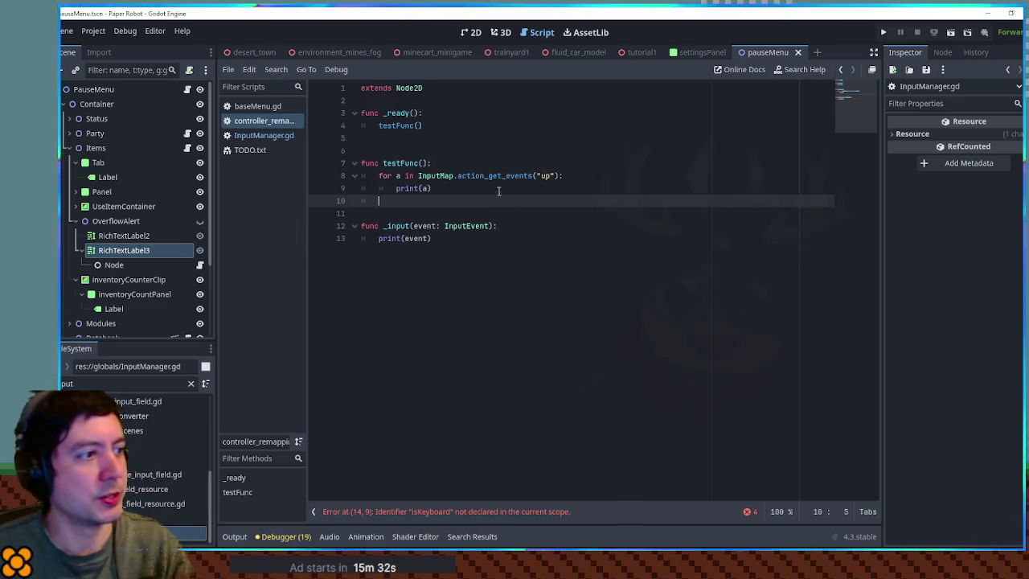
pyautogui.press('Return')
pyautogui.press('Return')
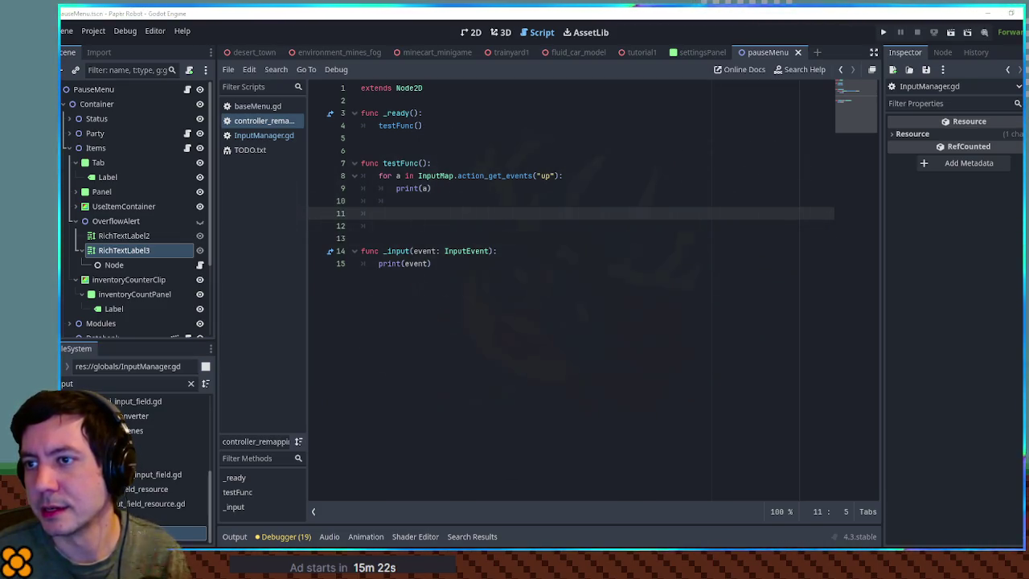
# Check the _input(event: InputEvent) handler's print(event) line, save, and run the game with F6
pyautogui.moveTo(413, 251); pyautogui.dragTo(490, 251)
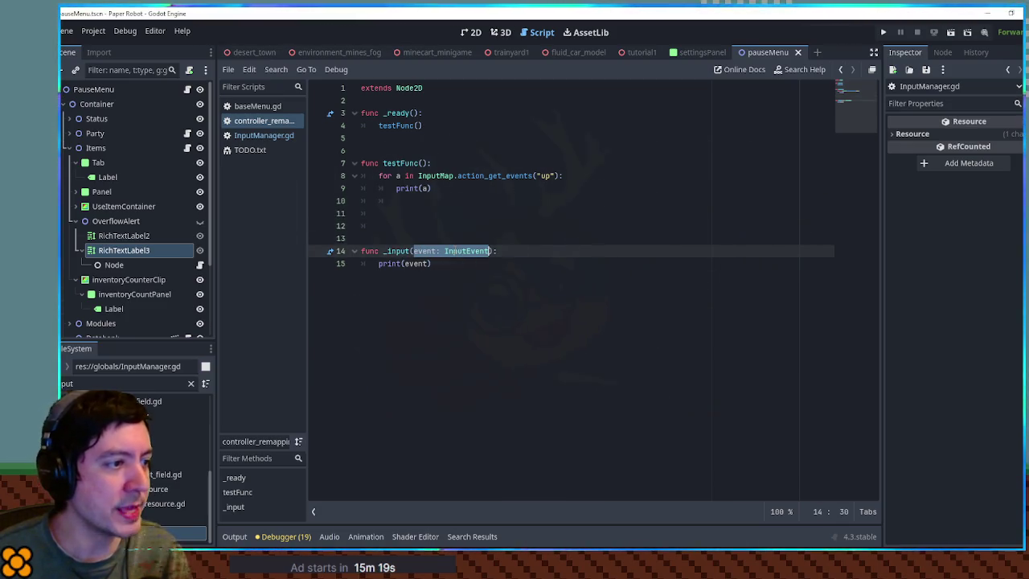
pyautogui.doubleClick(409, 264)
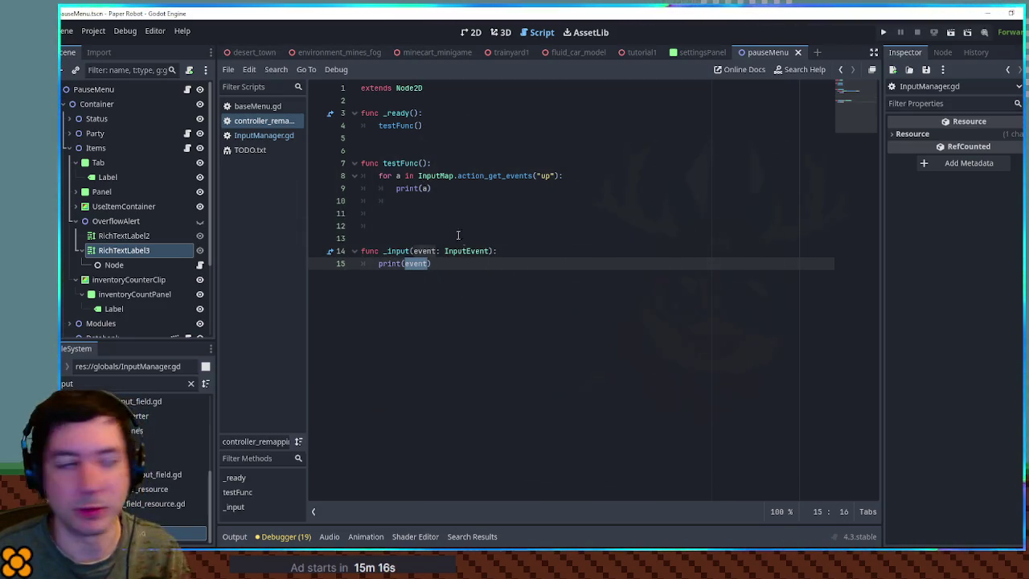
pyautogui.click(463, 270)
pyautogui.hotkey('ctrl', 's')
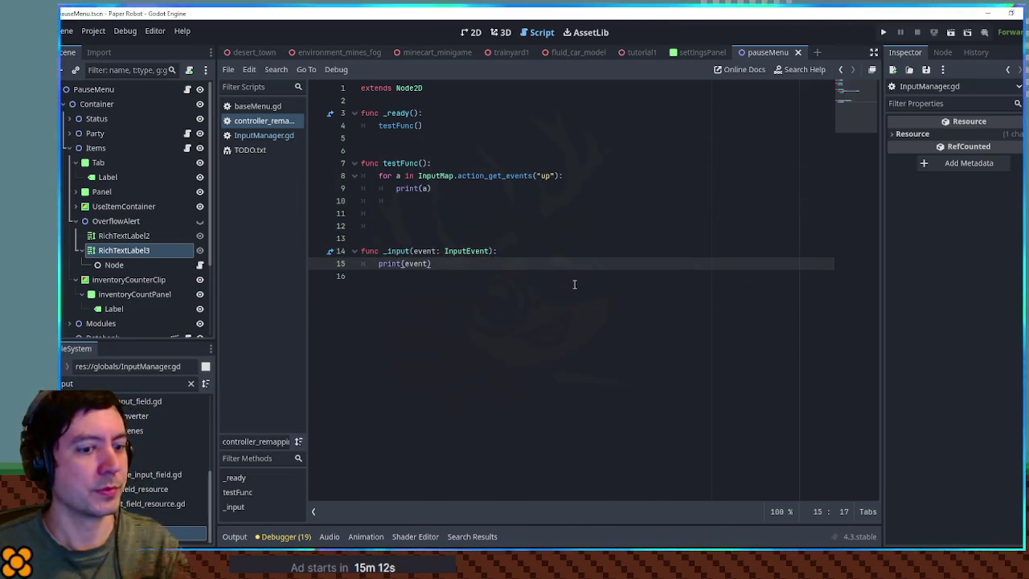
pyautogui.press('F6')
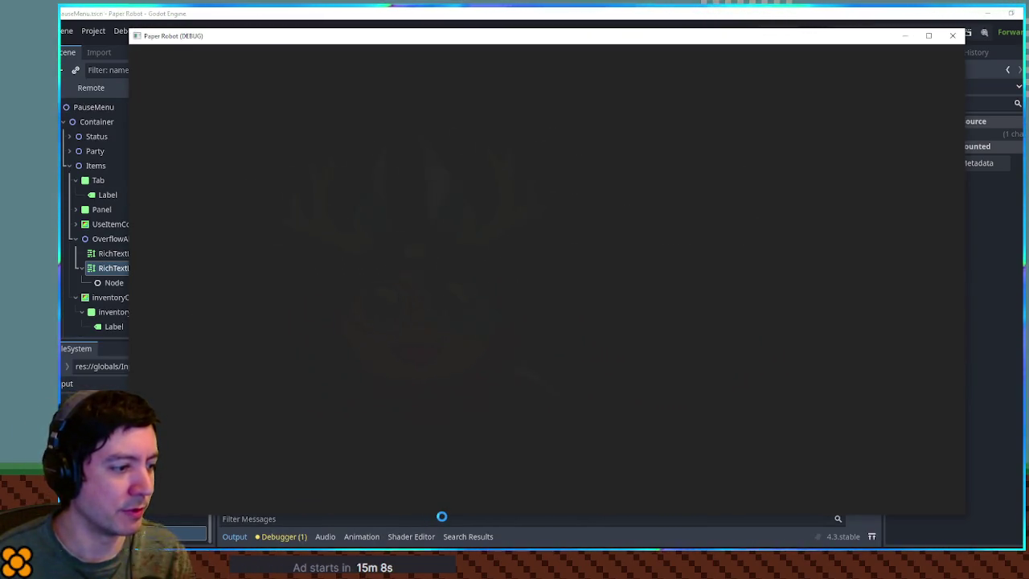
# Shrink the game window, then press A, 1, C, W, T and gamepad inputs to log events
pyautogui.moveTo(441, 514); pyautogui.dragTo(445, 377)
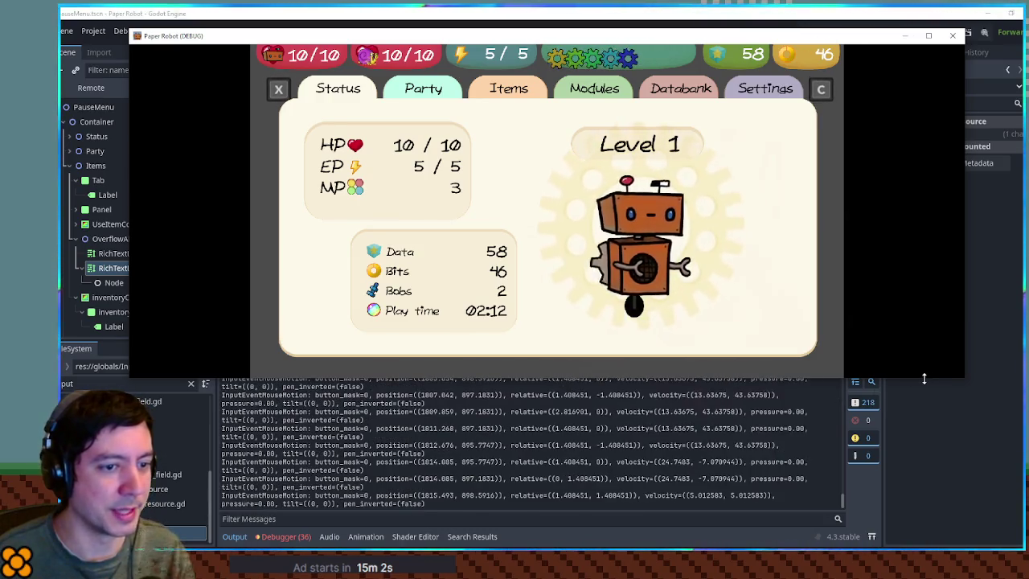
pyautogui.moveTo(923, 377); pyautogui.dragTo(921, 298)
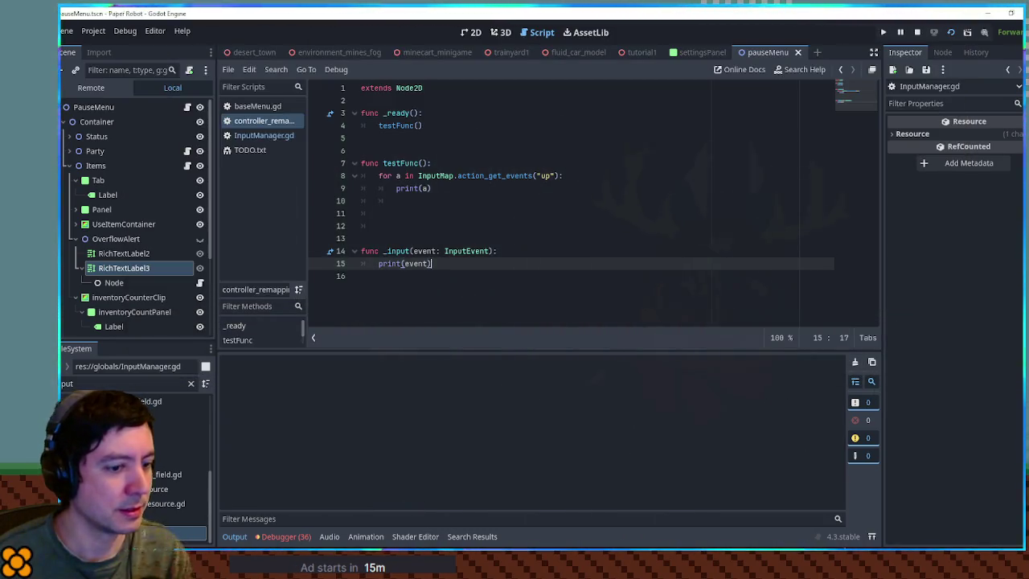
pyautogui.press('a')
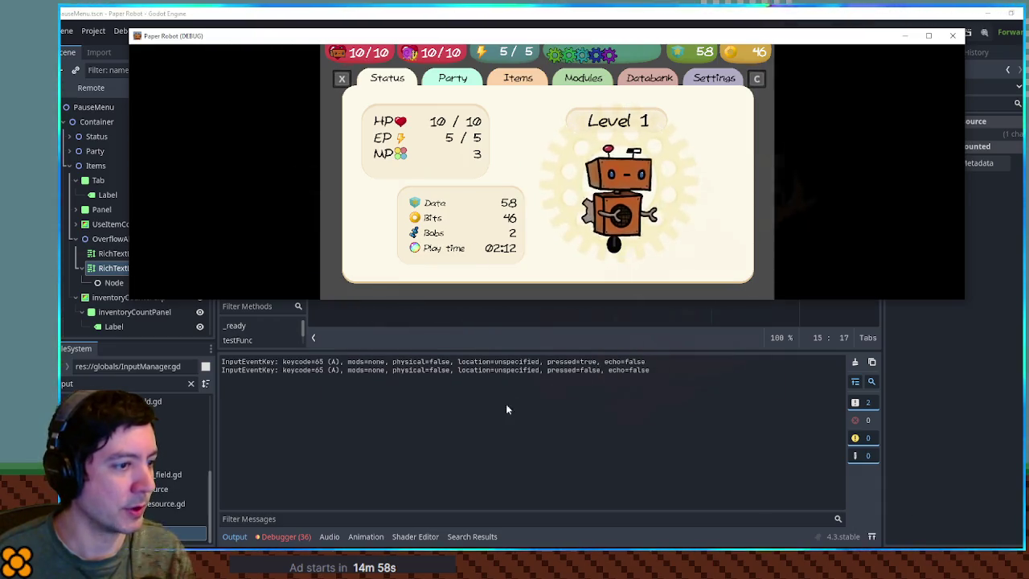
pyautogui.press('a')
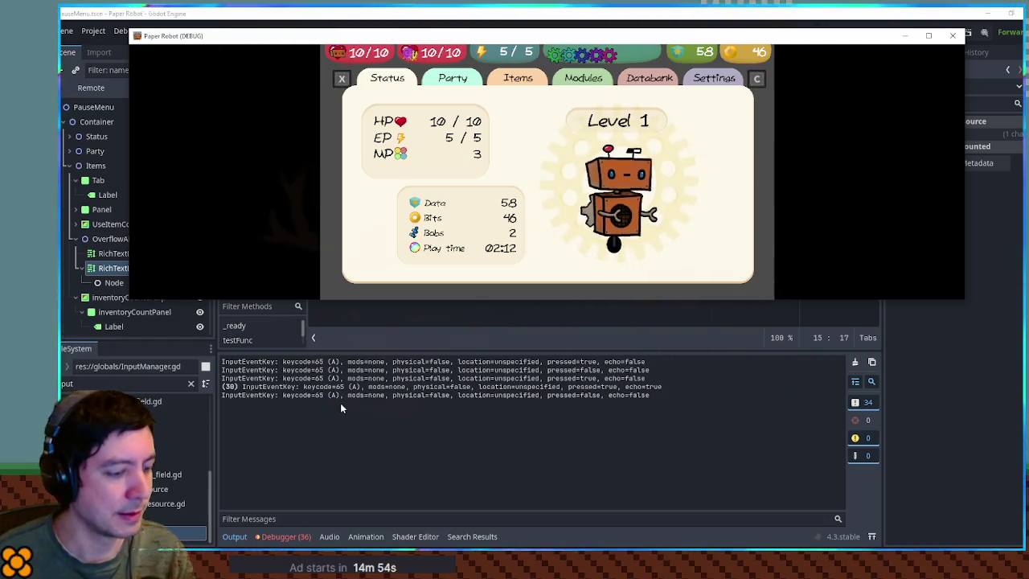
pyautogui.press('1')
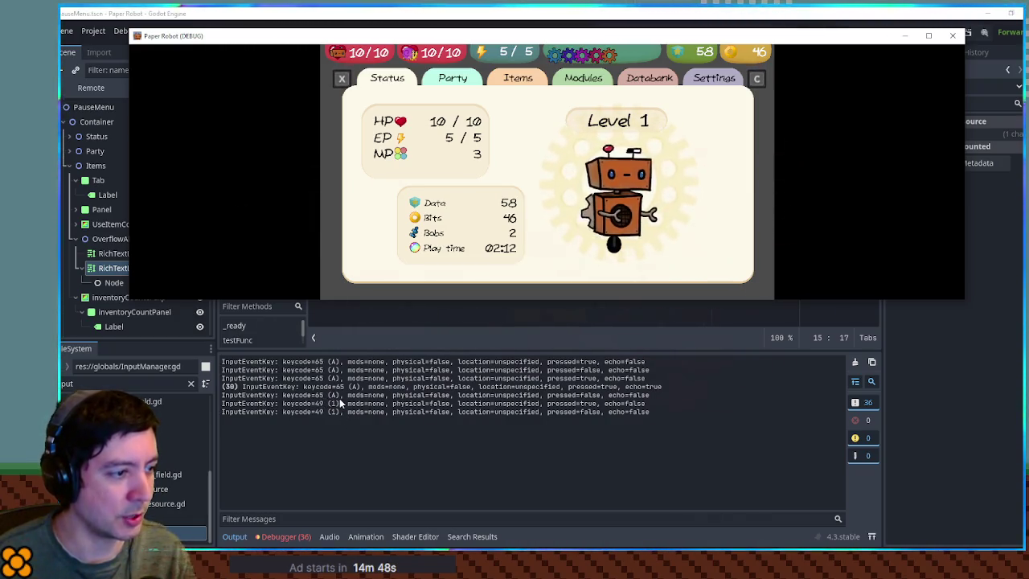
pyautogui.press('c')
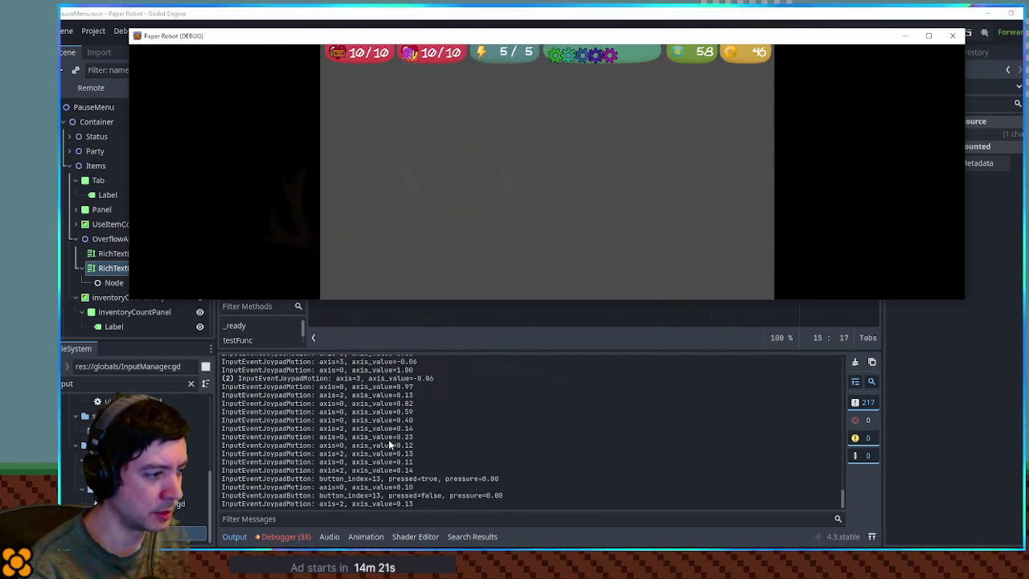
pyautogui.press('w')
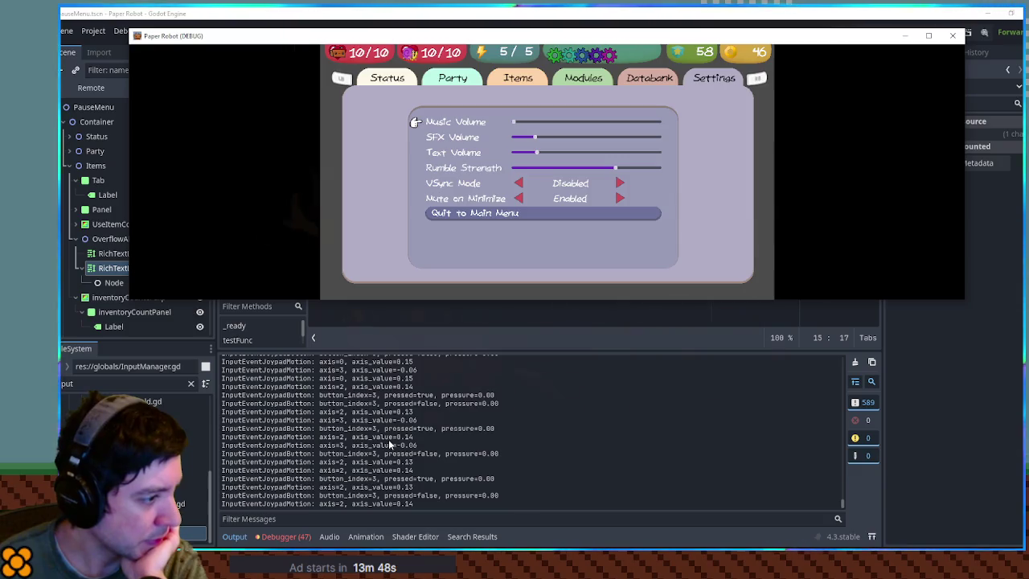
pyautogui.press('t')
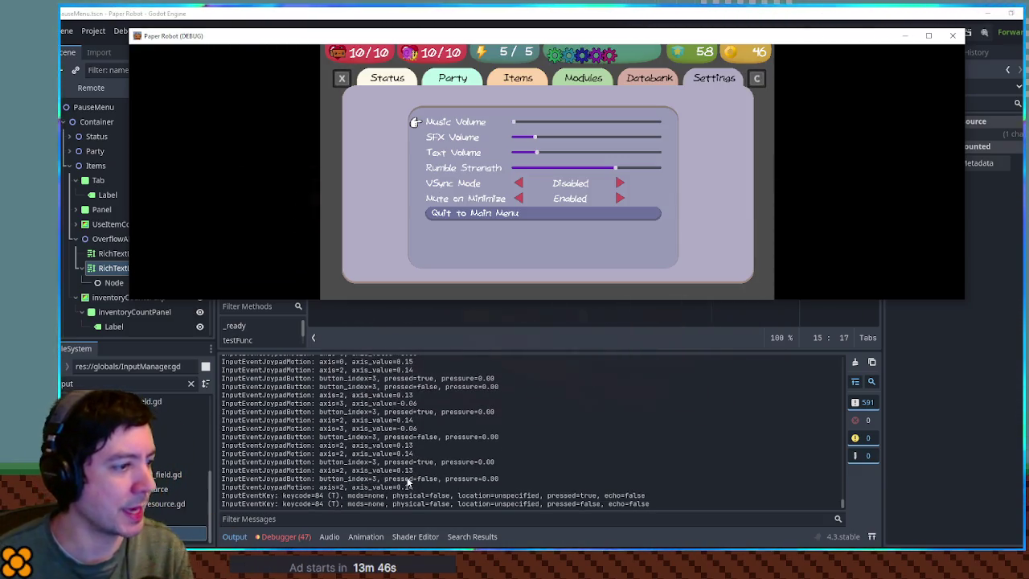
pyautogui.click(230, 487)
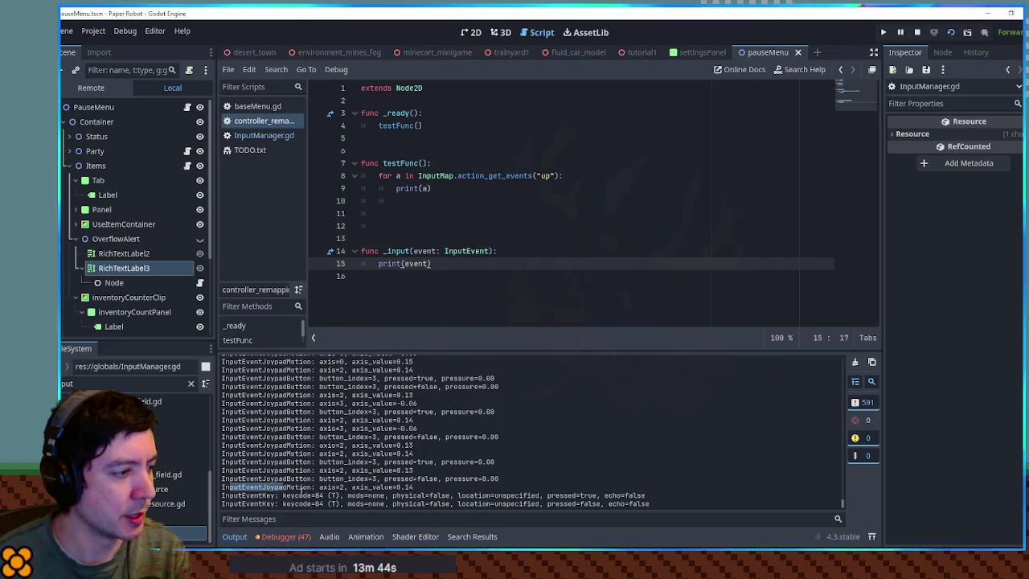
# Stop the Paper Robot game, reshow the Output log, and undo toward the original _input code
pyautogui.moveTo(231, 487); pyautogui.dragTo(311, 489)
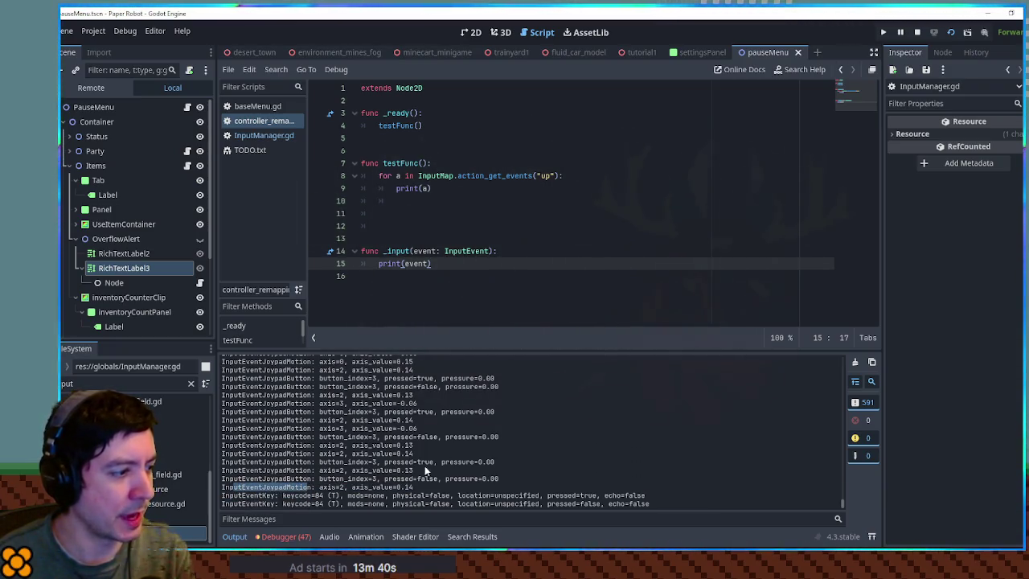
pyautogui.click(917, 33)
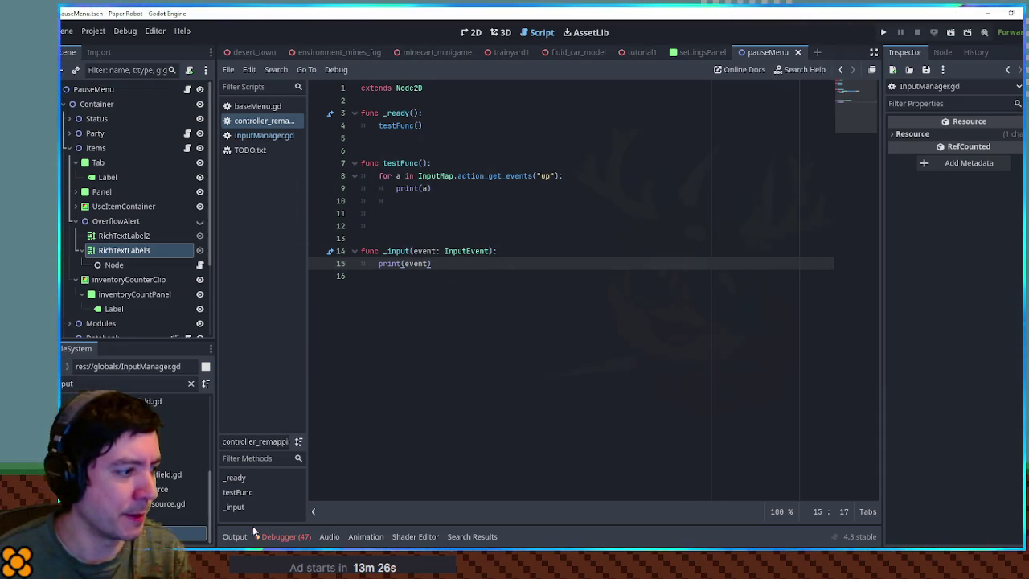
pyautogui.click(234, 536)
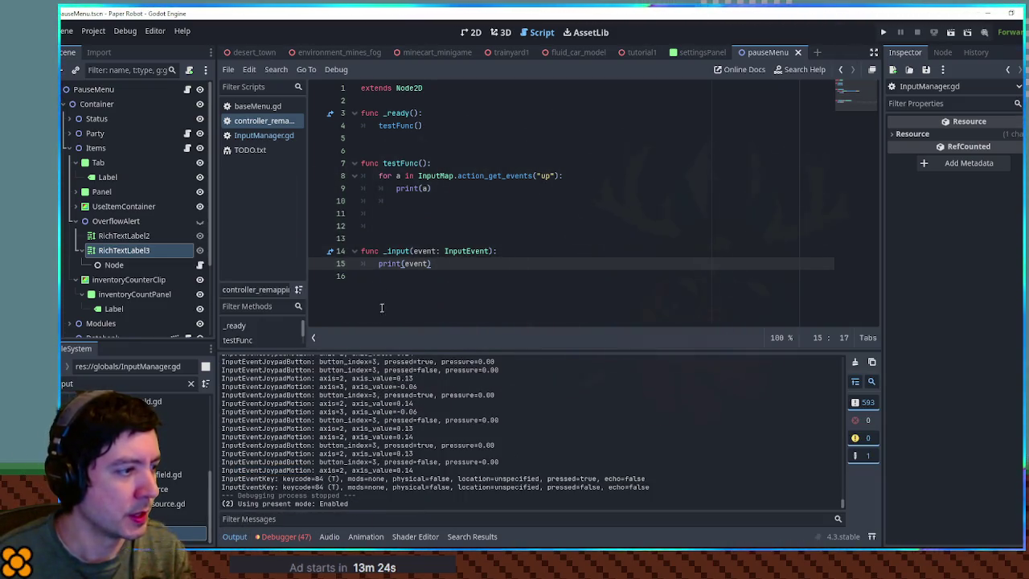
pyautogui.hotkey('ctrl', 'z')
pyautogui.hotkey('ctrl', 'z')
pyautogui.hotkey('ctrl', 'z')
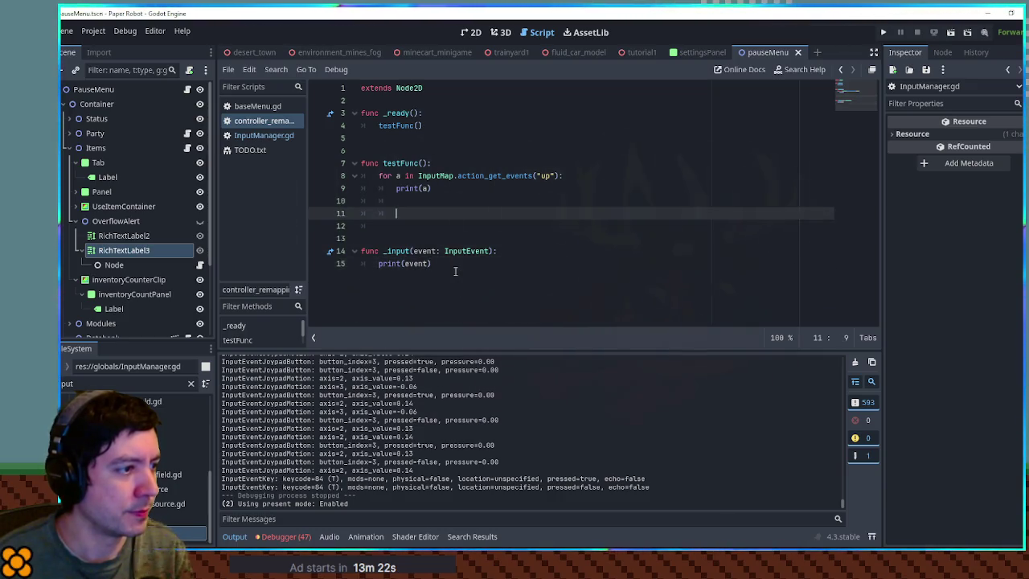
# Restore the original branches and replace both isKeyboard and both currentDevice assignments with pass
pyautogui.hotkey('ctrl', 'z')
pyautogui.hotkey('ctrl', 'z')
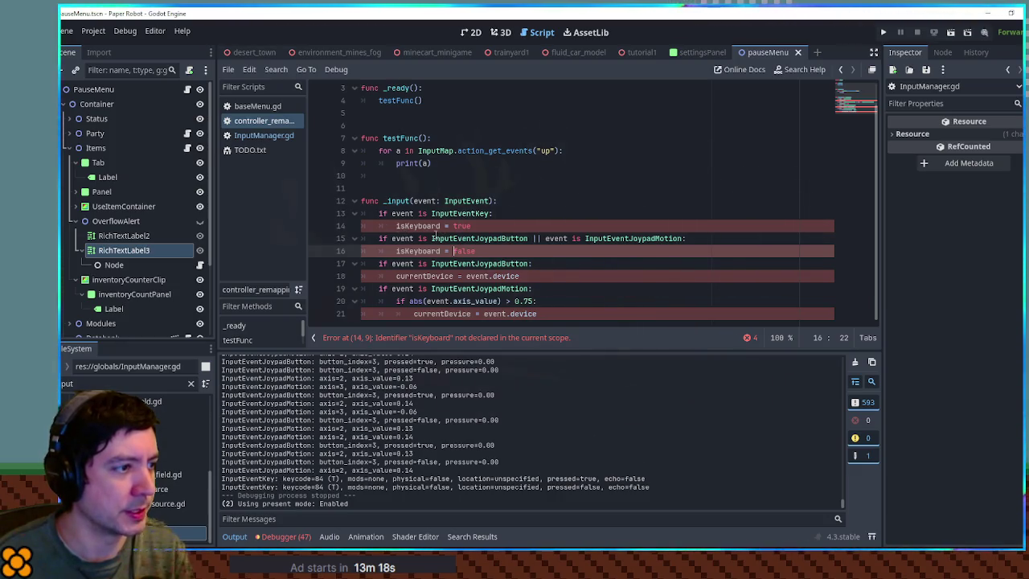
pyautogui.moveTo(396, 226); pyautogui.dragTo(511, 227)
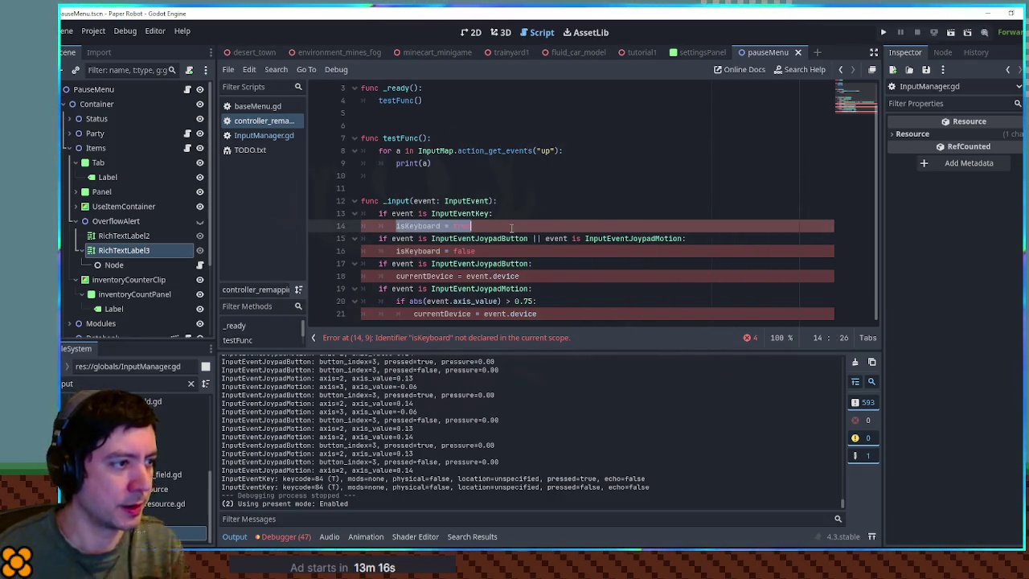
pyautogui.write('pass')
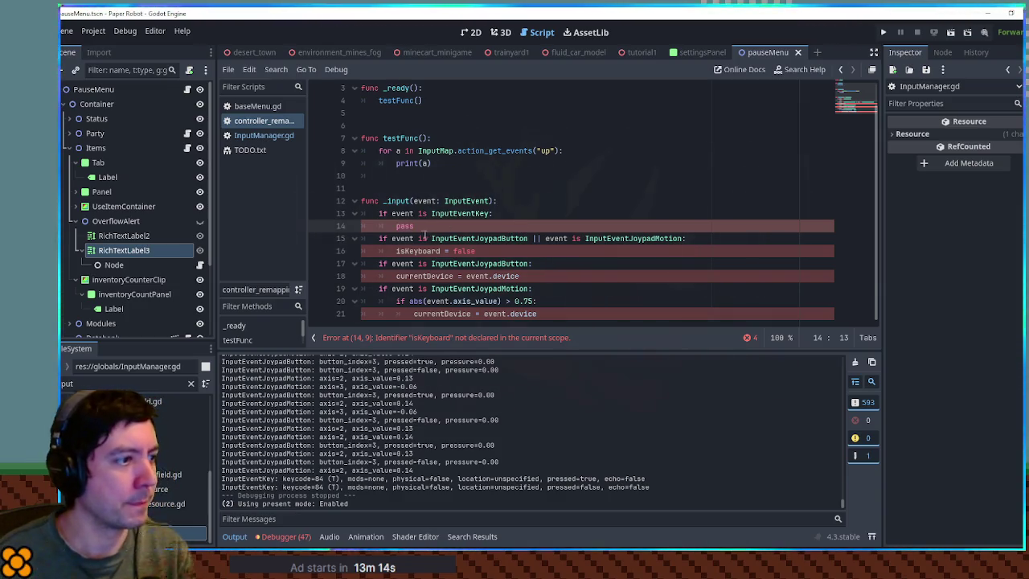
pyautogui.moveTo(395, 251); pyautogui.dragTo(498, 251)
pyautogui.write('pass')
pyautogui.moveTo(395, 276); pyautogui.dragTo(519, 275)
pyautogui.write('pass')
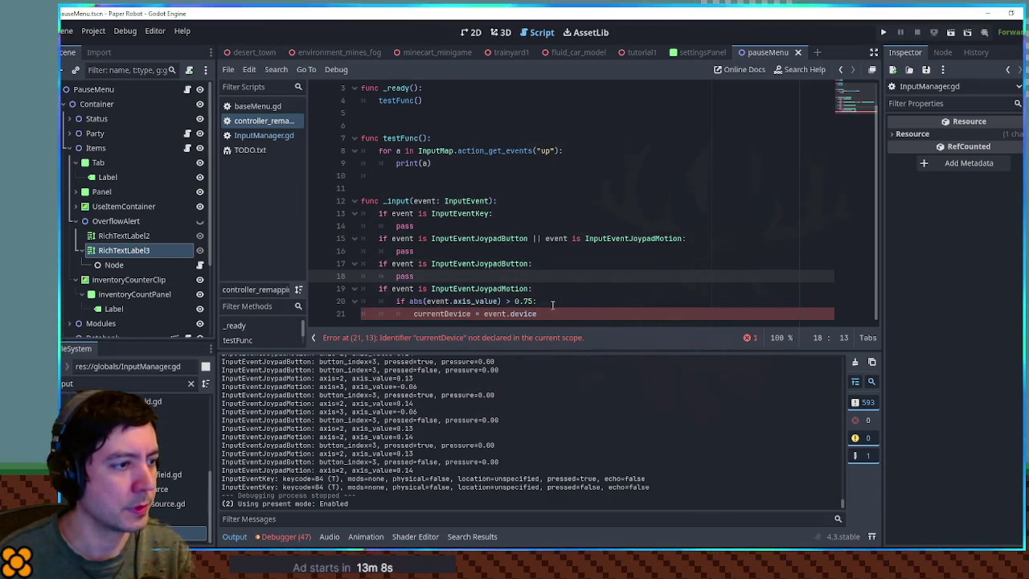
pyautogui.moveTo(414, 313); pyautogui.dragTo(537, 314)
pyautogui.write('pass')
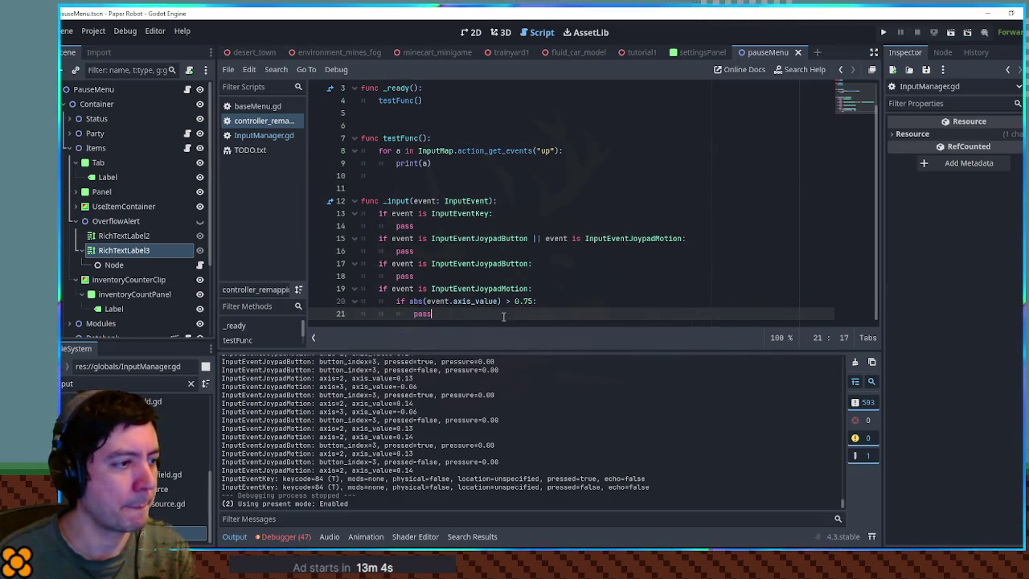
# Select the placeholder at the start of the key branch for replacement
pyautogui.doubleClick(462, 211)
pyautogui.click(456, 225)
pyautogui.click(426, 215)
pyautogui.doubleClick(402, 213)
pyautogui.click(510, 222)
pyautogui.doubleClick(406, 226)
# Replace pass in the key branch with 'var e: InputEventKey = event'
pyautogui.write('var ')
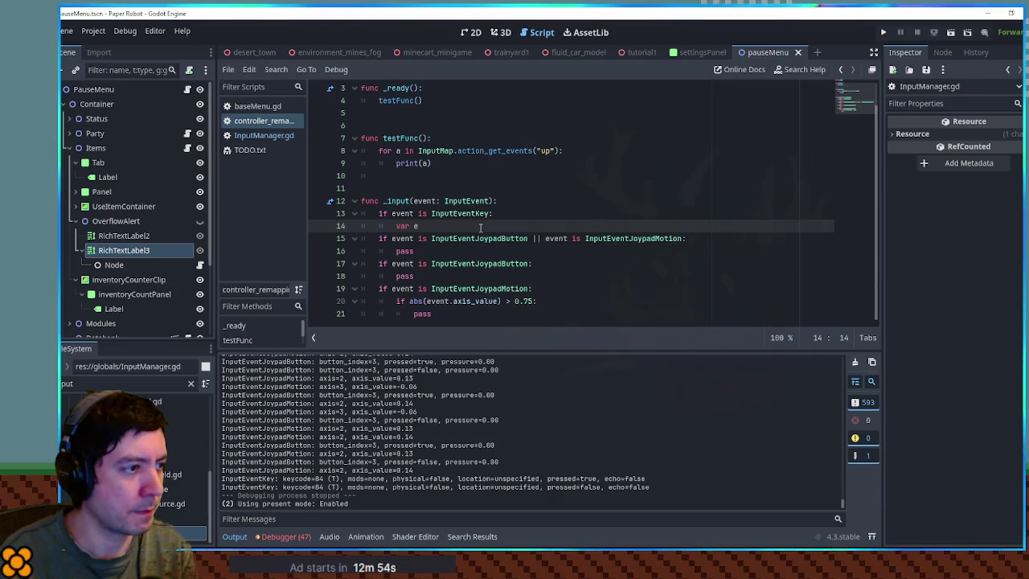
pyautogui.write('e: event')
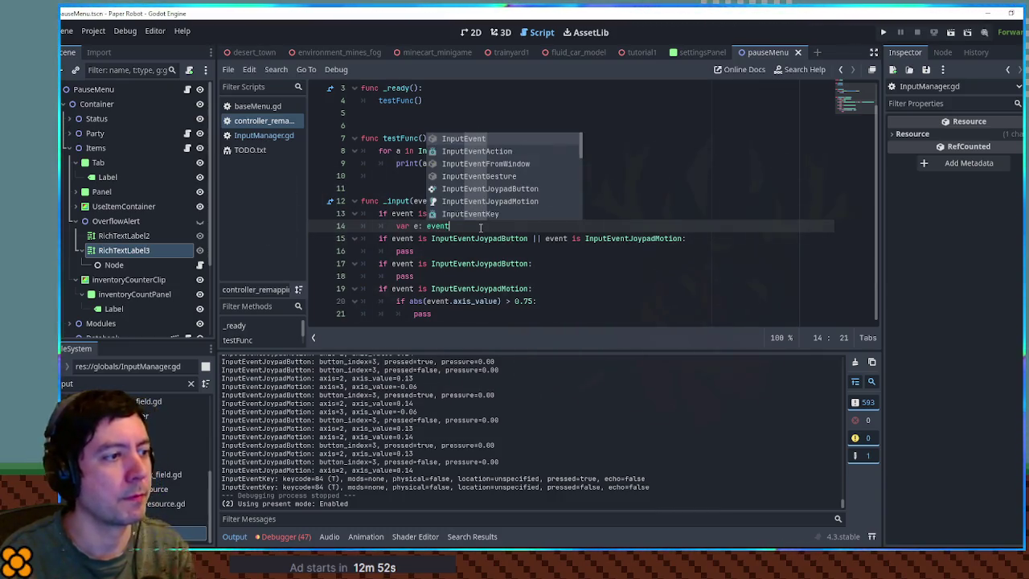
pyautogui.press('BackSpace')
pyautogui.press('BackSpace')
pyautogui.press('BackSpace')
pyautogui.write('InputE')
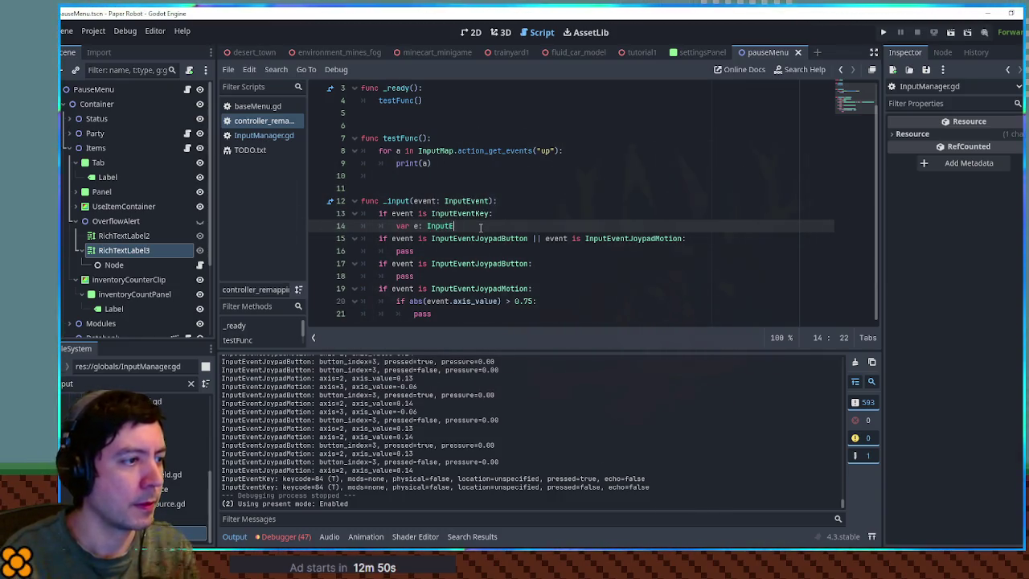
pyautogui.press('BackSpace')
pyautogui.press('BackSpace')
pyautogui.press('BackSpace')
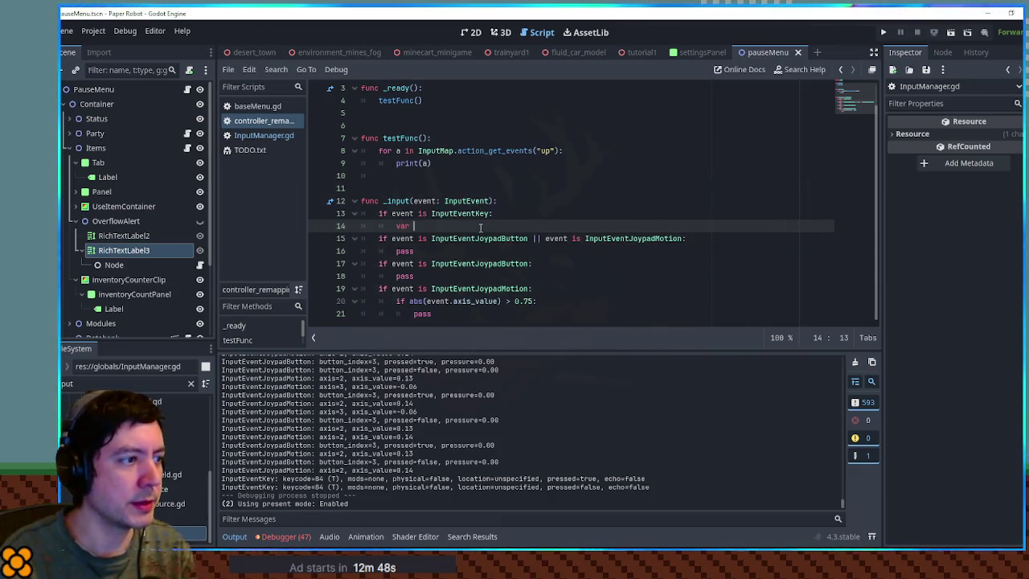
pyautogui.write('e.k')
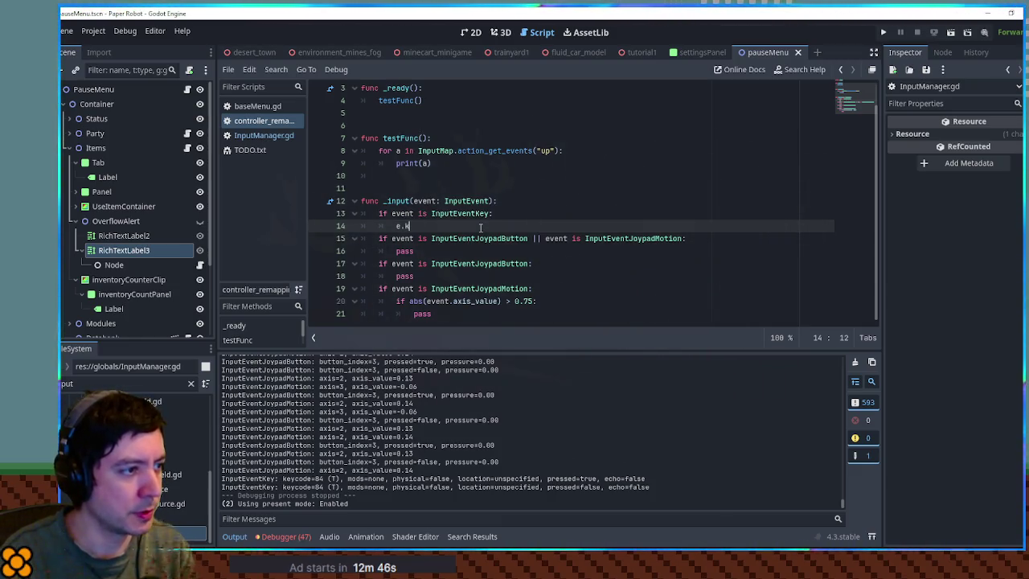
pyautogui.press('BackSpace')
pyautogui.press('BackSpace')
pyautogui.write('var e = e')
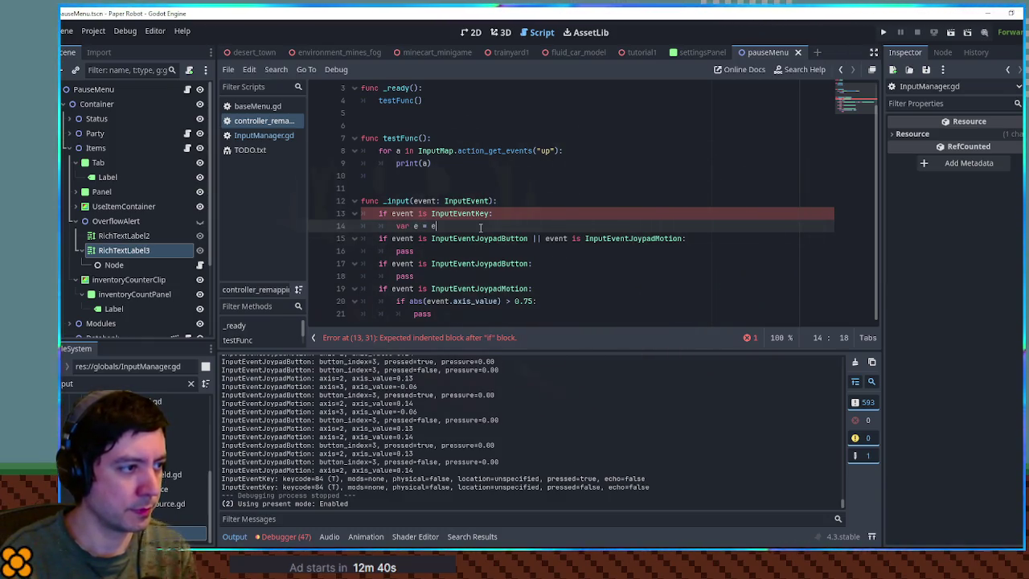
pyautogui.write('v')
pyautogui.press('Return')
pyautogui.press('Left')
pyautogui.press('Left')
pyautogui.press('Left')
pyautogui.write('event')
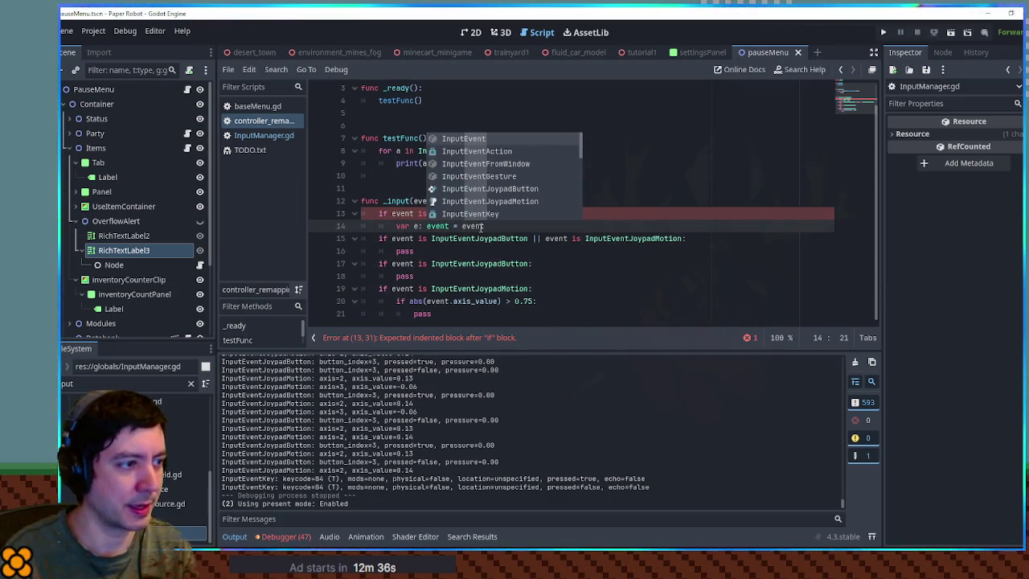
pyautogui.press('BackSpace')
pyautogui.press('BackSpace')
pyautogui.press('BackSpace')
pyautogui.write('utEve')
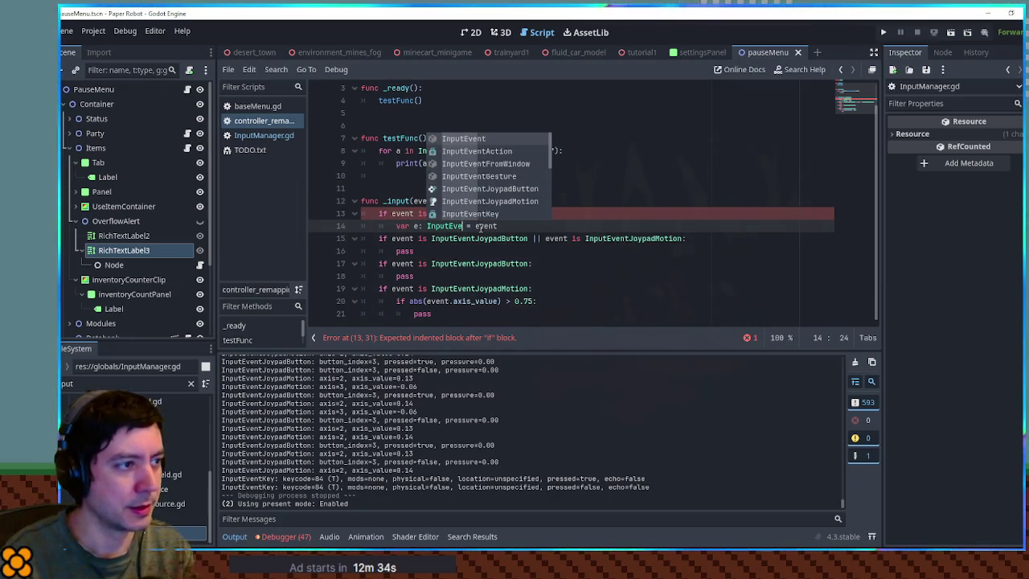
pyautogui.write('ntKey')
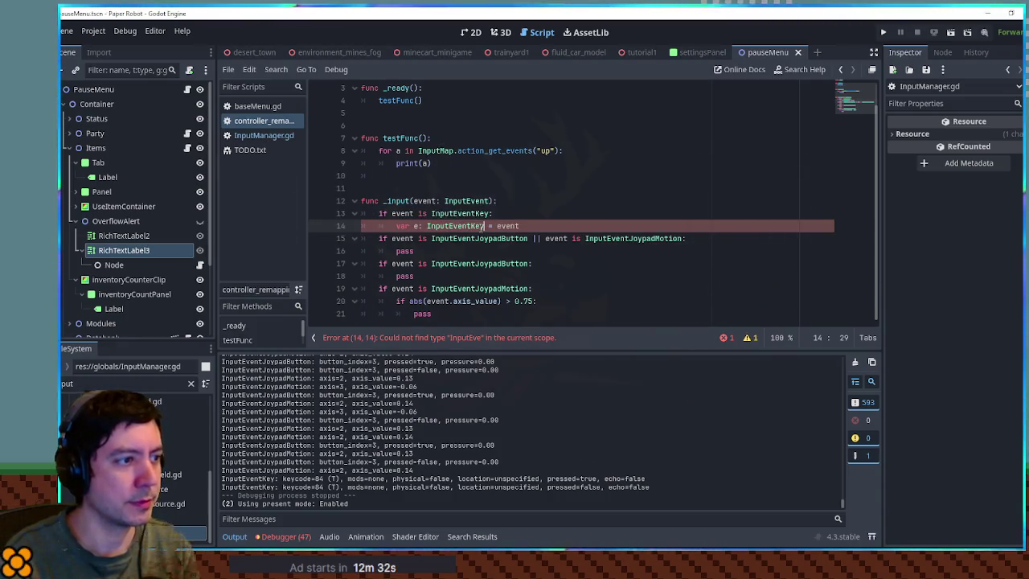
pyautogui.press('End')
pyautogui.press('Return')
# Add a 'print(e.keycode)' line below the cast
pyautogui.write('e')
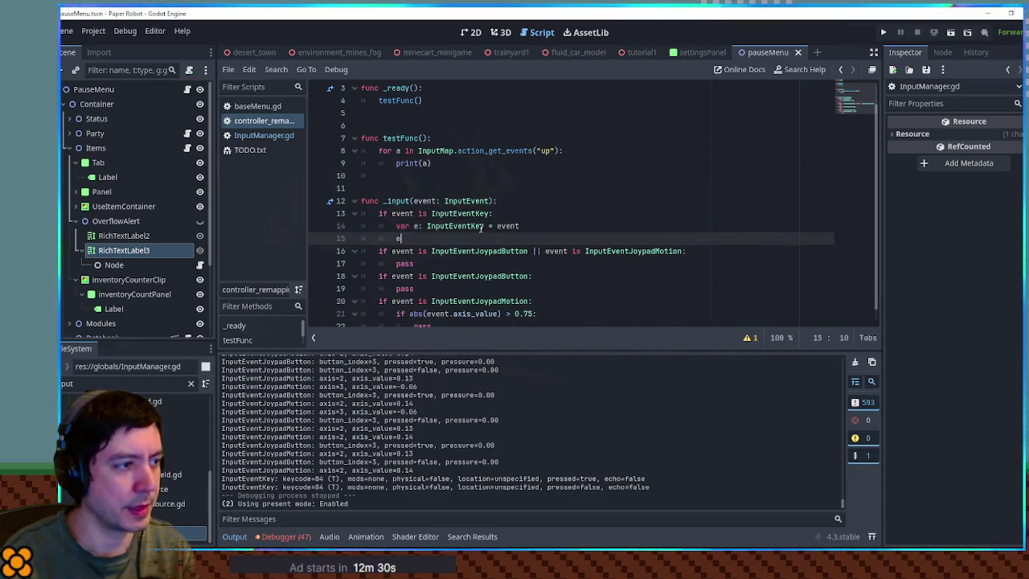
pyautogui.write('.get')
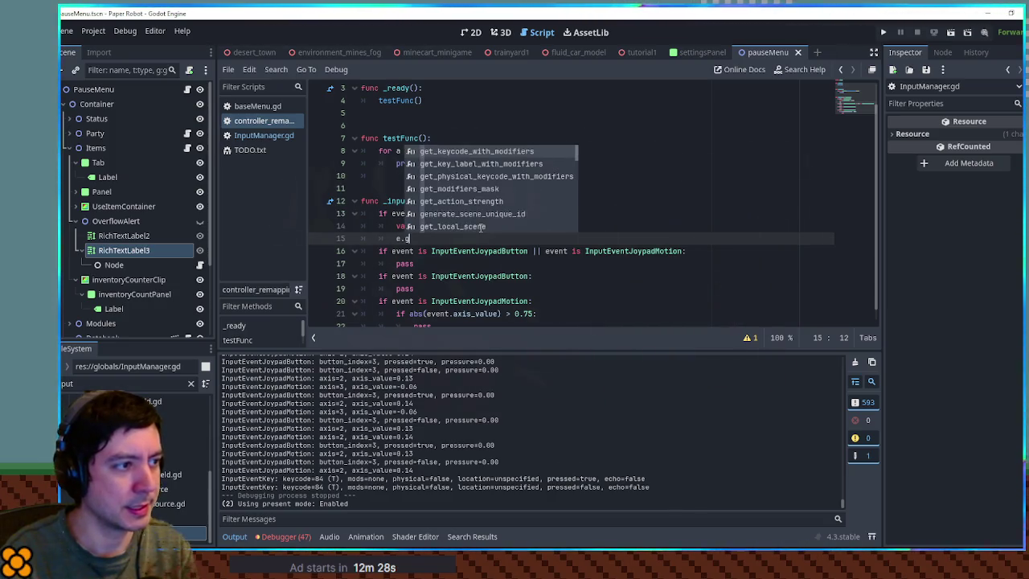
pyautogui.press('Down')
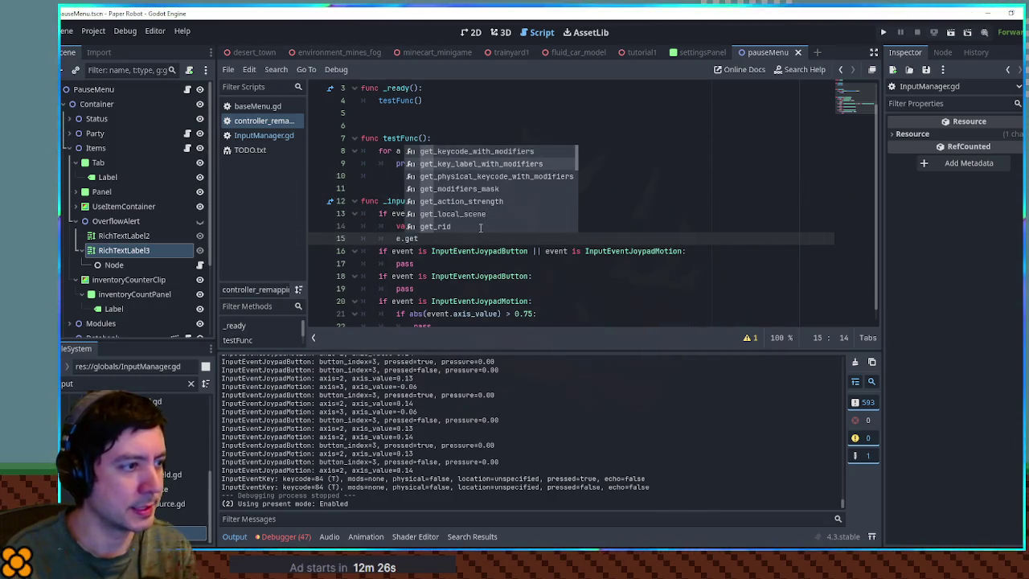
pyautogui.press('BackSpace')
pyautogui.press('BackSpace')
pyautogui.press('BackSpace')
pyautogui.write('key')
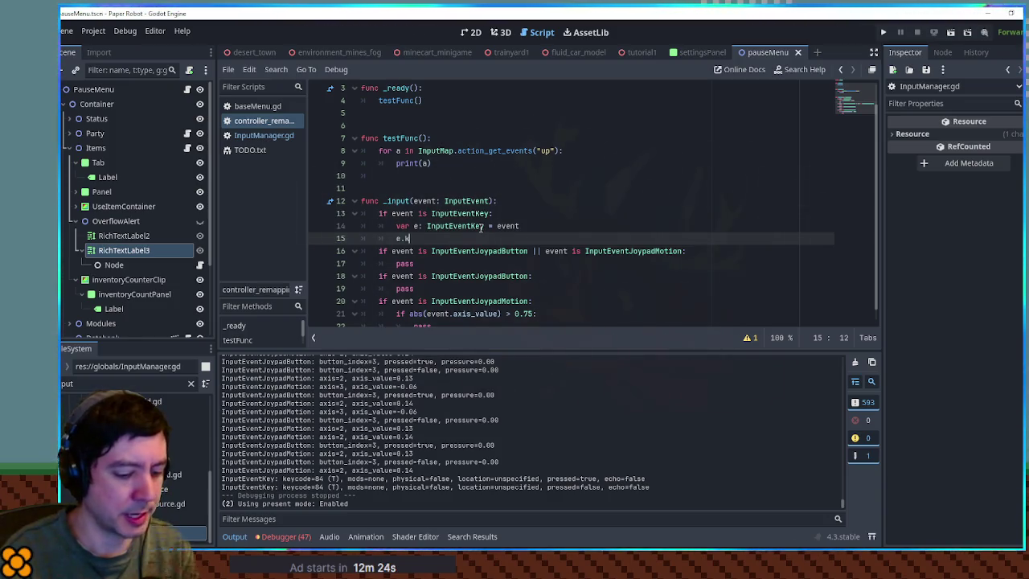
pyautogui.write('code')
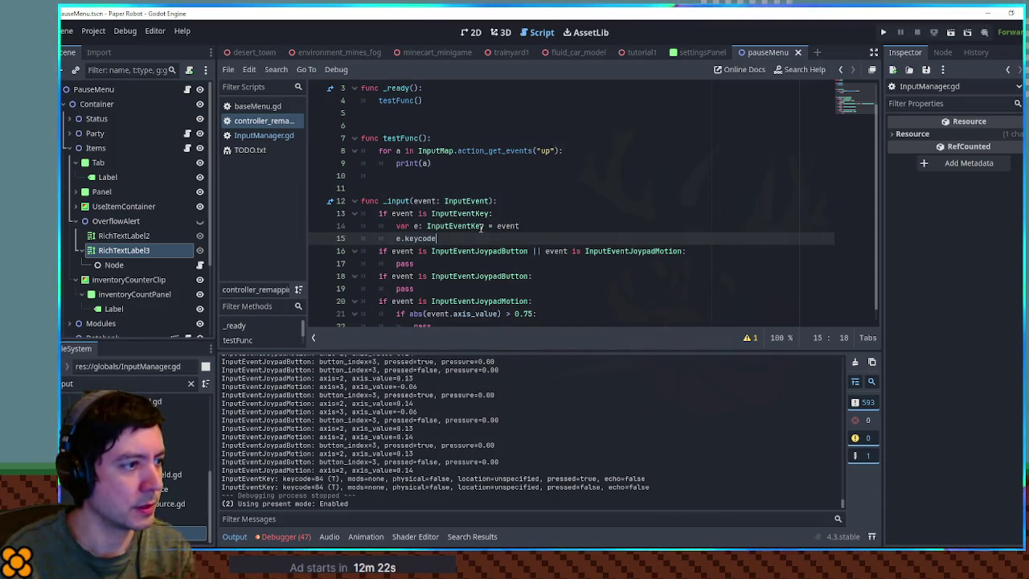
pyautogui.write('print(')
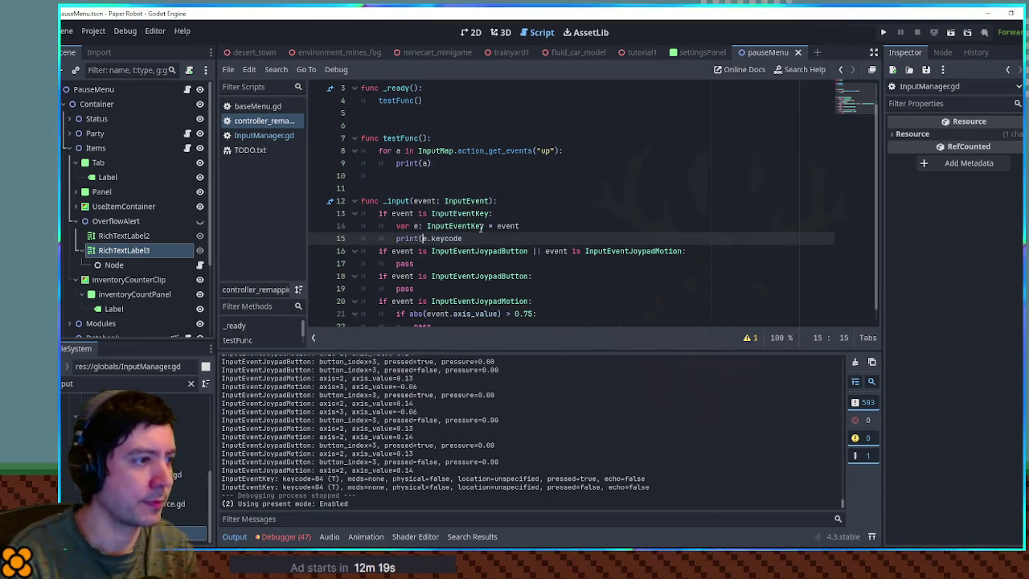
pyautogui.press('End')
pyautogui.write(')')
pyautogui.click(609, 209)
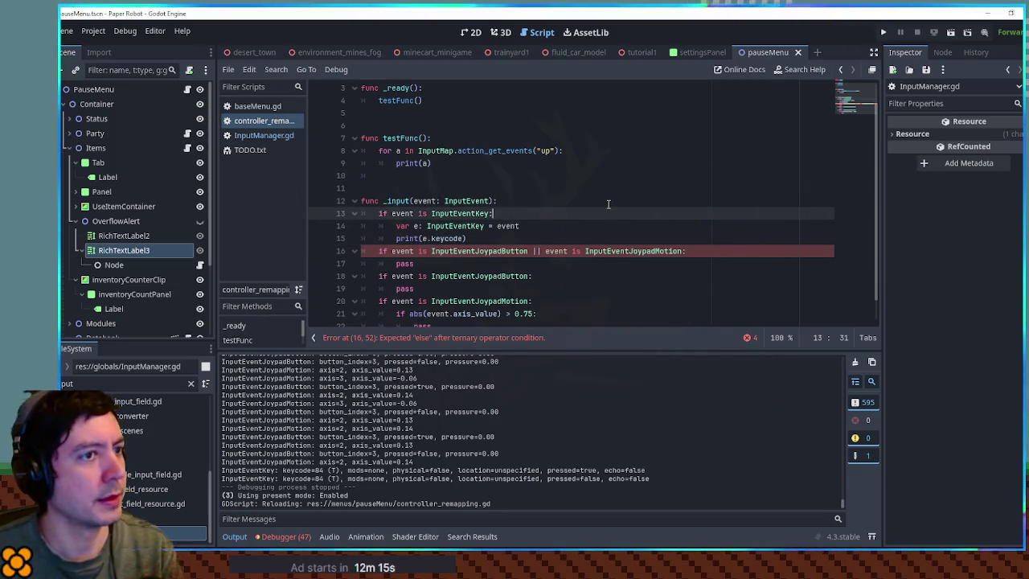
# Run Paper Robot with F5, check the keycode output, then close the game
pyautogui.press('F5')
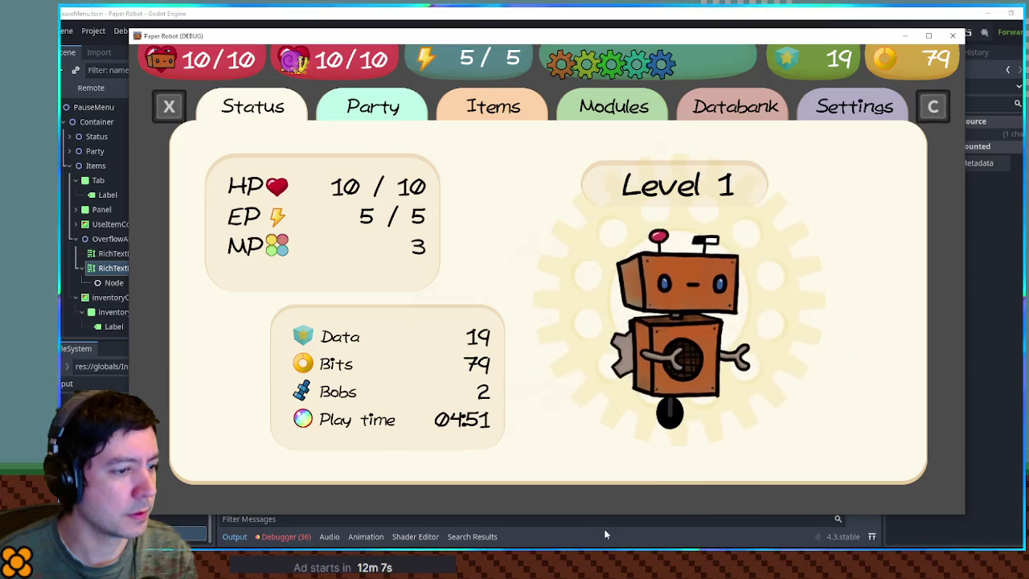
pyautogui.moveTo(603, 508); pyautogui.dragTo(603, 342)
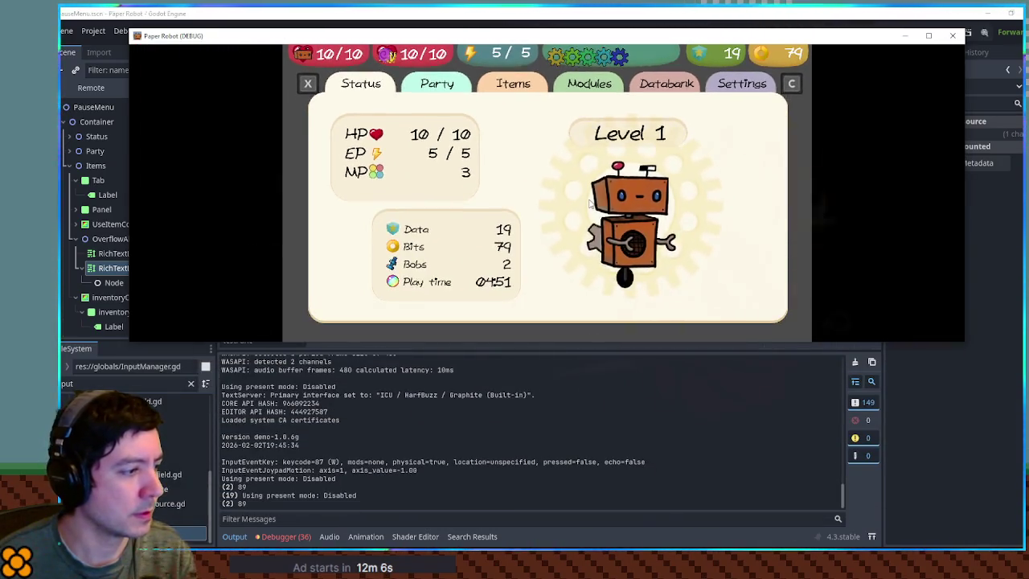
pyautogui.click(951, 35)
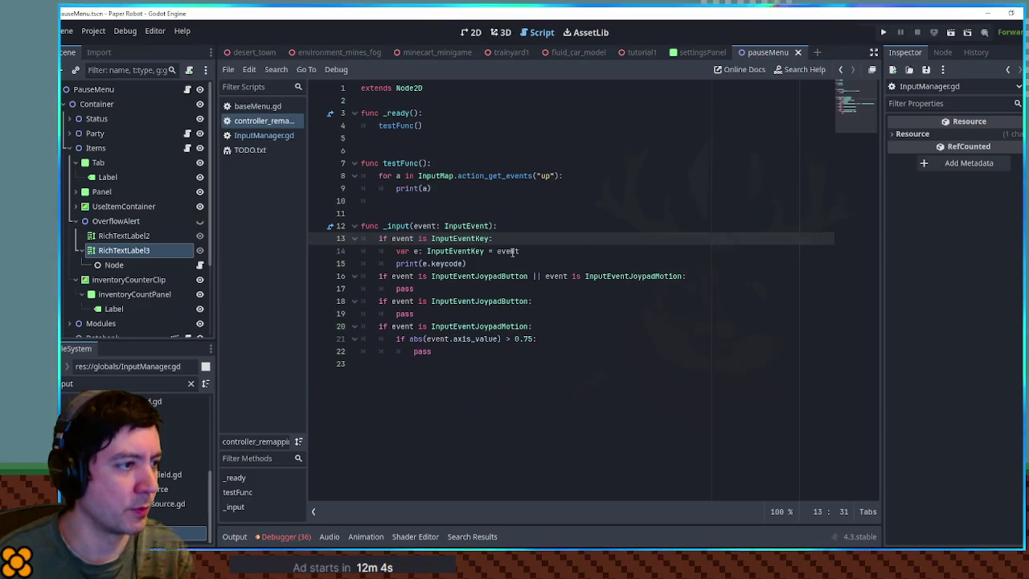
# Replace the print line with an 'if e.keycode == 89:' check
pyautogui.click(531, 252)
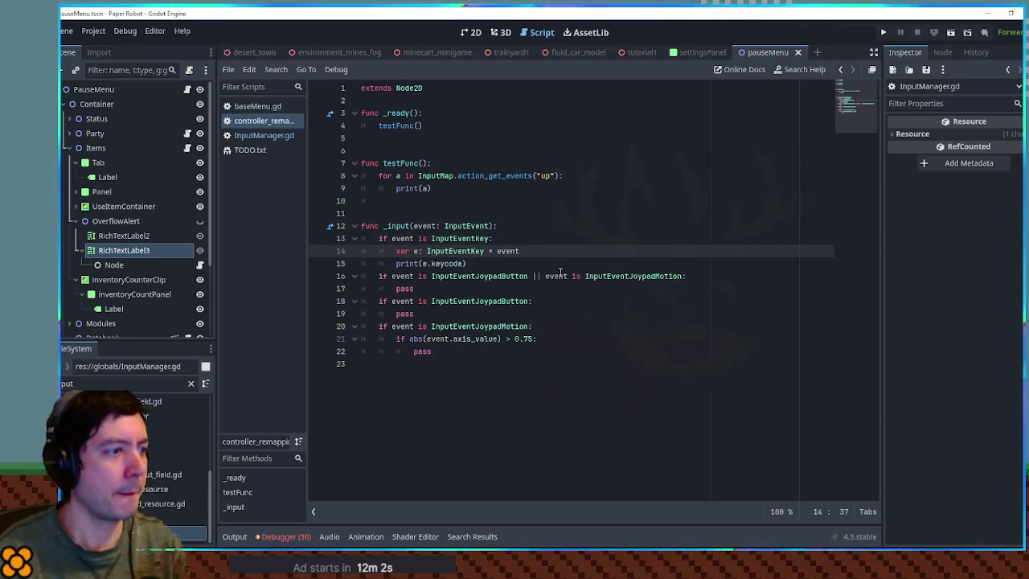
pyautogui.press('Down')
pyautogui.press('Home')
pyautogui.hotkey('ctrl', 'Delete')
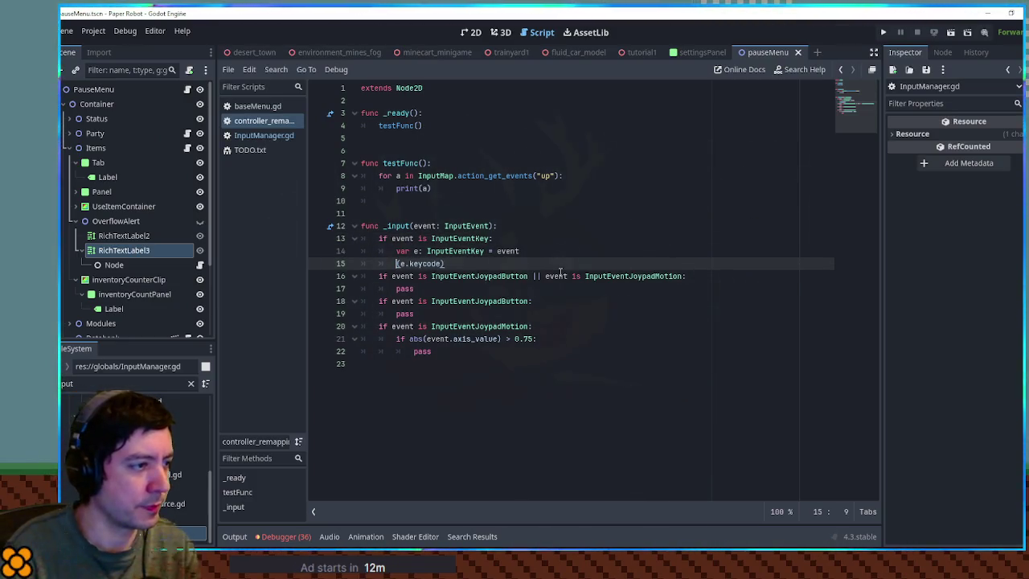
pyautogui.write('if ')
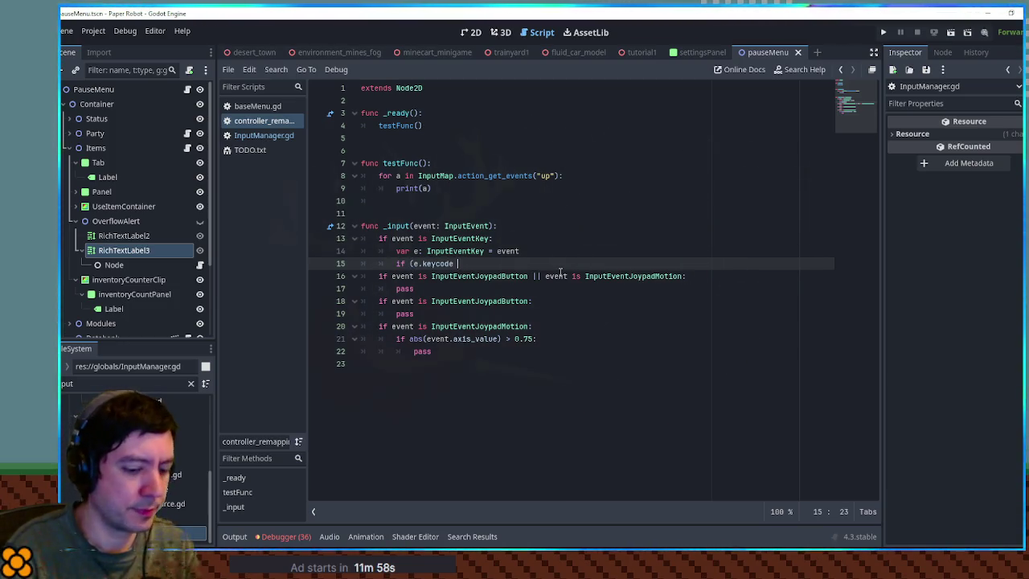
pyautogui.write(':')
pyautogui.press('Return')
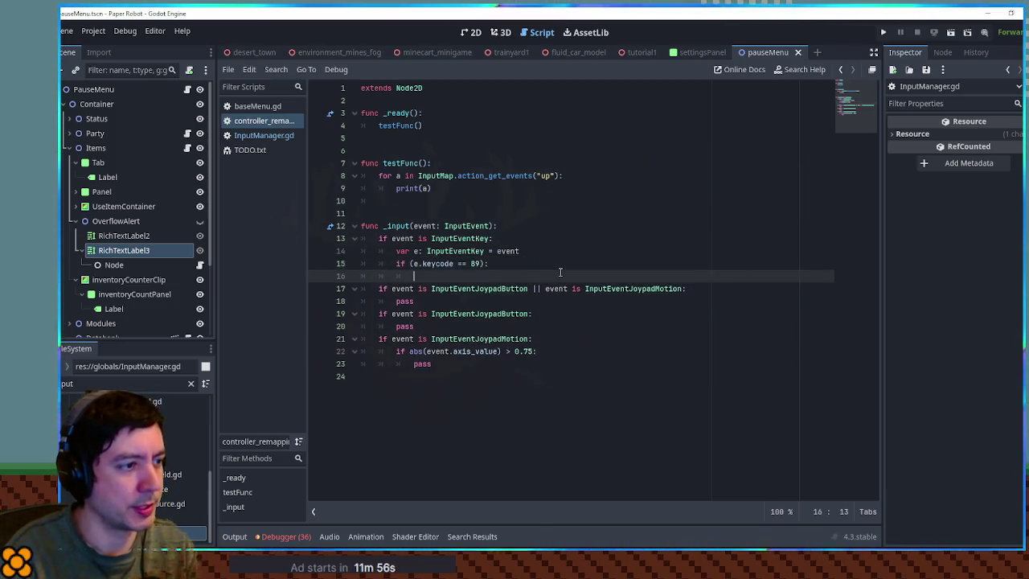
pyautogui.write('pass')
pyautogui.press('Up')
pyautogui.press('End')
pyautogui.press('Return')
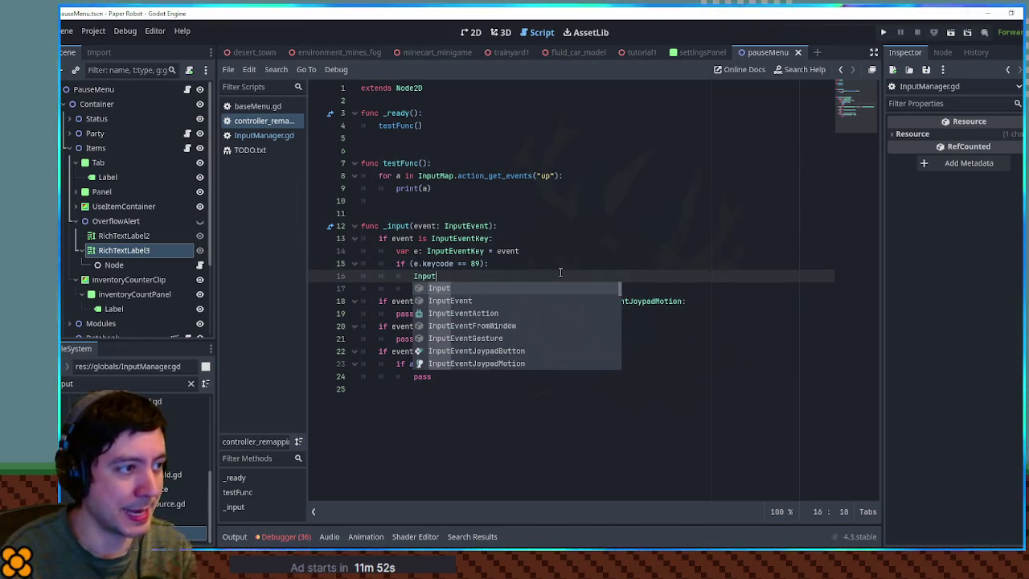
# Inside the check, call InputMap.action_add_event("up", event), then save
pyautogui.write('.set_ac')
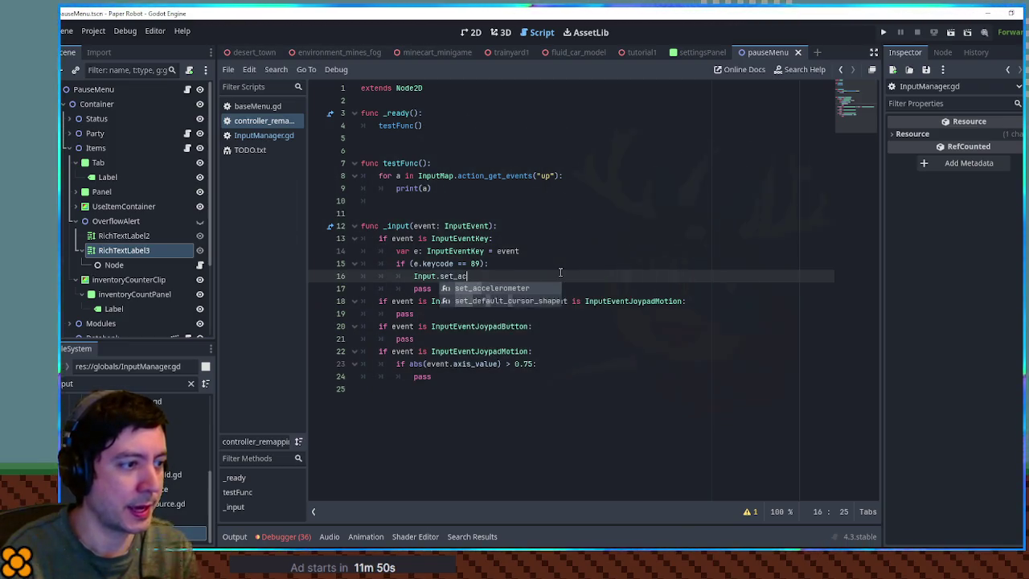
pyautogui.press('BackSpace')
pyautogui.press('BackSpace')
pyautogui.press('BackSpace')
pyautogui.write('Map')
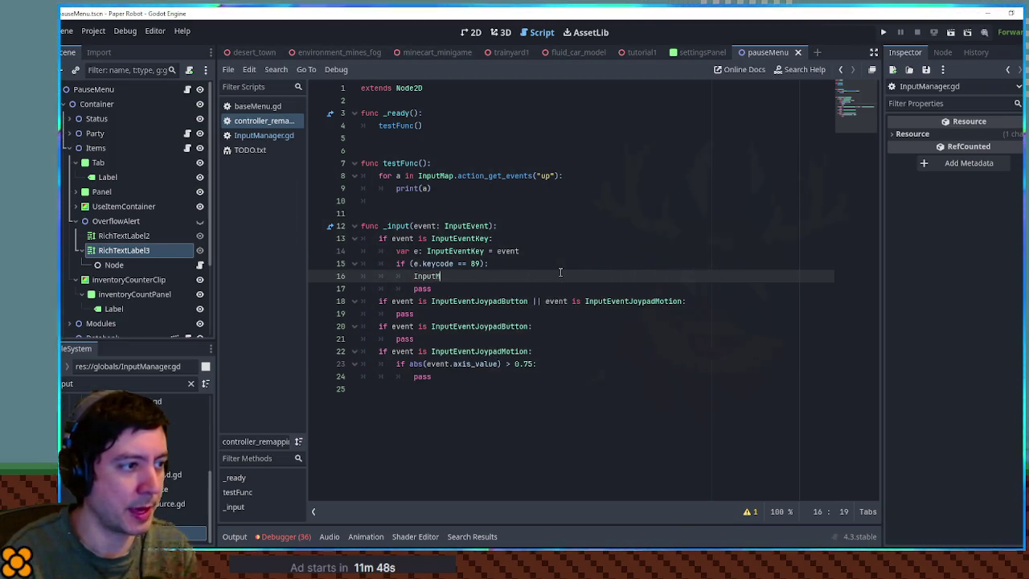
pyautogui.write('.Set')
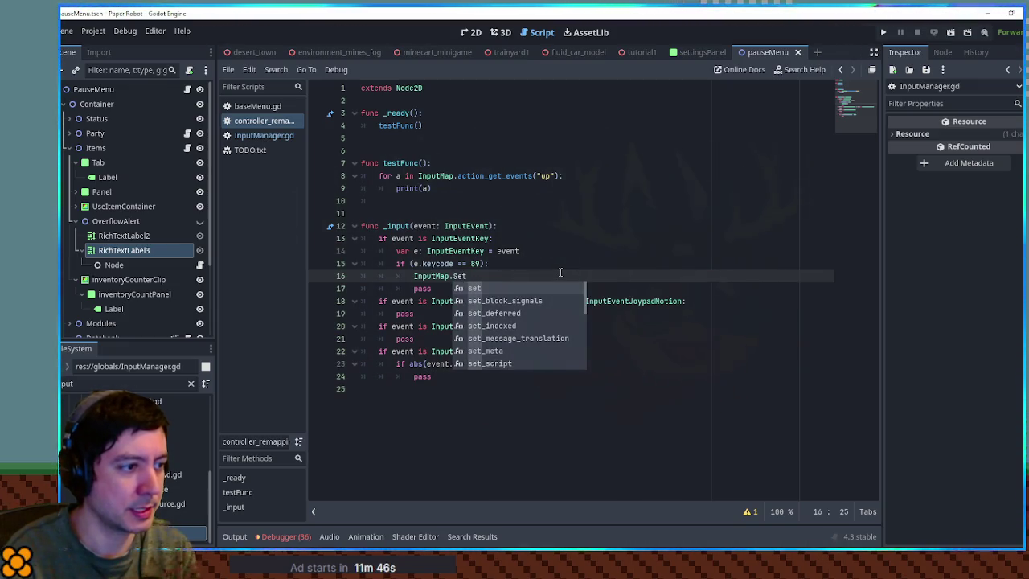
pyautogui.write('_ac')
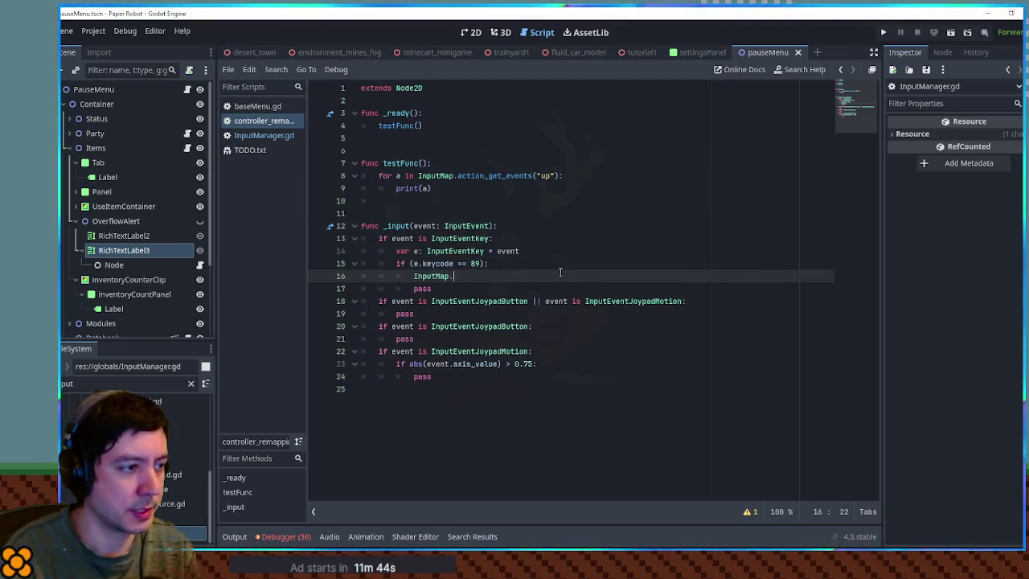
pyautogui.write('.set')
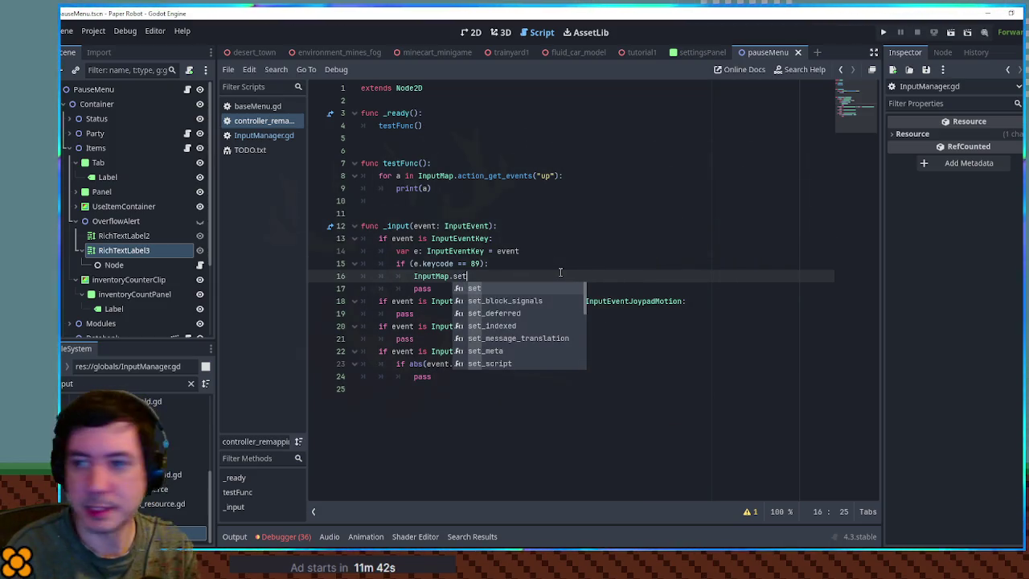
pyautogui.press('BackSpace')
pyautogui.press('BackSpace')
pyautogui.press('BackSpace')
pyautogui.write('ac')
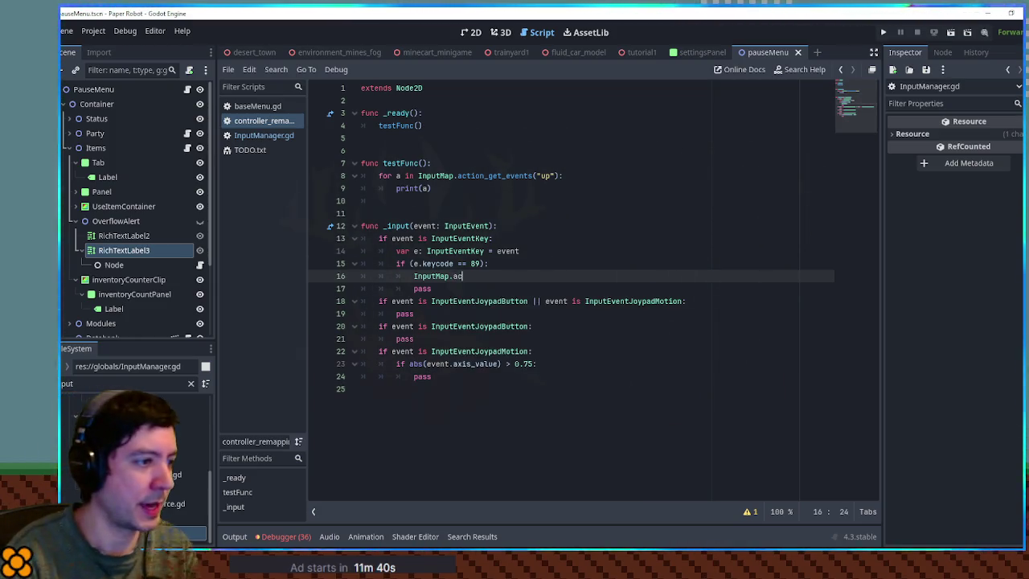
pyautogui.write('tion')
pyautogui.press('Down')
pyautogui.press('Down')
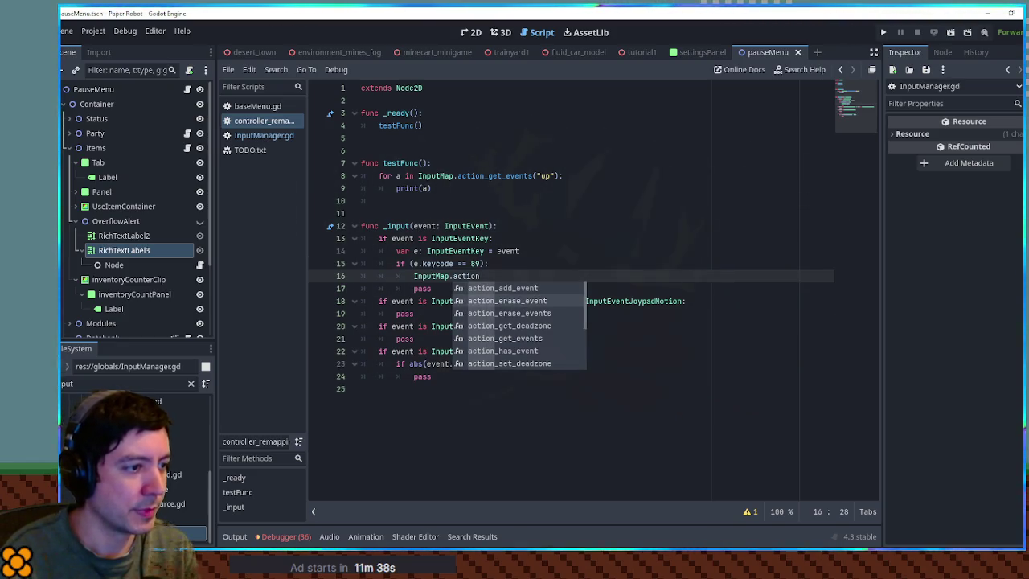
pyautogui.press('Up')
pyautogui.press('Up')
pyautogui.press('Return')
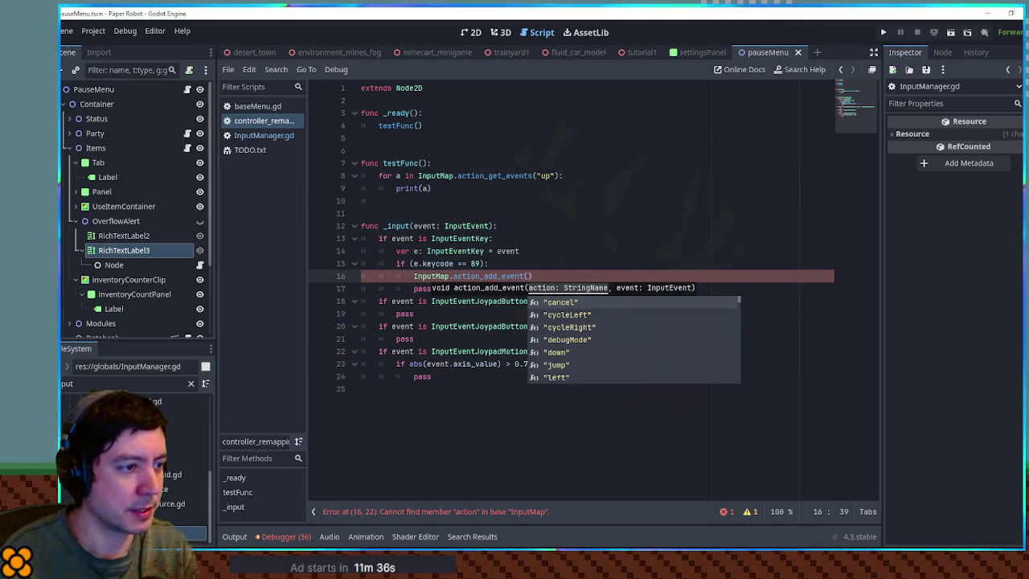
pyautogui.write('"')
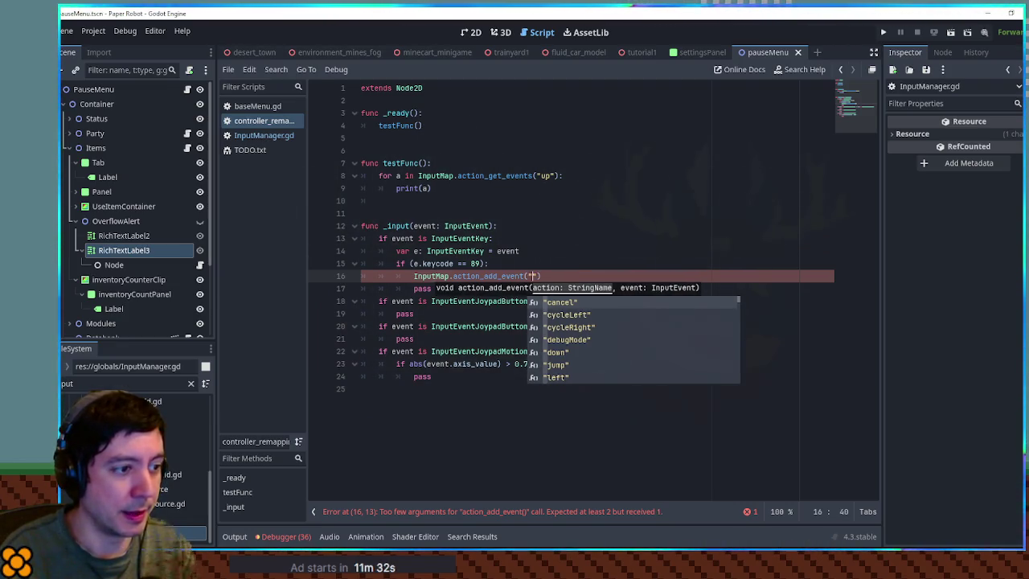
pyautogui.write('up",')
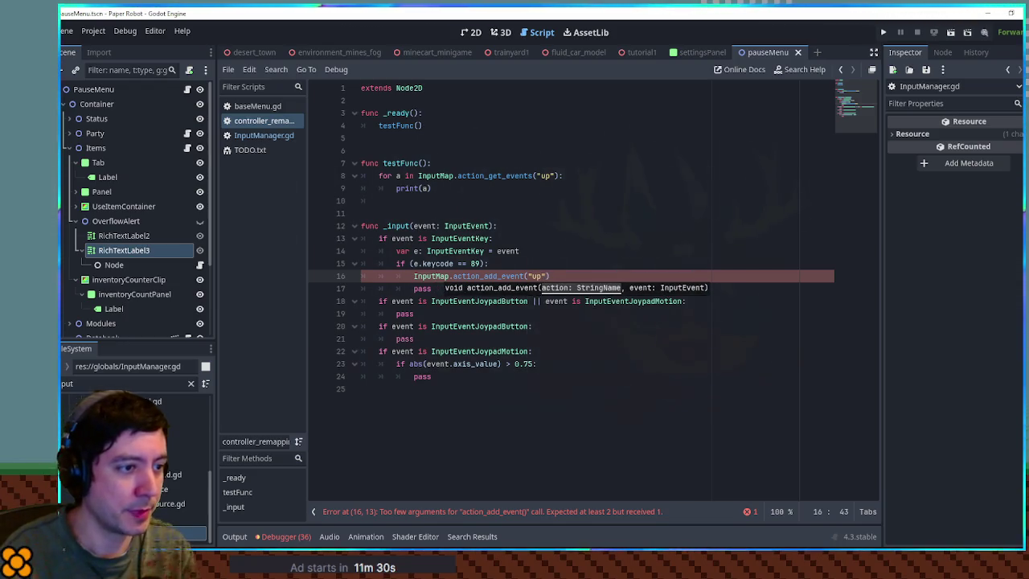
pyautogui.write(' event')
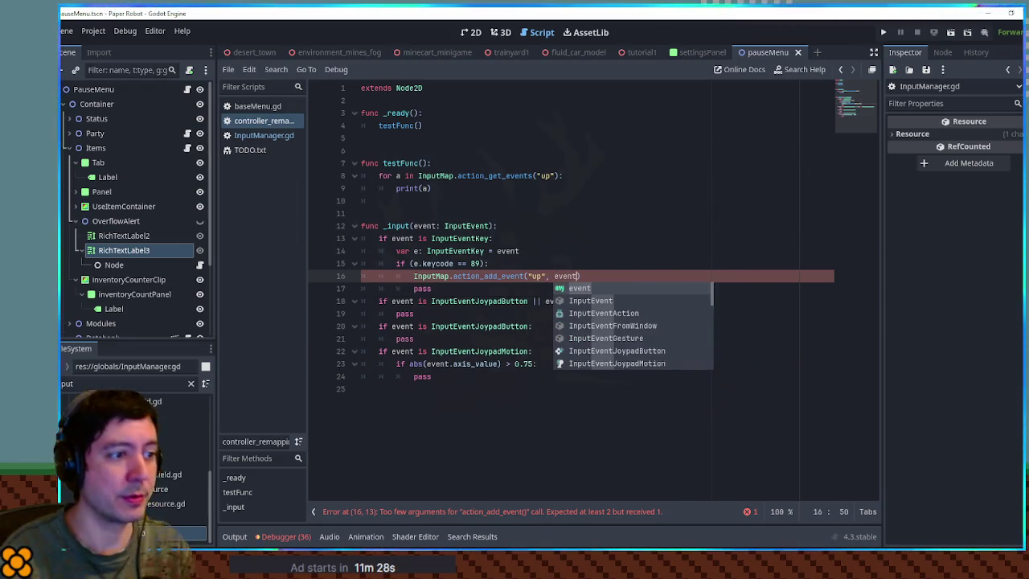
pyautogui.click(820, 227)
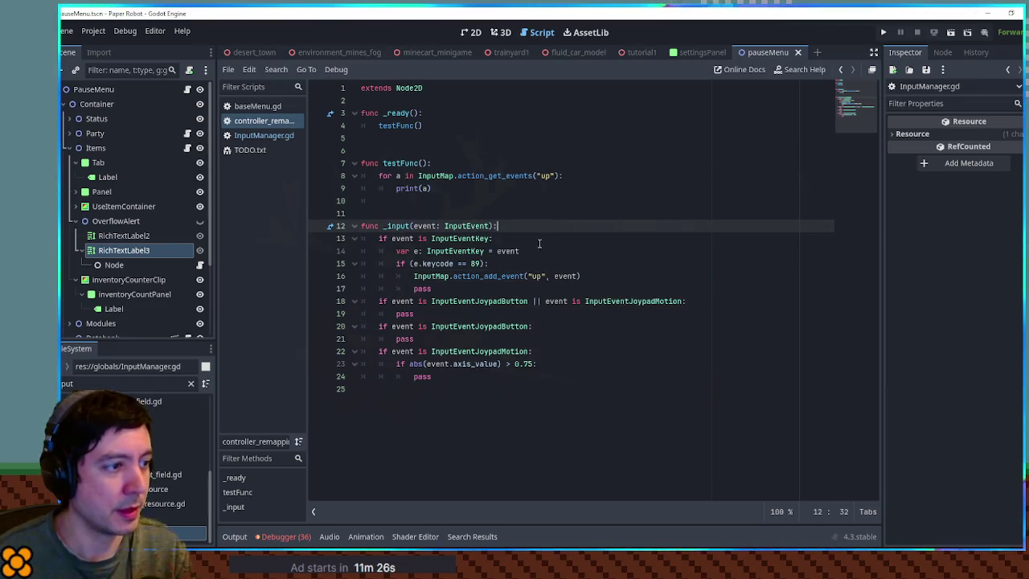
pyautogui.hotkey('ctrl', 's')
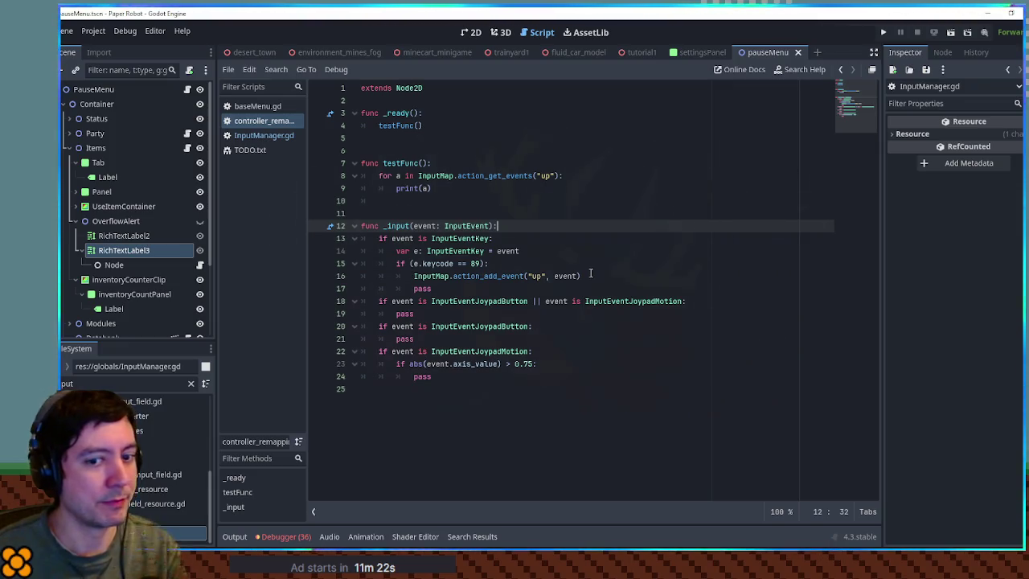
pyautogui.press('F6')
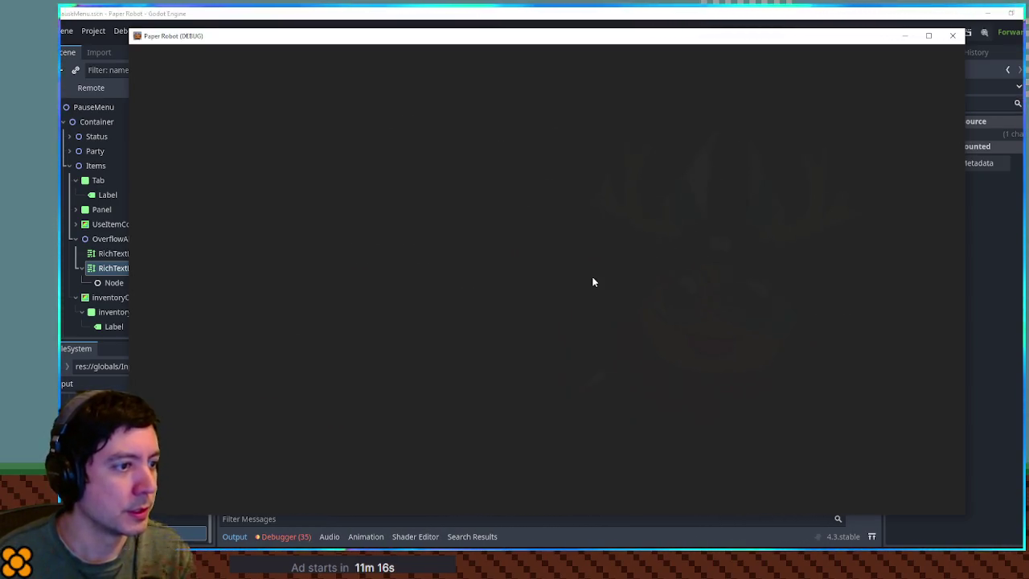
pyautogui.press('c')
pyautogui.press('c')
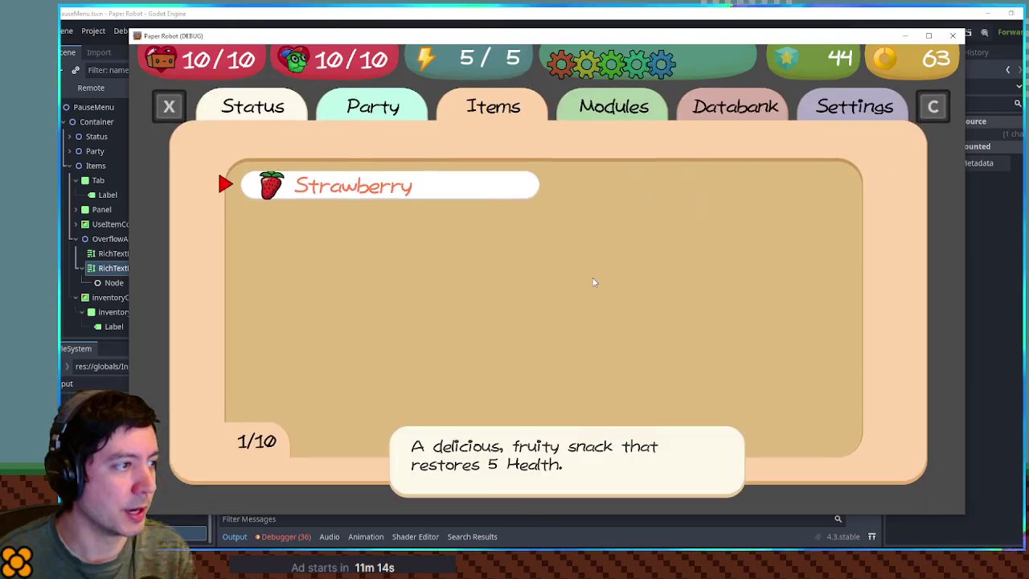
pyautogui.press('c')
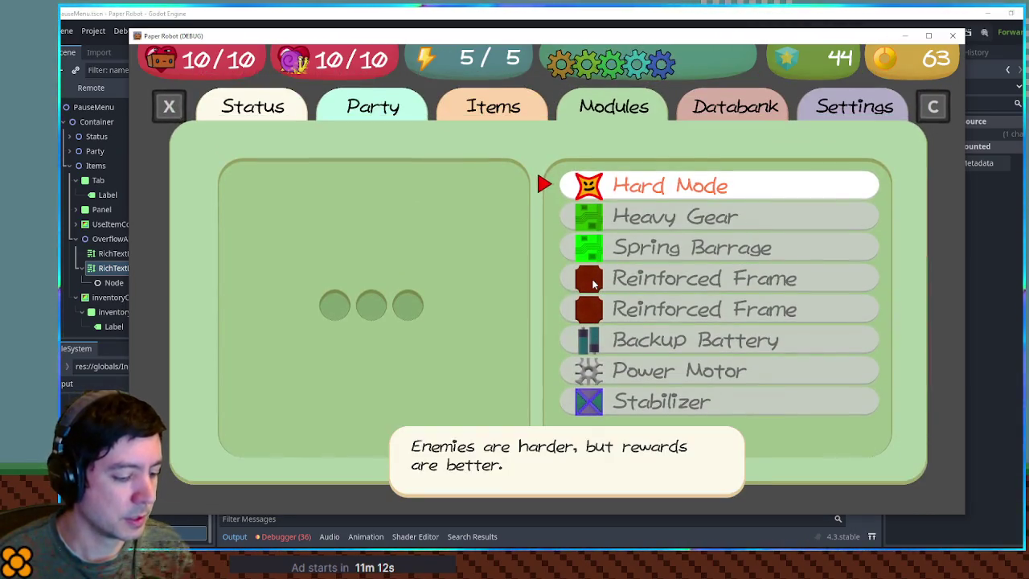
pyautogui.press('Up')
pyautogui.press('Up')
pyautogui.press('Up')
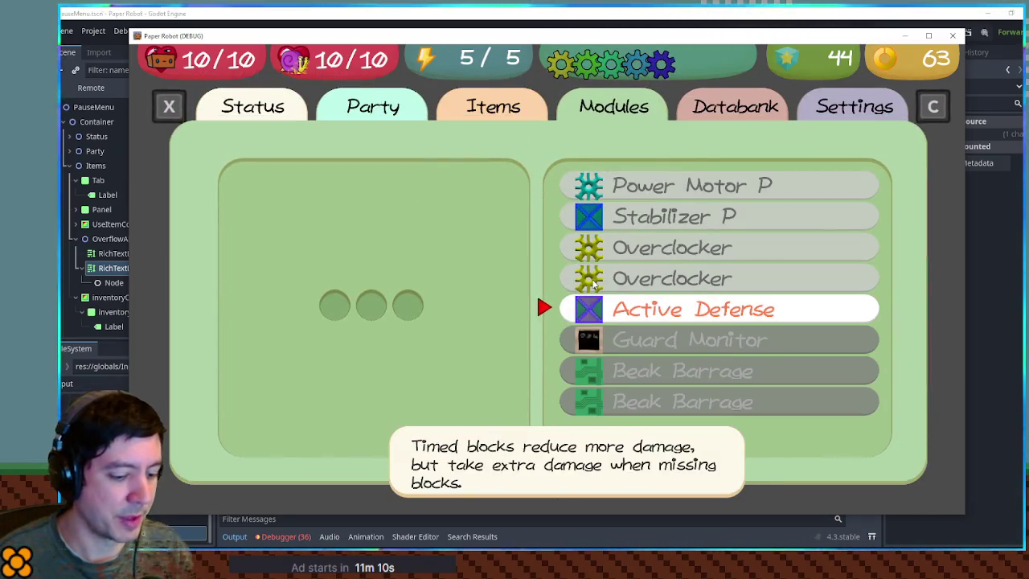
pyautogui.press('Up')
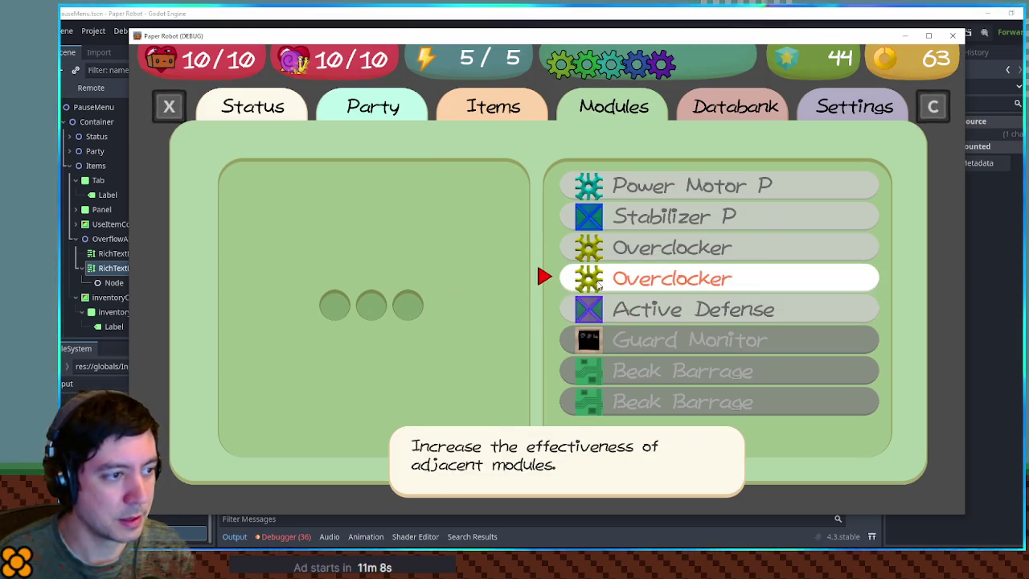
pyautogui.press('Up')
pyautogui.press('Up')
pyautogui.press('Up')
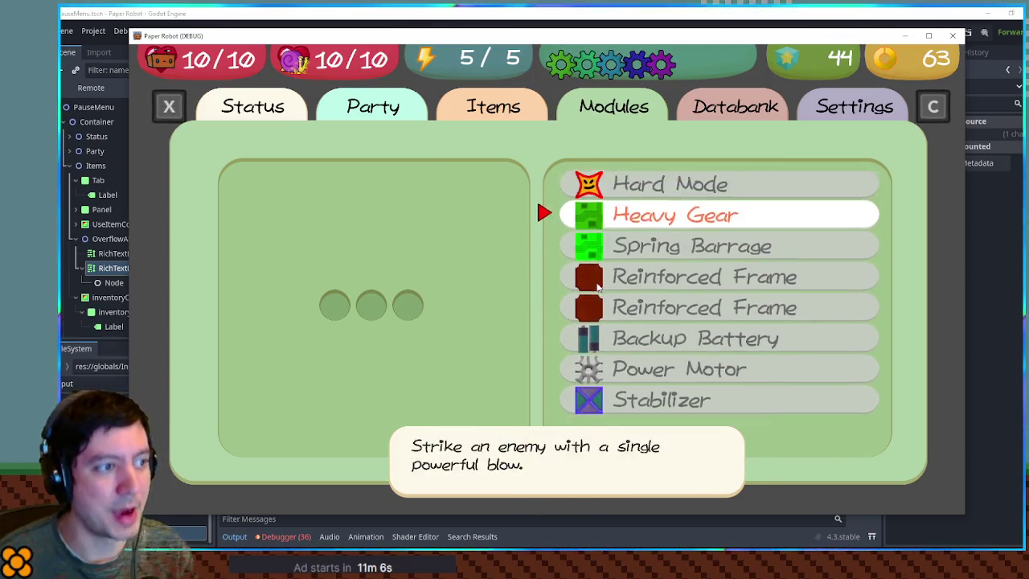
pyautogui.press('Up')
pyautogui.press('Up')
pyautogui.press('Up')
pyautogui.press('Up')
pyautogui.press('Up')
pyautogui.press('Up')
pyautogui.press('Up')
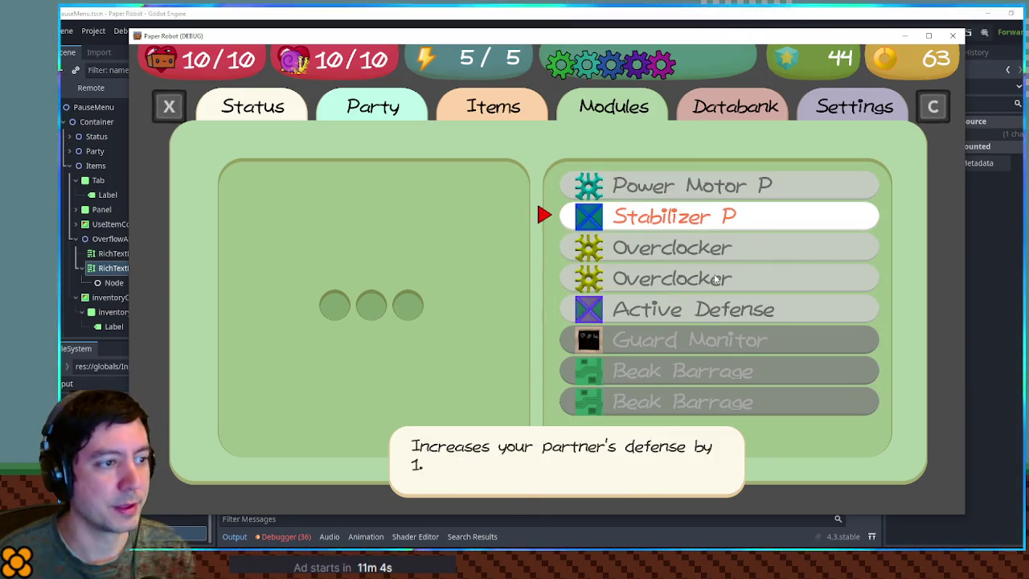
pyautogui.press('F8')
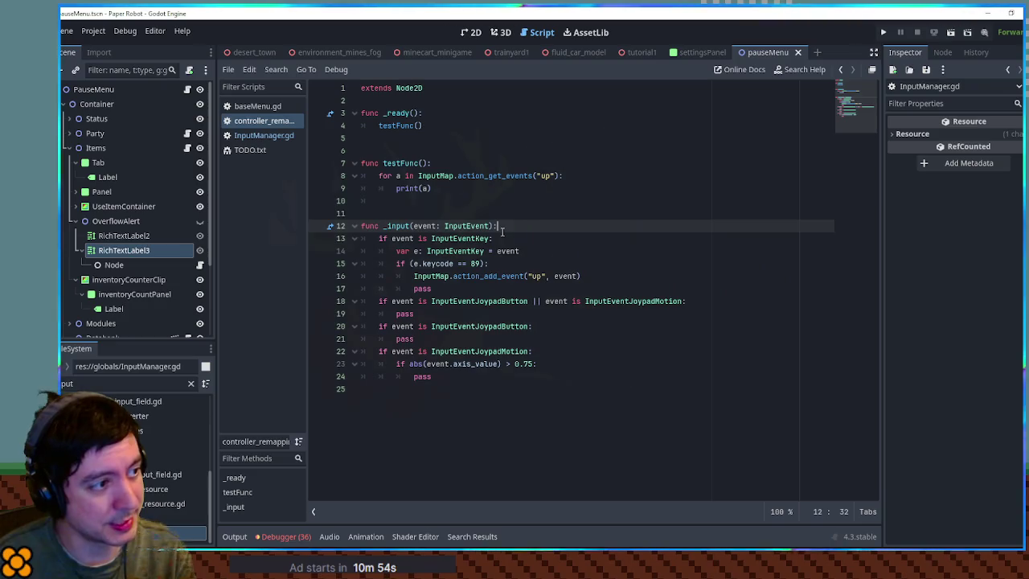
# Delete the InputMap.action_add_event("up", event) line from the keycode 89 branch
pyautogui.click(416, 276)
pyautogui.hotkey('ctrl', 'shift', 'k')
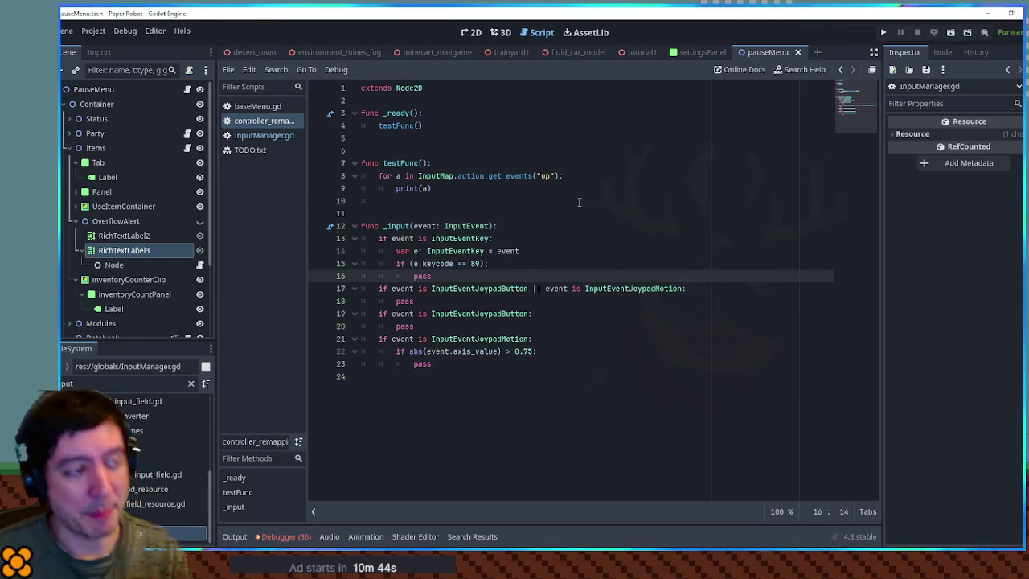
pyautogui.click(460, 100)
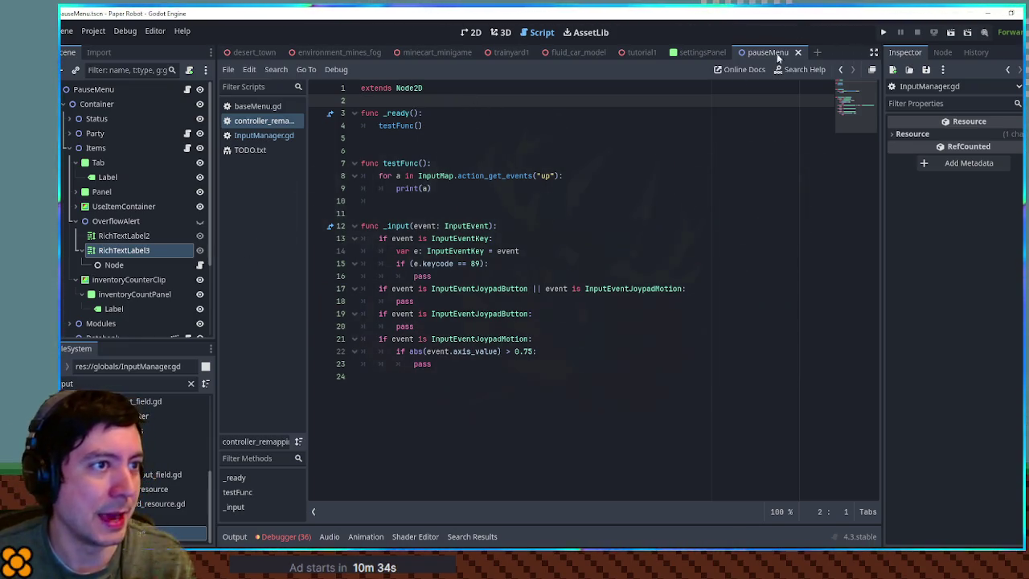
# View the pause menu scene in 2D, then return to the script at line 5
pyautogui.click(470, 32)
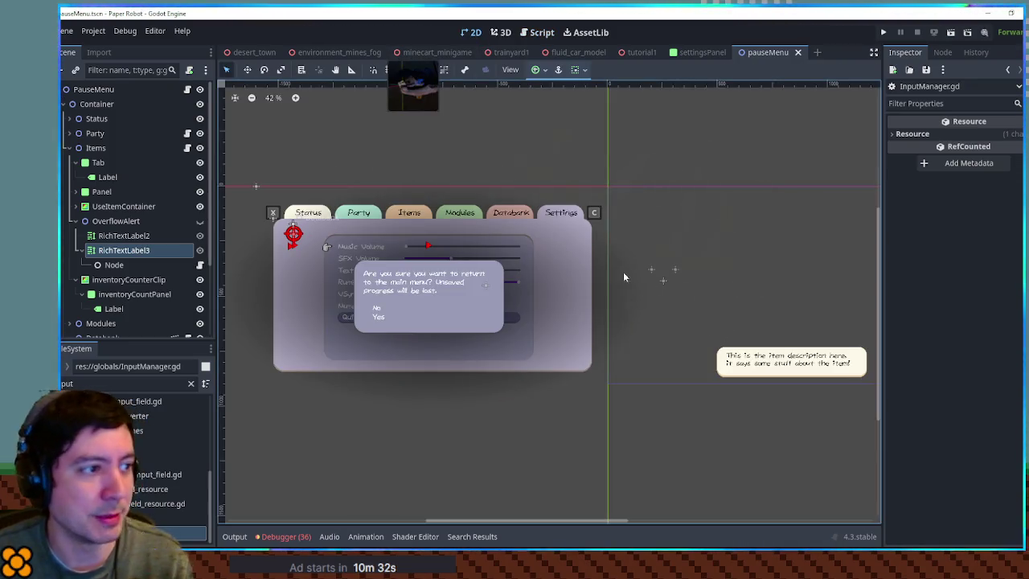
pyautogui.hscroll(-3, 643, 241)
pyautogui.scroll(-1, 642, 241)
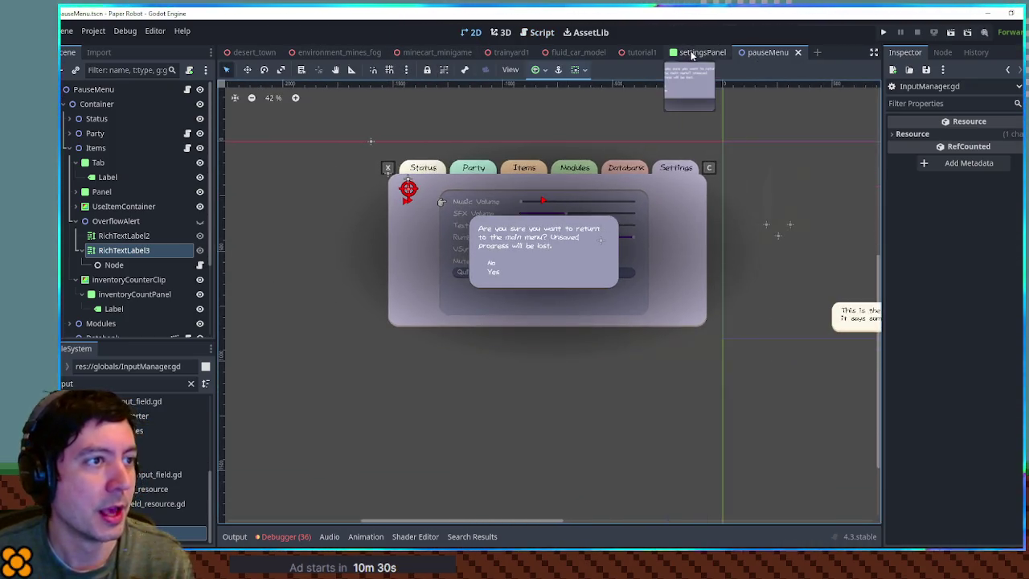
pyautogui.click(531, 33)
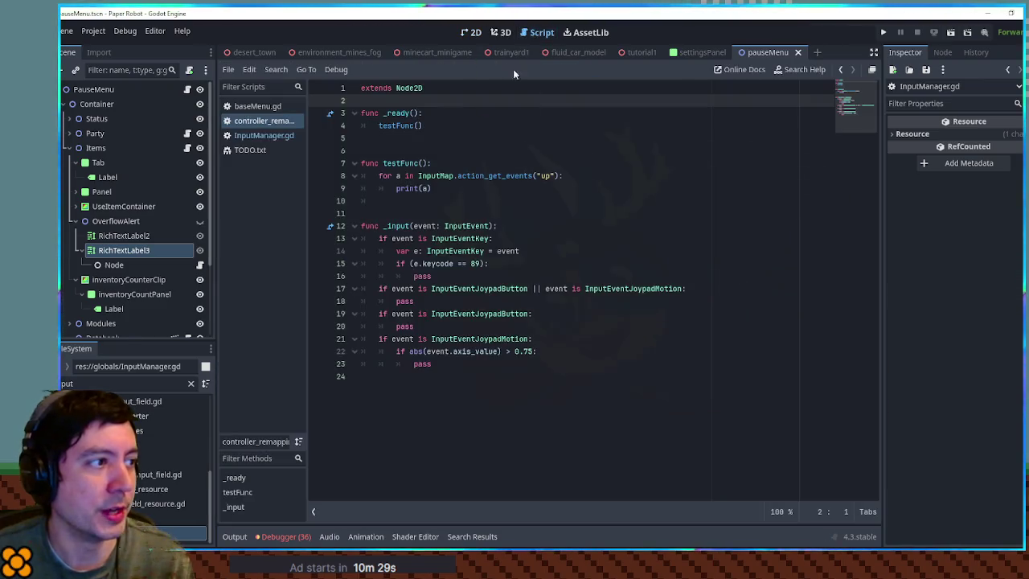
pyautogui.click(467, 140)
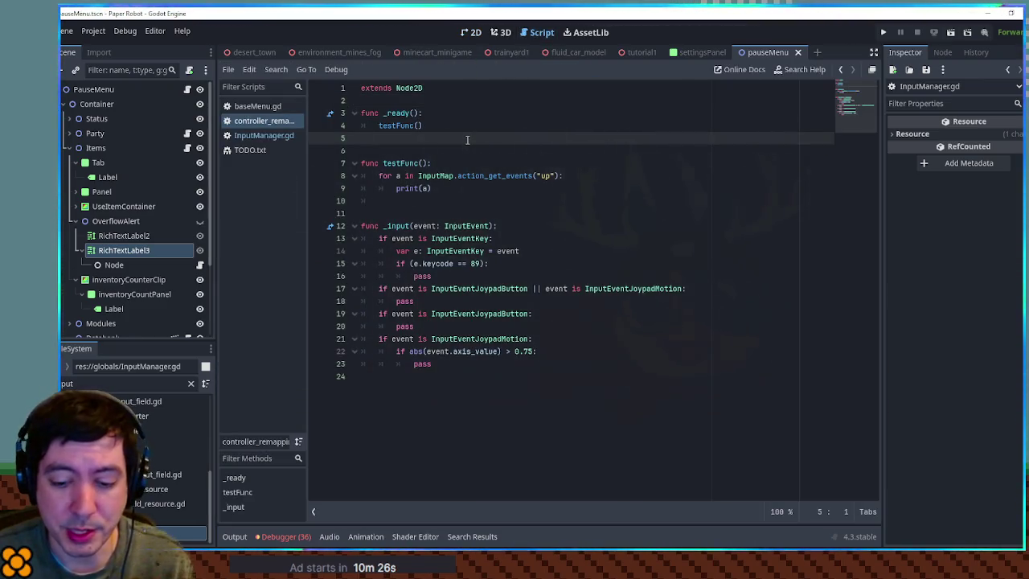
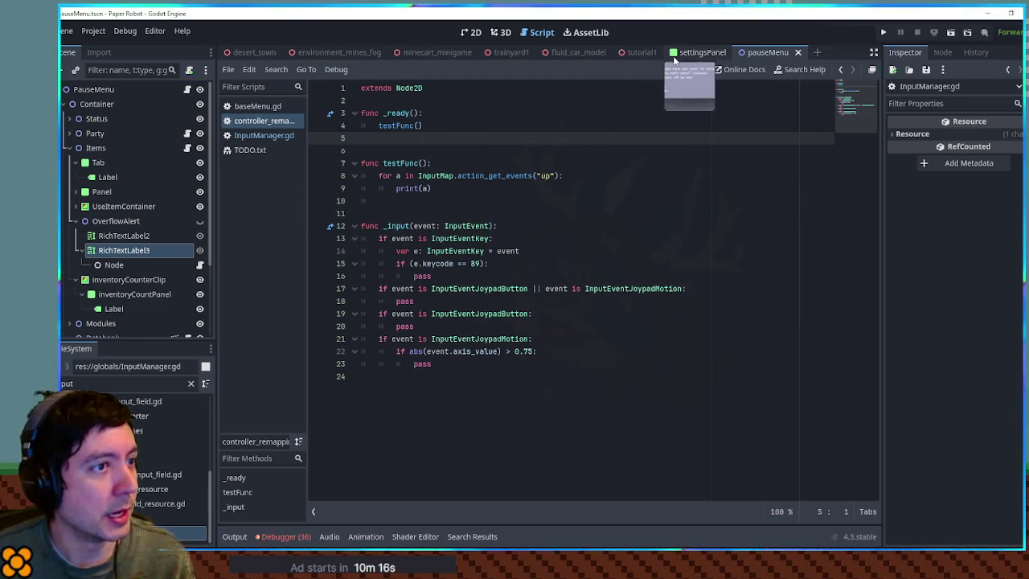
# Close the fluid_car_model tab, collapse the pauseMenu tree branches, and switch to settingsPanel's ControllerRemapping node
pyautogui.moveTo(648, 55)
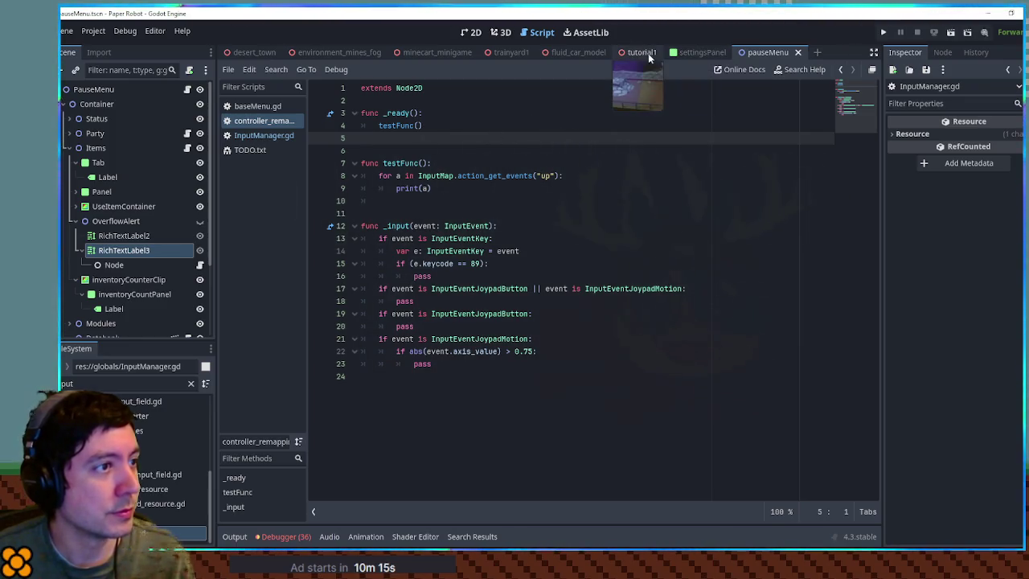
pyautogui.middleClick(588, 52)
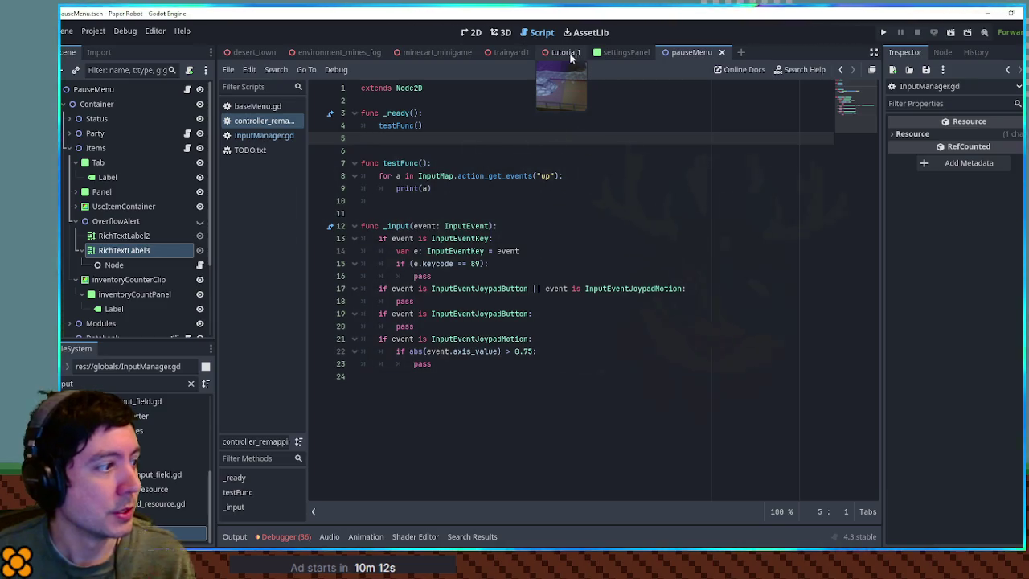
pyautogui.click(79, 147)
pyautogui.click(64, 104)
pyautogui.click(64, 104)
pyautogui.click(69, 191)
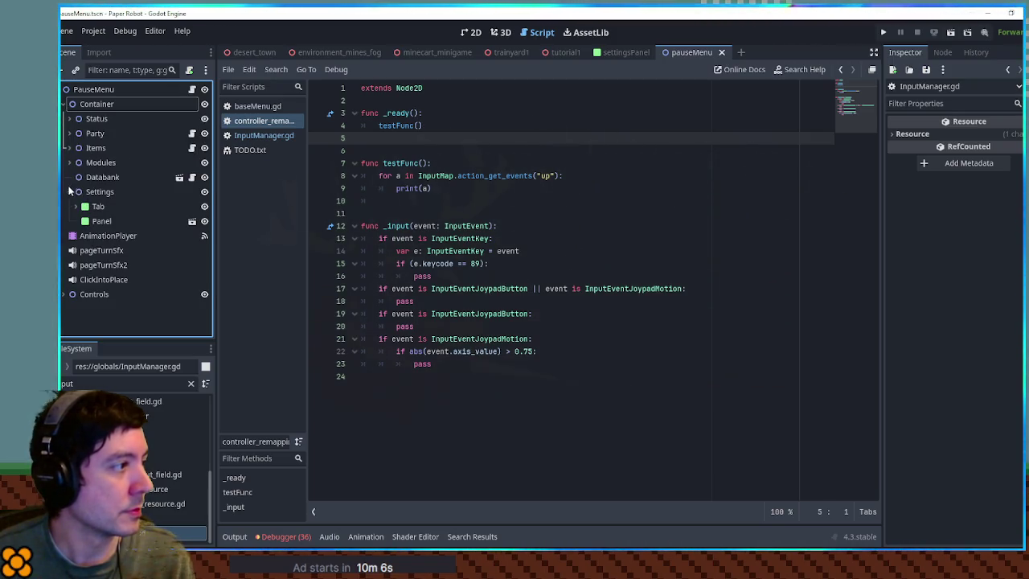
pyautogui.click(69, 192)
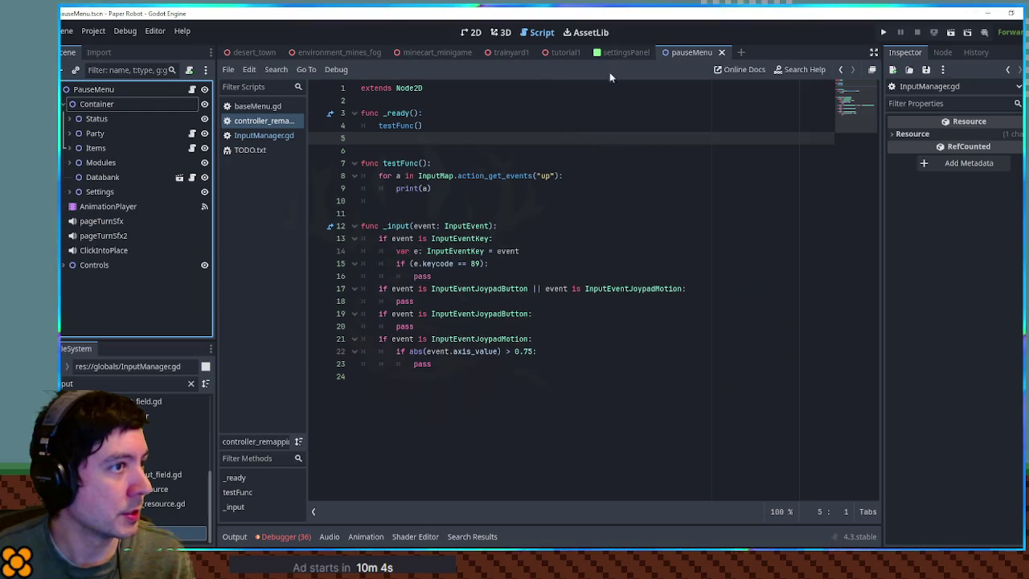
pyautogui.click(624, 51)
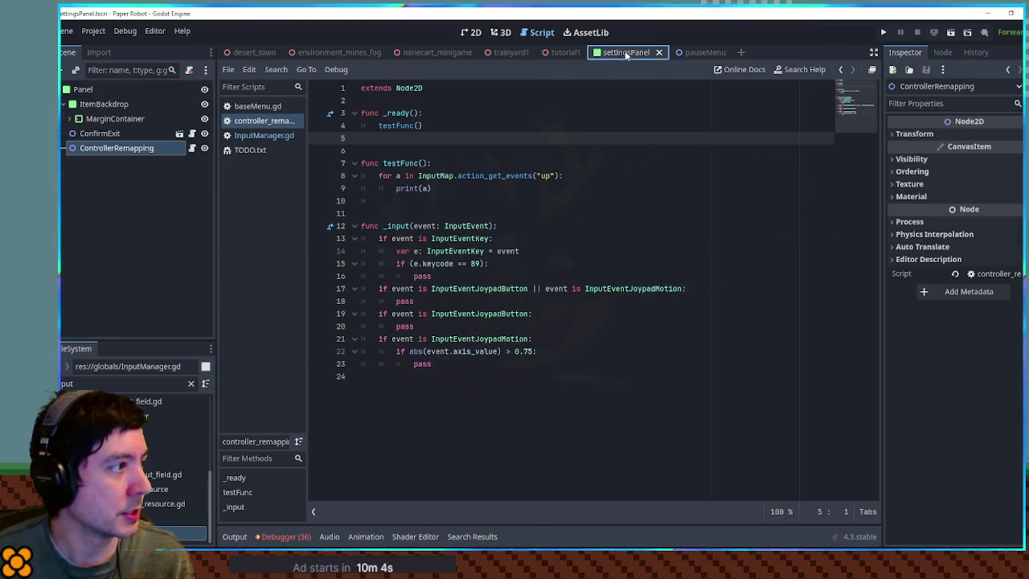
pyautogui.rightClick(143, 148)
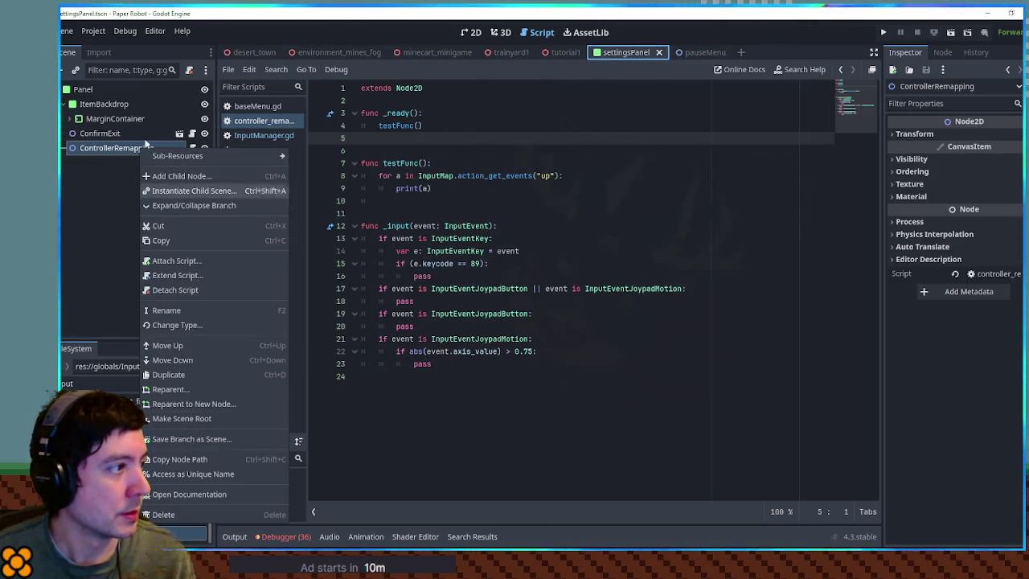
# Switch to the 2D view and recentre the settings panel on the canvas
pyautogui.click(116, 149)
pyautogui.click(470, 32)
pyautogui.scroll(-5, 471, 142)
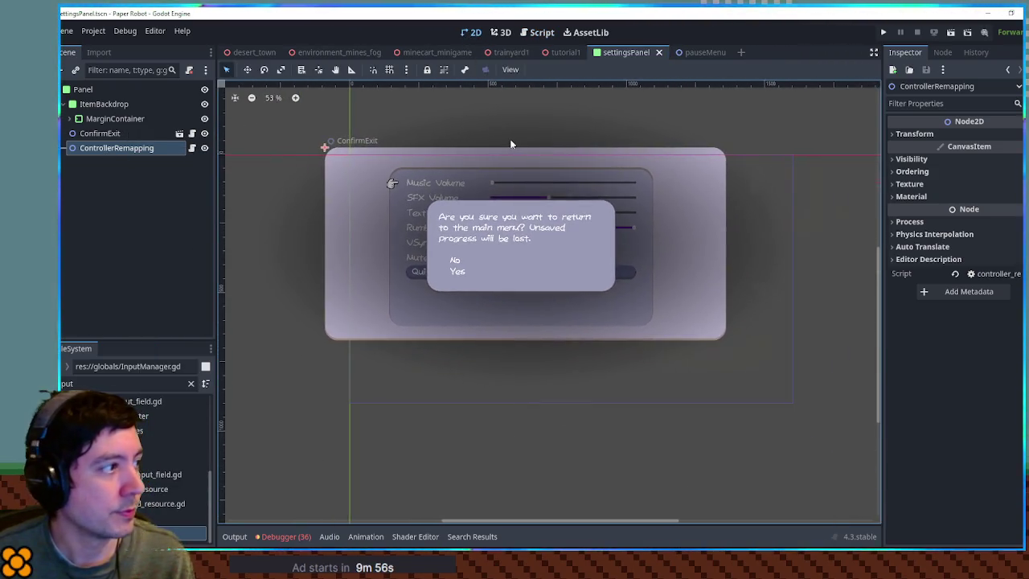
pyautogui.moveTo(509, 142); pyautogui.dragTo(517, 163)
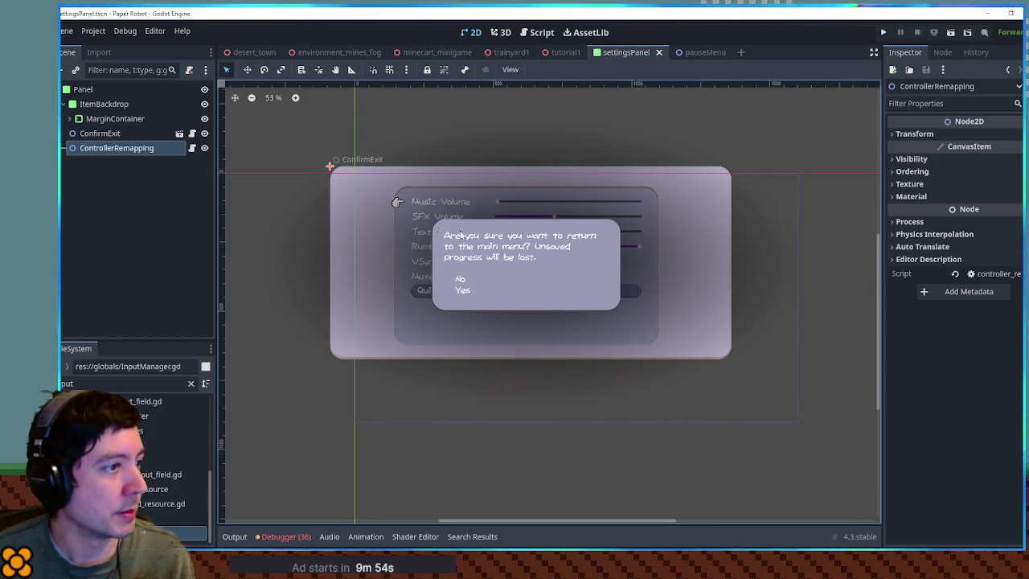
# Paste a copy of ItemBackdrop as a child of ControllerRemapping
pyautogui.click(66, 105)
pyautogui.click(66, 105)
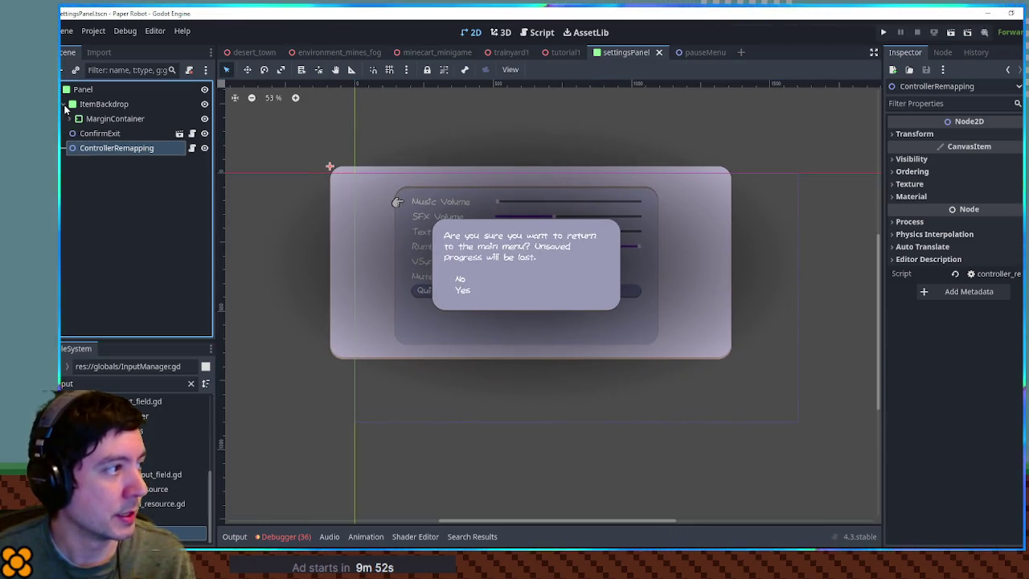
pyautogui.click(66, 118)
pyautogui.click(73, 119)
pyautogui.click(66, 105)
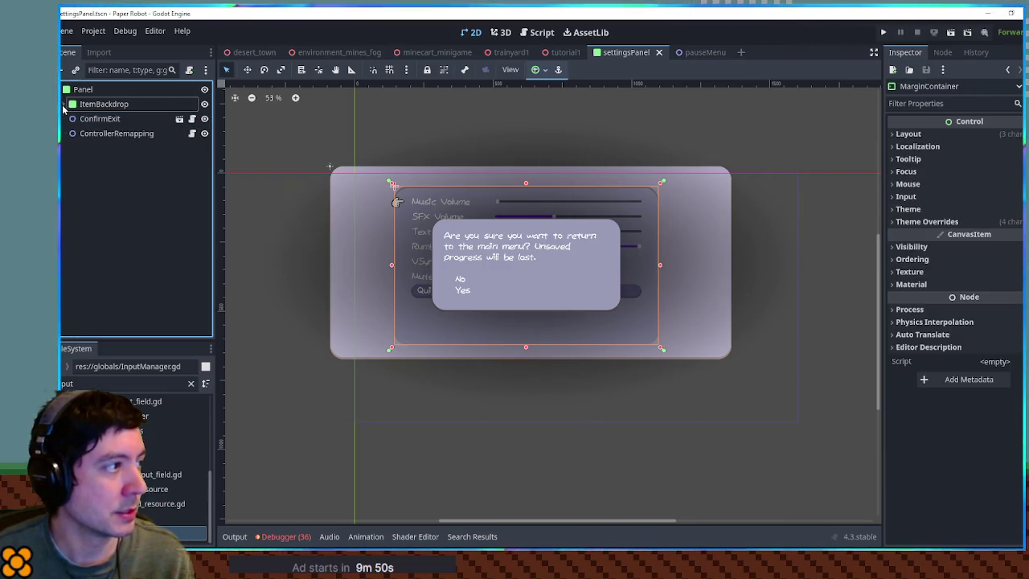
pyautogui.click(103, 104)
pyautogui.click(108, 135)
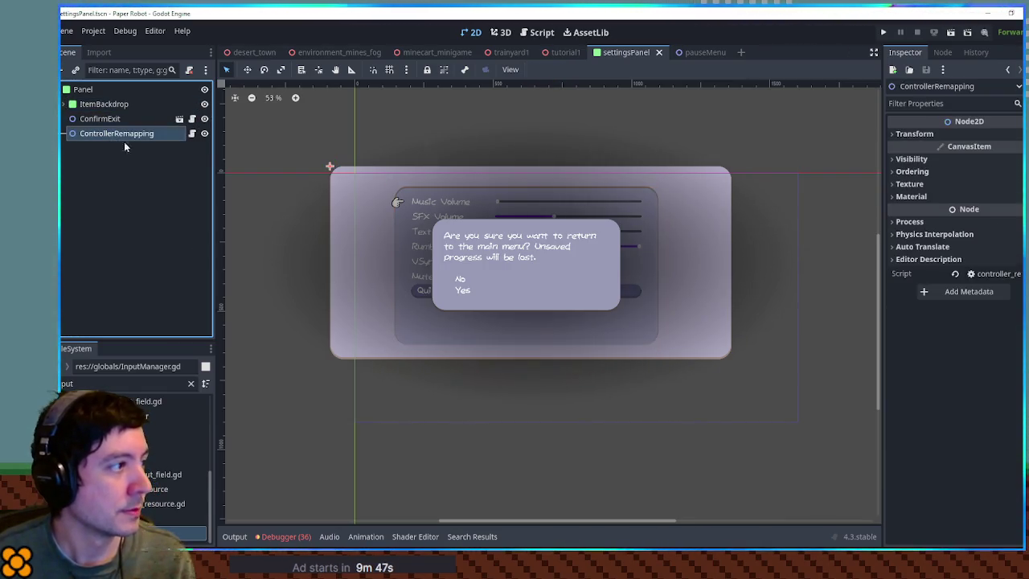
pyautogui.hotkey('ctrl', 'v')
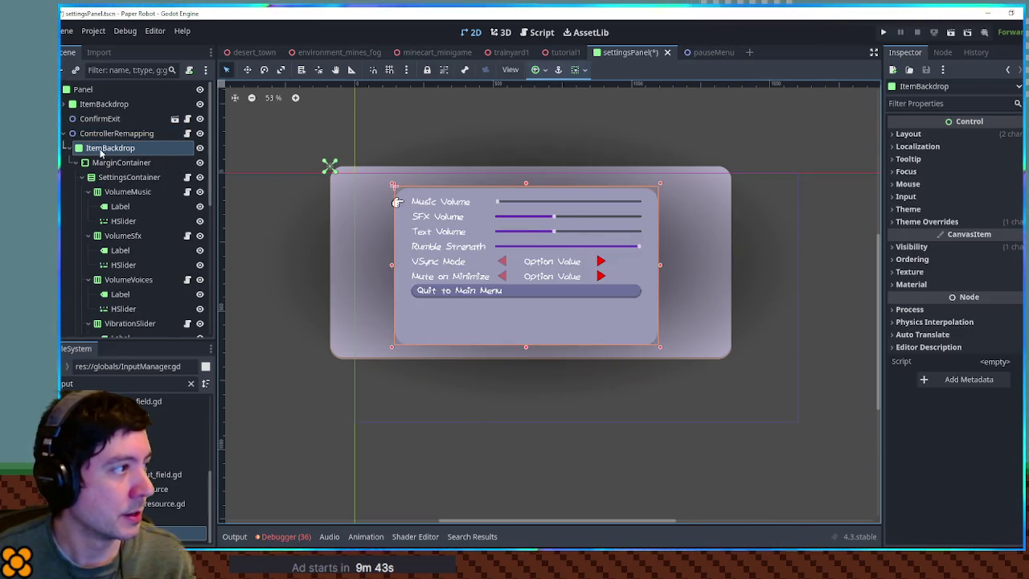
# Collapse the pasted settings rows and select VolumeMusic through QuitToMainMenu
pyautogui.click(104, 178)
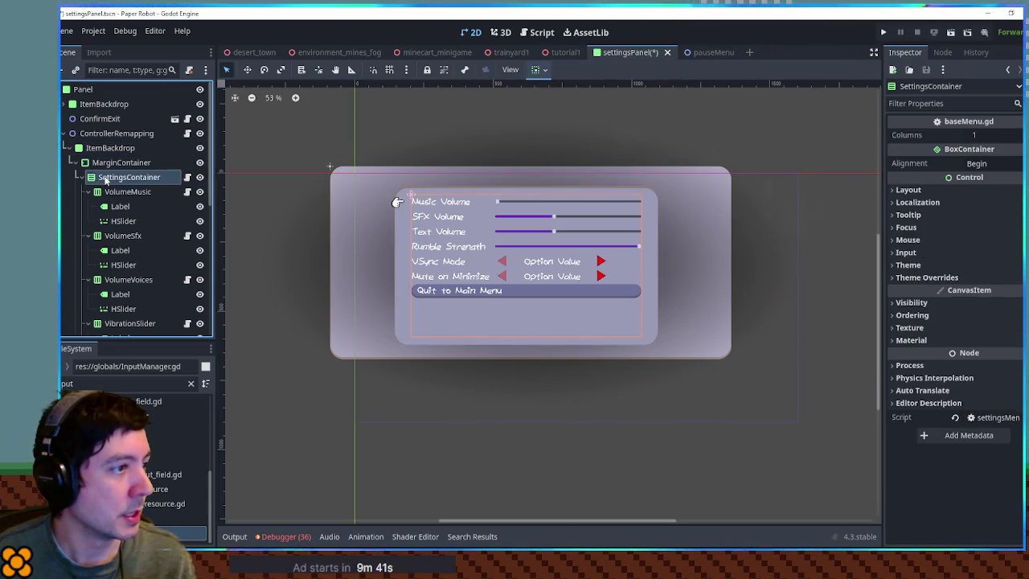
pyautogui.scroll(-2, 108, 177)
pyautogui.scroll(1, 113, 175)
pyautogui.click(88, 160)
pyautogui.click(89, 175)
pyautogui.click(89, 189)
pyautogui.click(88, 204)
pyautogui.click(88, 218)
pyautogui.click(89, 233)
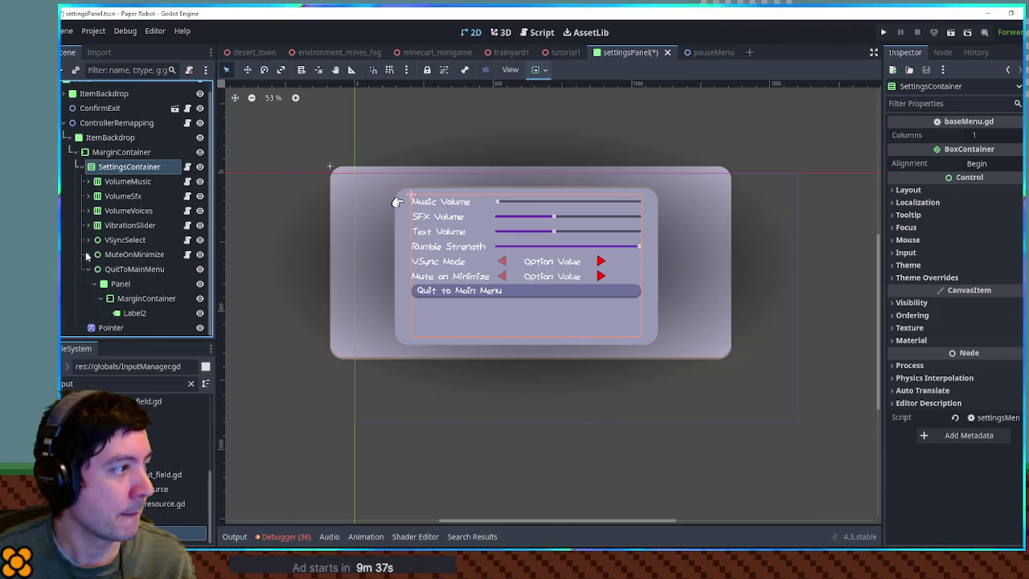
pyautogui.click(88, 269)
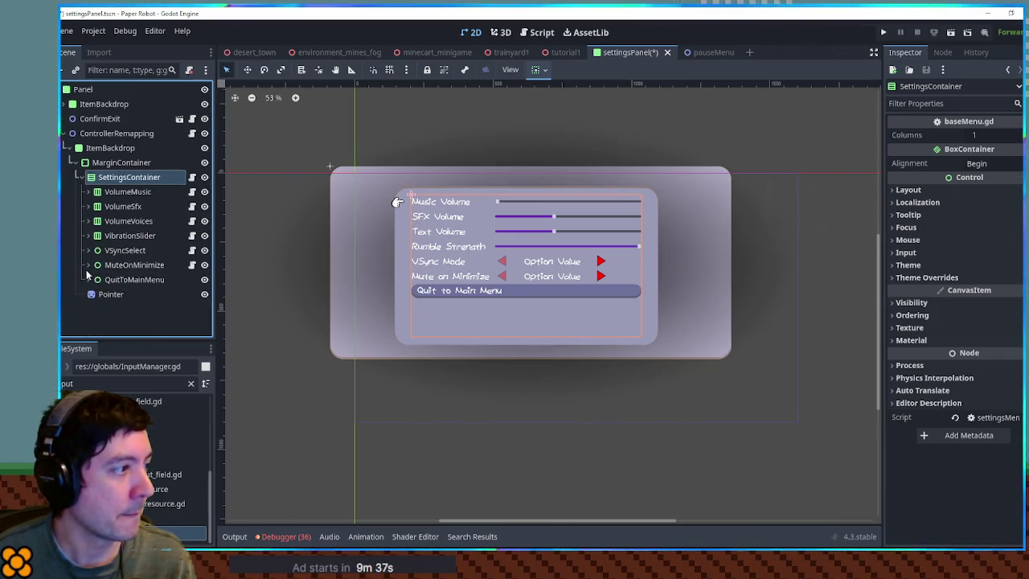
pyautogui.click(125, 191)
pyautogui.keyDown('shift'); pyautogui.click(126, 279); pyautogui.keyUp('shift')
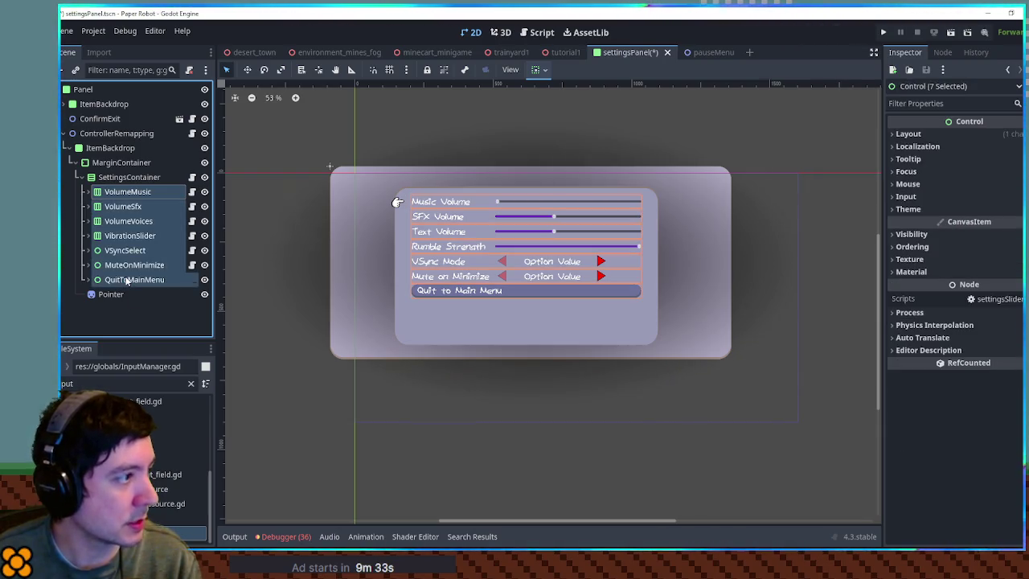
# Delete the seven copied settings rows from the container
pyautogui.press('Delete')
pyautogui.press('Return')
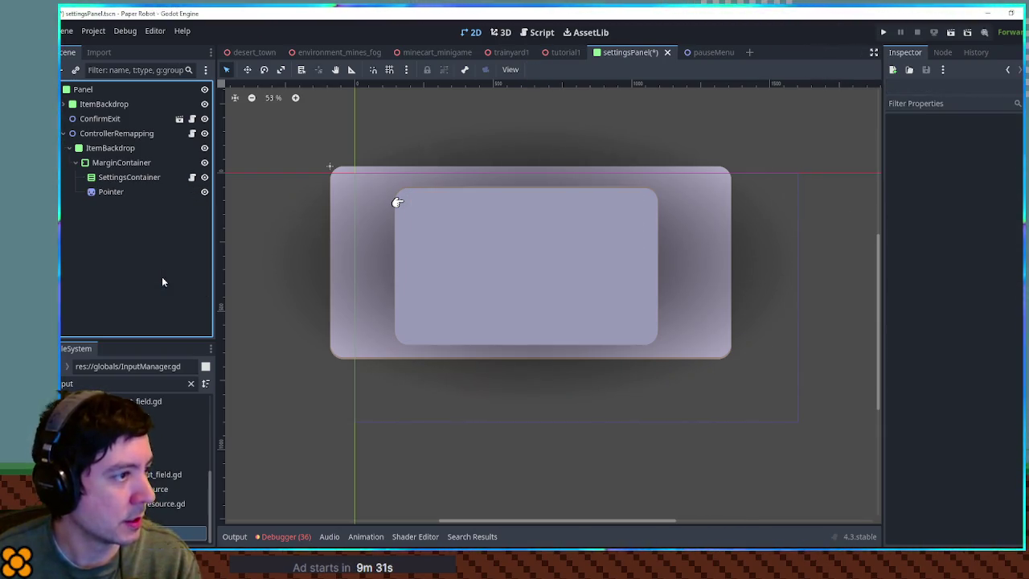
pyautogui.click(112, 192)
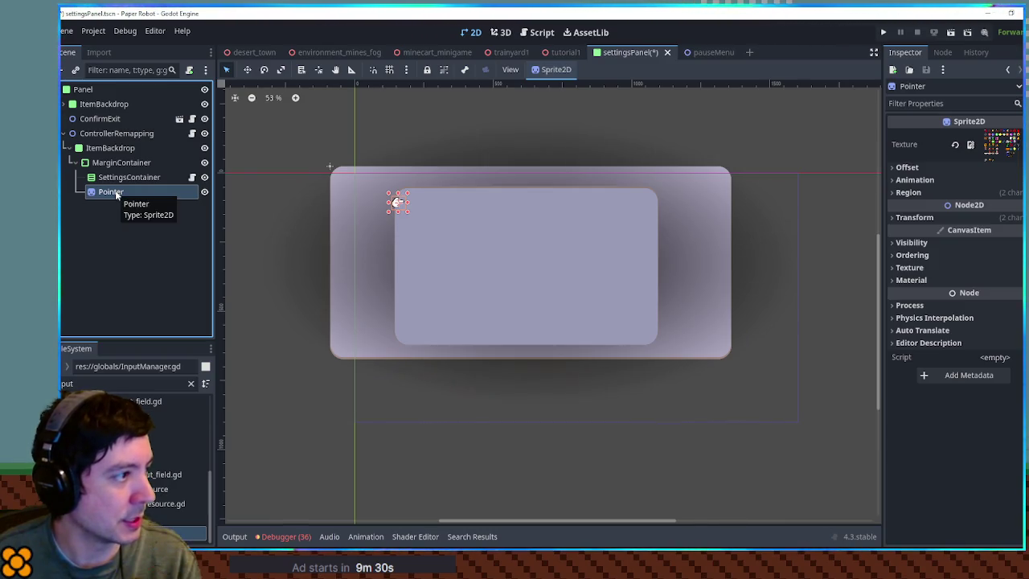
pyautogui.click(144, 177)
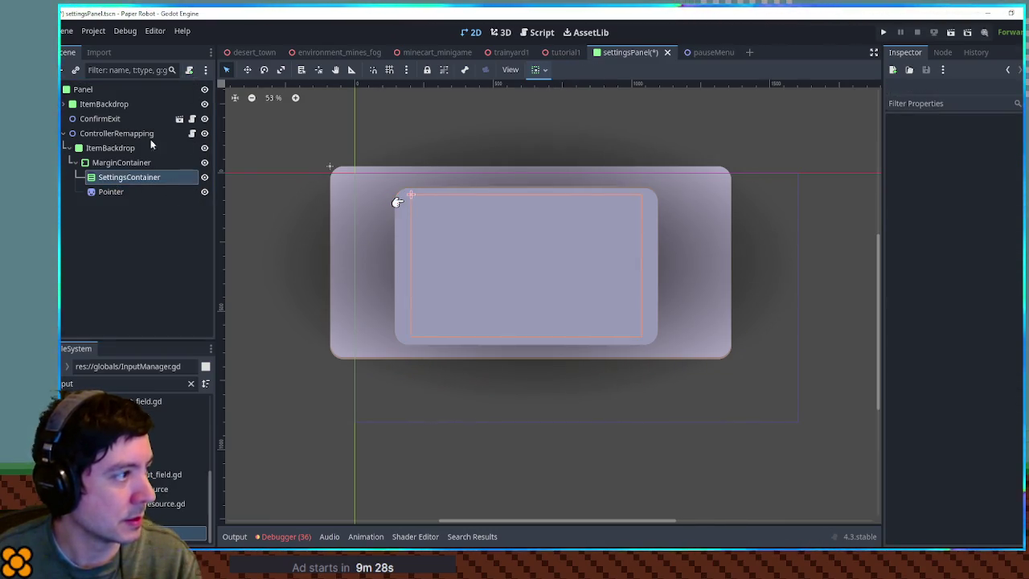
# Change SettingsContainer's type to GridContainer and rename it 'Grid'
pyautogui.click(135, 179)
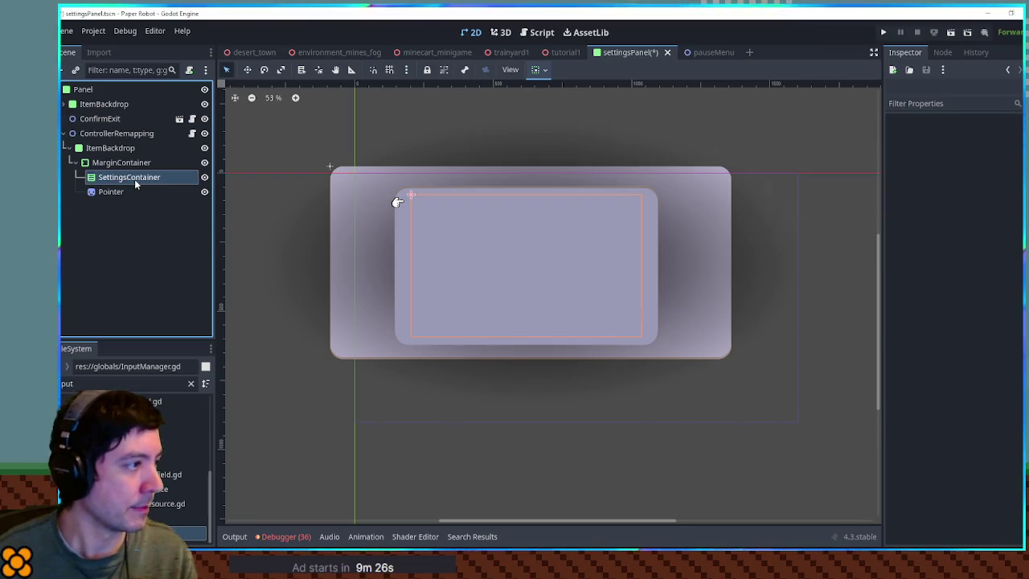
pyautogui.rightClick(134, 180)
pyautogui.click(182, 334)
pyautogui.write('gridc')
pyautogui.press('Return')
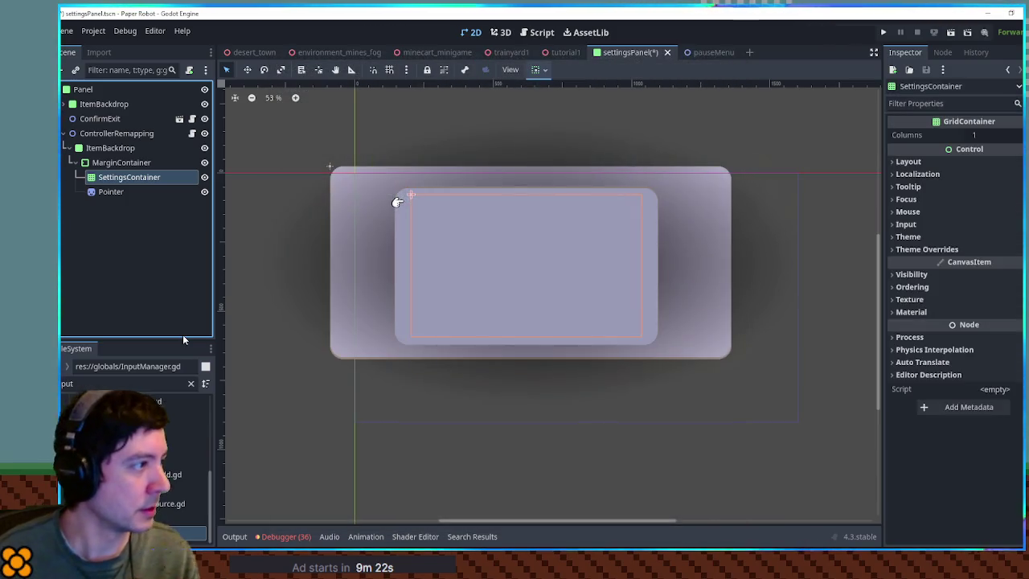
pyautogui.doubleClick(136, 176)
pyautogui.write('Grid')
pyautogui.press('Return')
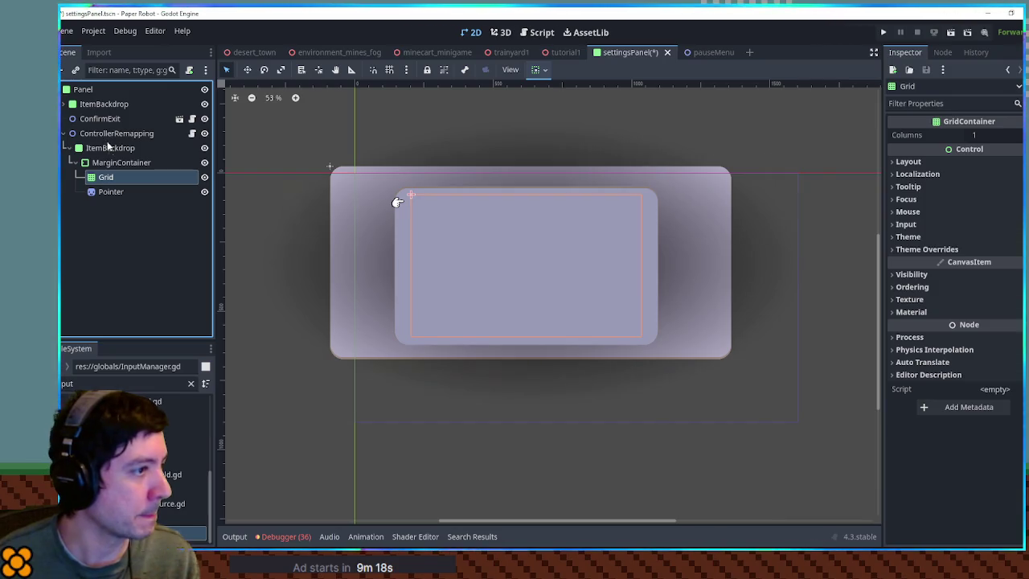
# Enlarge the copied ItemBackdrop panel by dragging its top-left corner outward
pyautogui.click(115, 134)
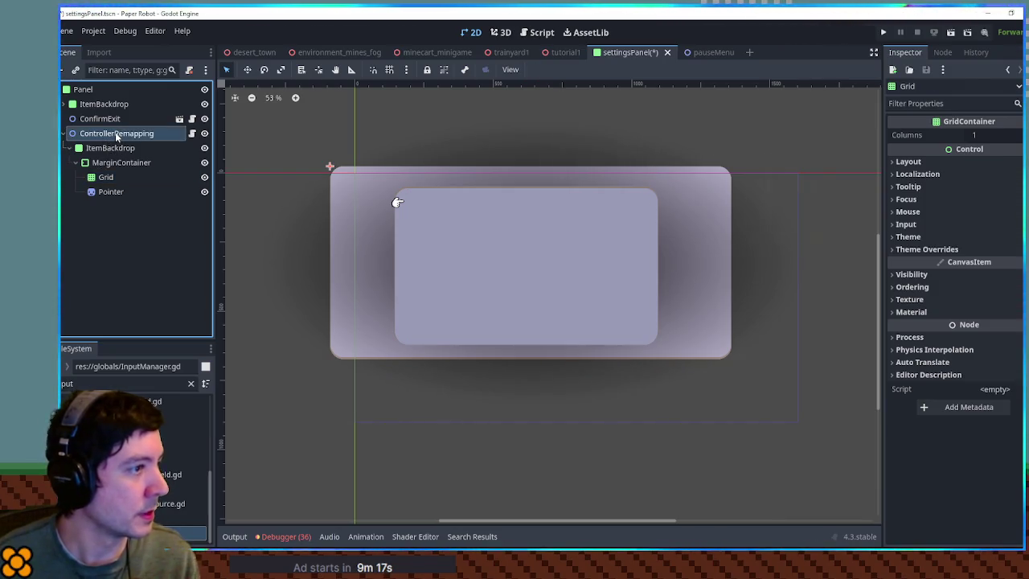
pyautogui.click(204, 134)
pyautogui.click(205, 134)
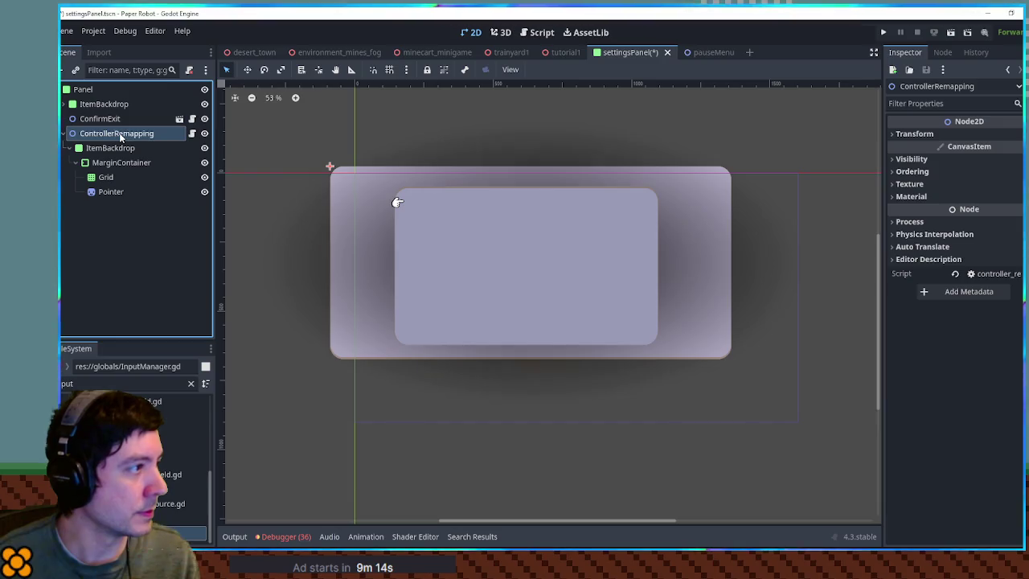
pyautogui.click(467, 223)
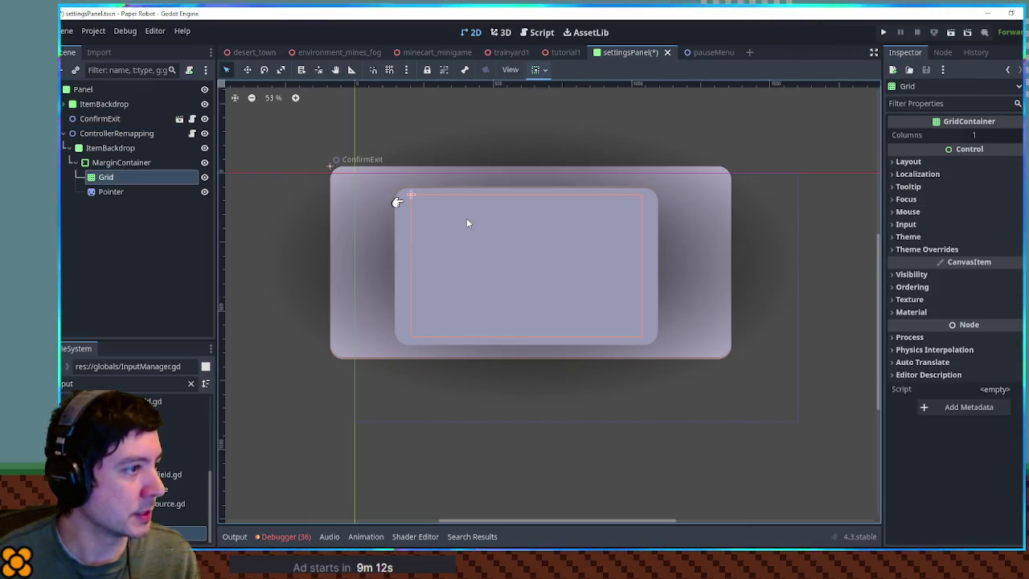
pyautogui.click(392, 187)
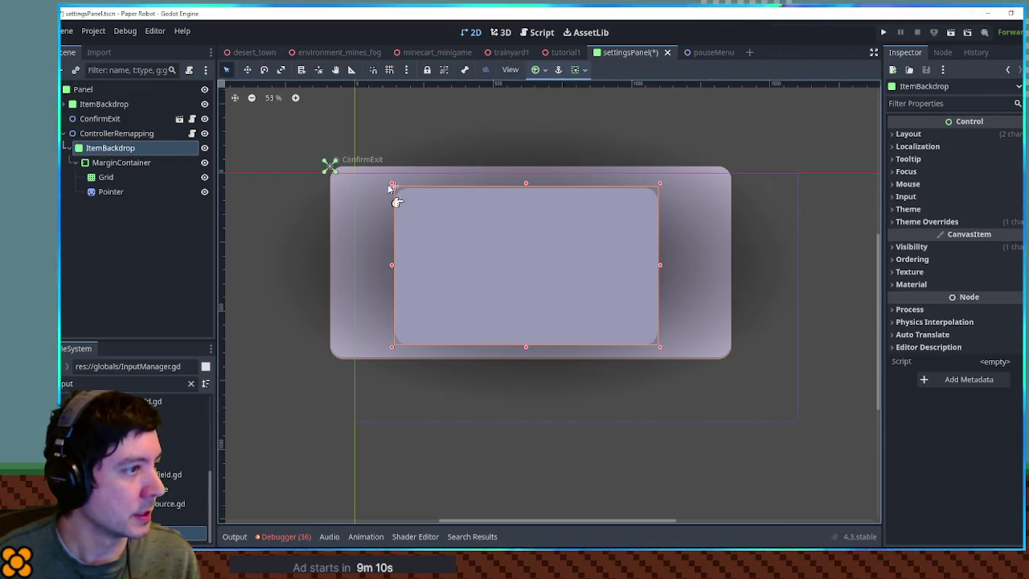
pyautogui.moveTo(392, 186)
pyautogui.mouseDown()
pyautogui.moveTo(358, 178)
pyautogui.moveTo(354, 145)
pyautogui.mouseUp()
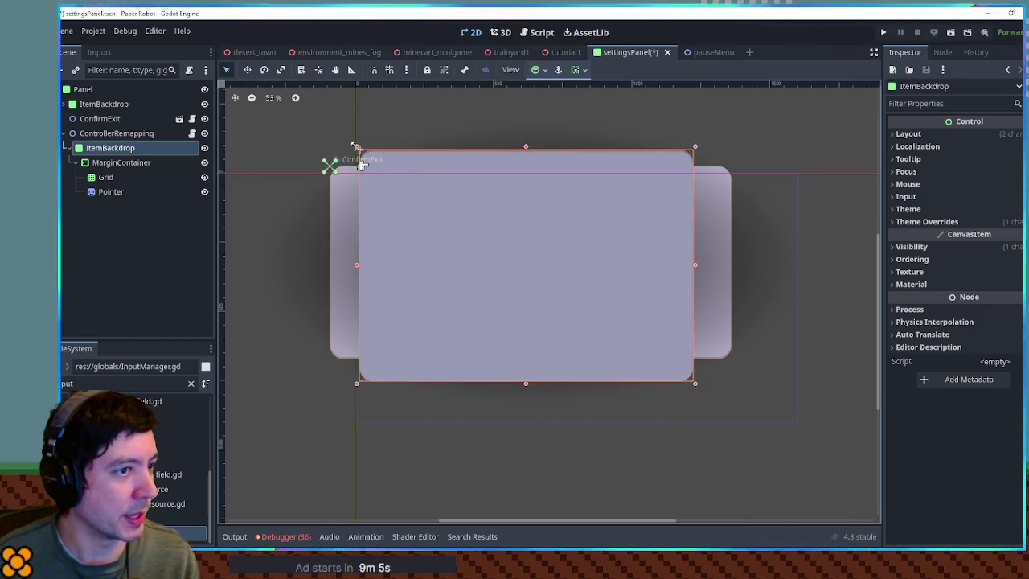
pyautogui.click(105, 177)
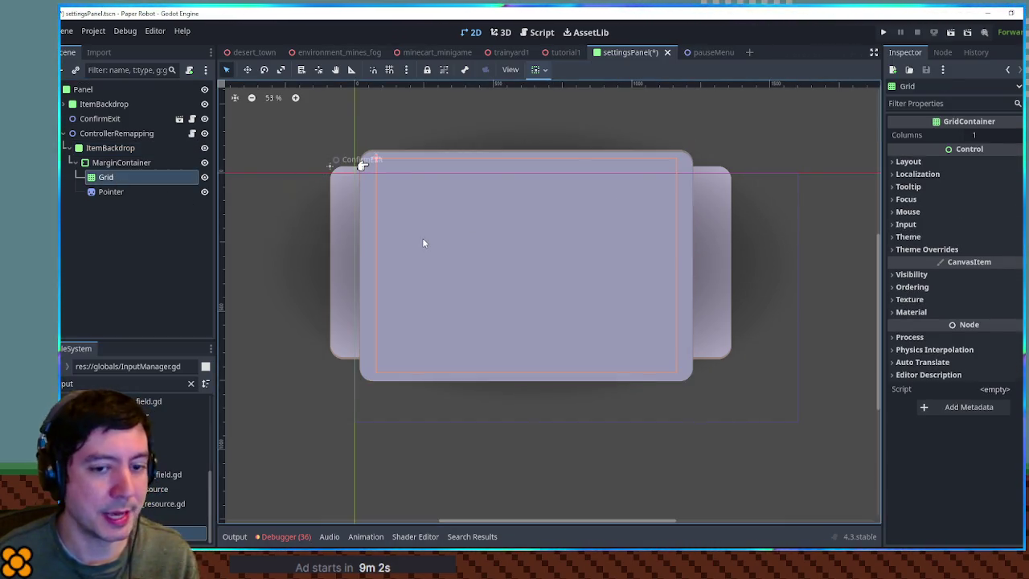
pyautogui.hotkey('ctrl', 'a')
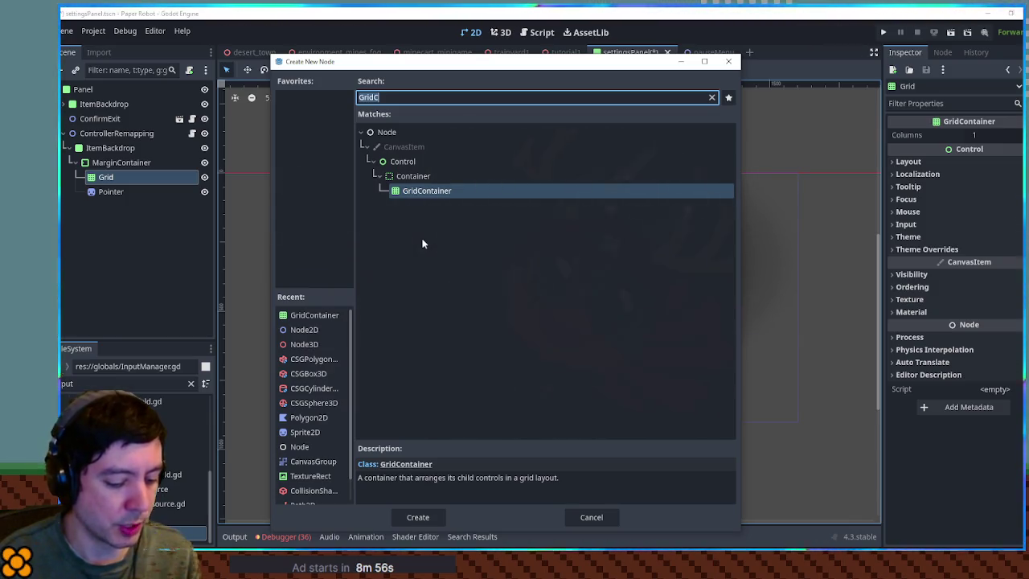
# Add a ControllerTextureRect under Grid and look over its texture options
pyautogui.write('texturere')
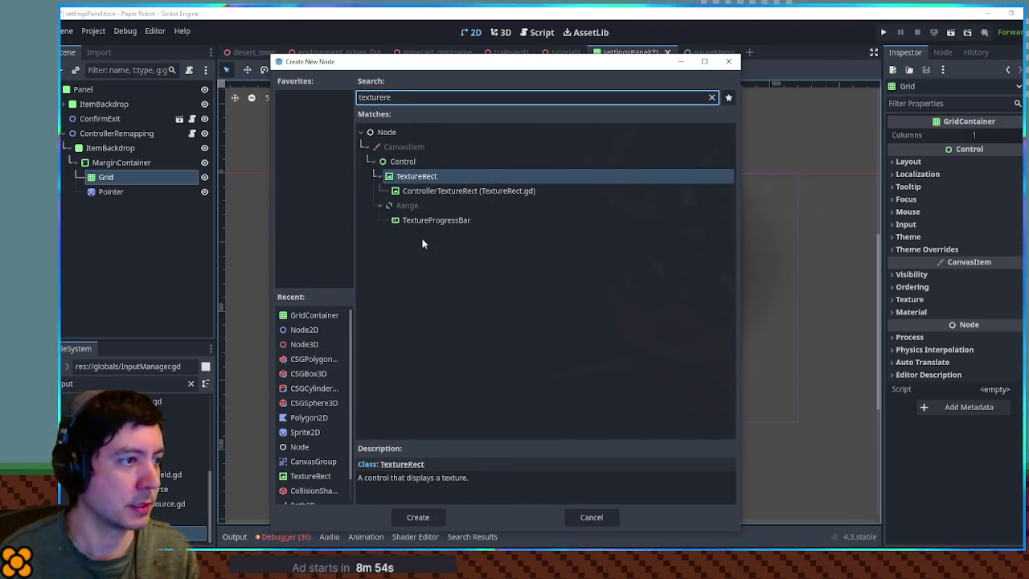
pyautogui.doubleClick(431, 190)
pyautogui.write('"jump"')
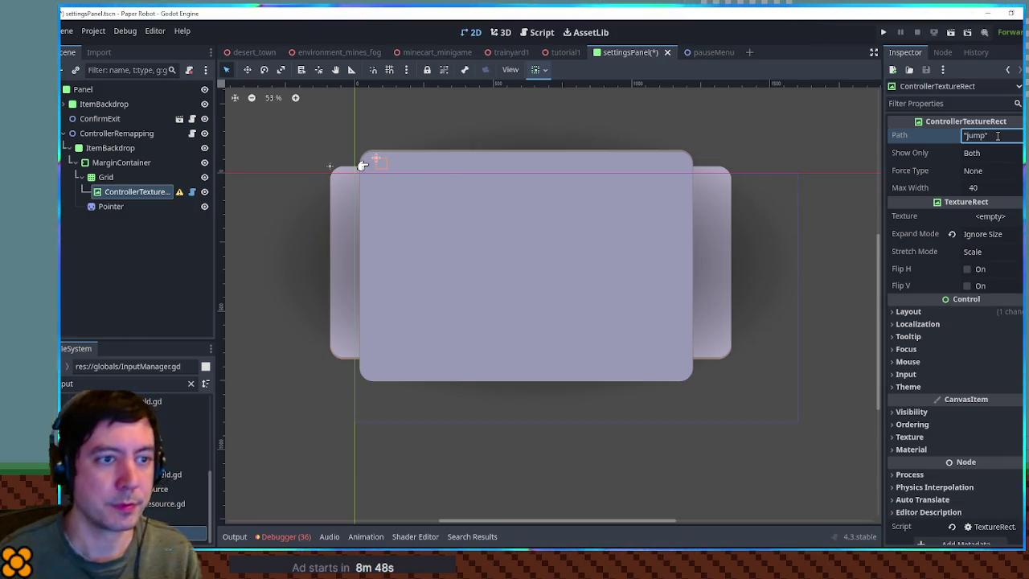
pyautogui.click(981, 152)
pyautogui.click(977, 165)
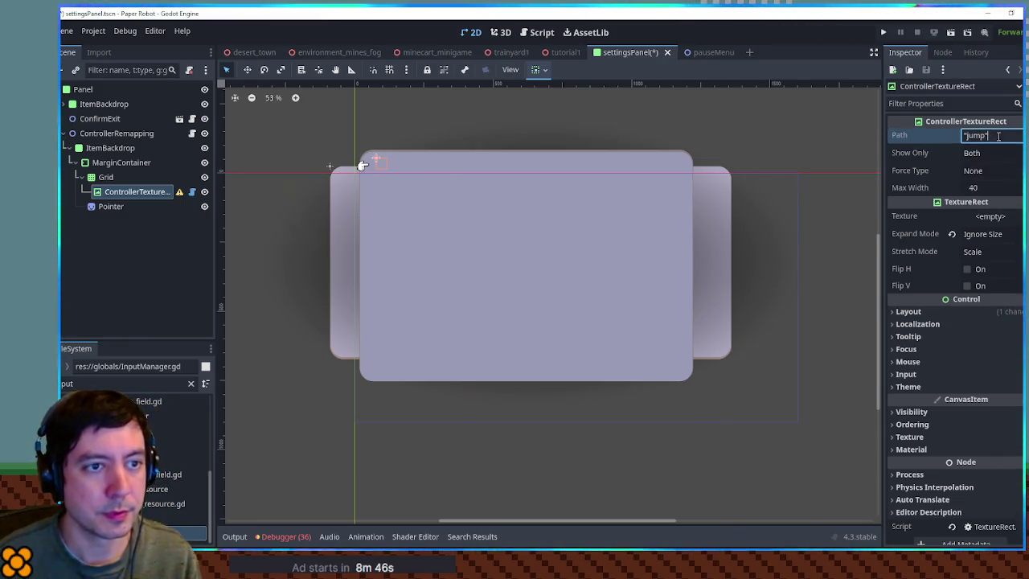
pyautogui.click(995, 217)
pyautogui.click(934, 162)
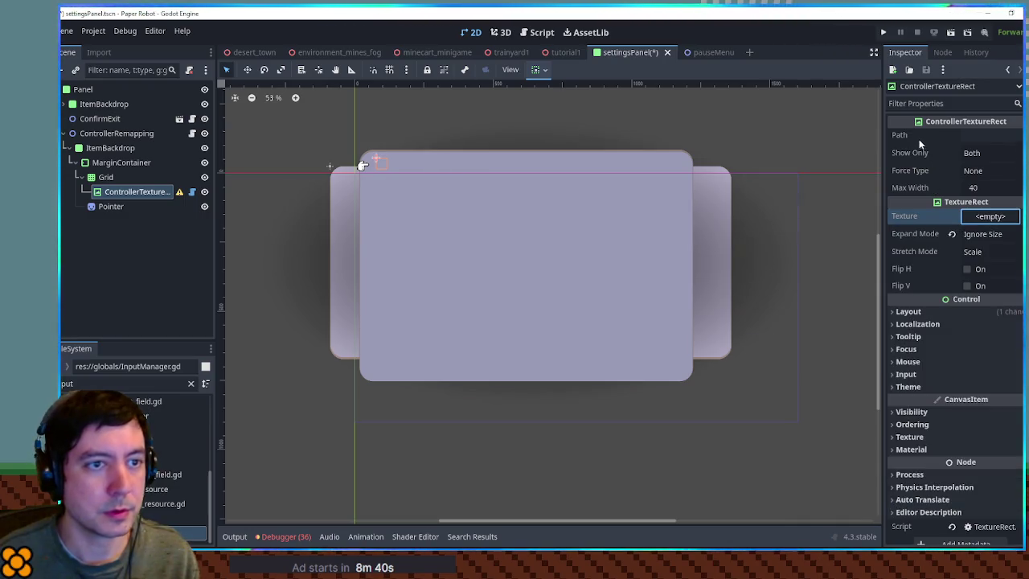
# Replace the deprecated node with a plain TextureRect using a new ControllerIconTexture
pyautogui.moveTo(183, 199)
pyautogui.click(143, 192)
pyautogui.press('Delete')
pyautogui.press('Return')
pyautogui.hotkey('ctrl', 'a')
pyautogui.write('texture')
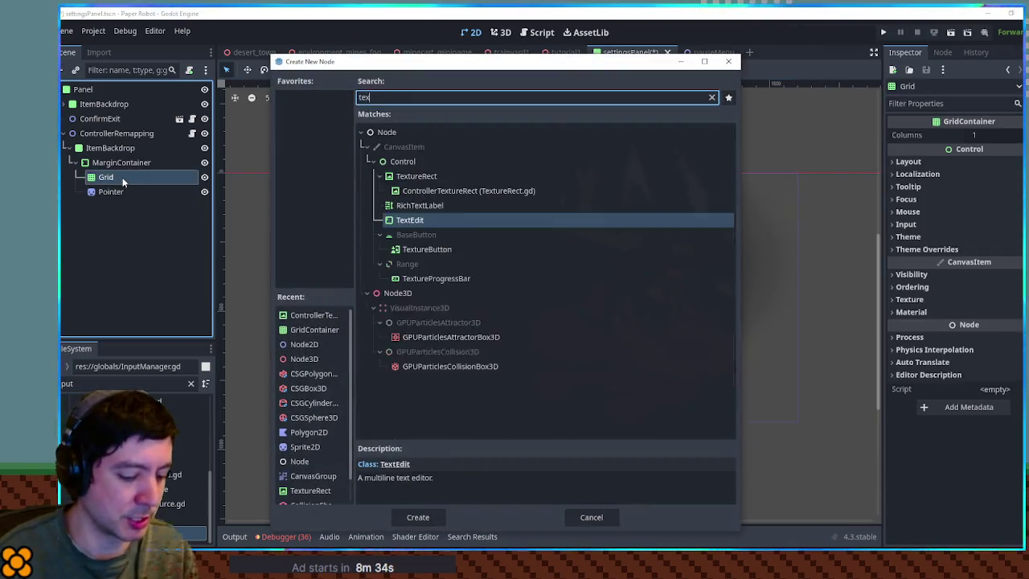
pyautogui.press('Return')
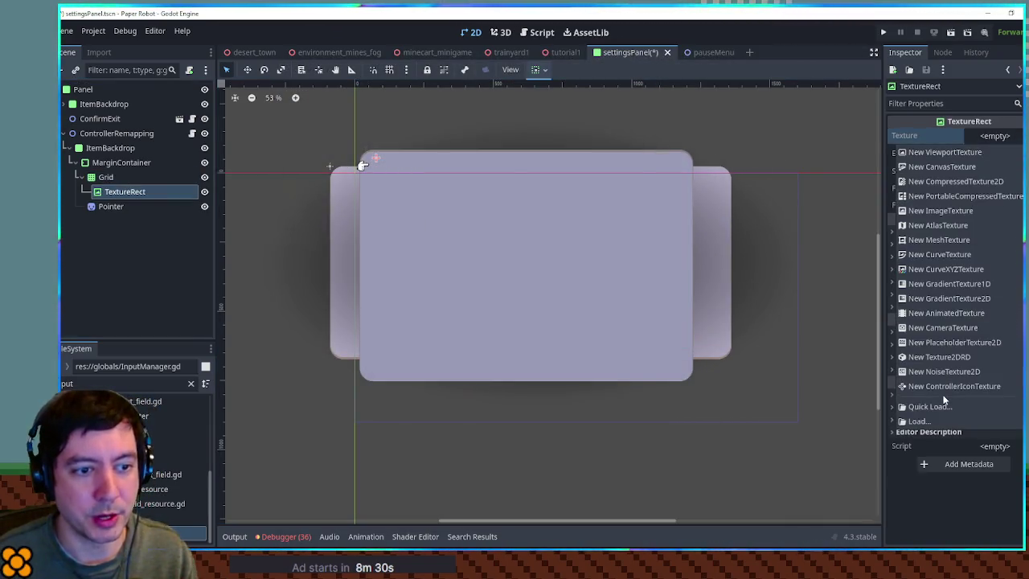
pyautogui.click(947, 388)
# Set the ControllerIconTexture's path to the 'left' action
pyautogui.click(1009, 136)
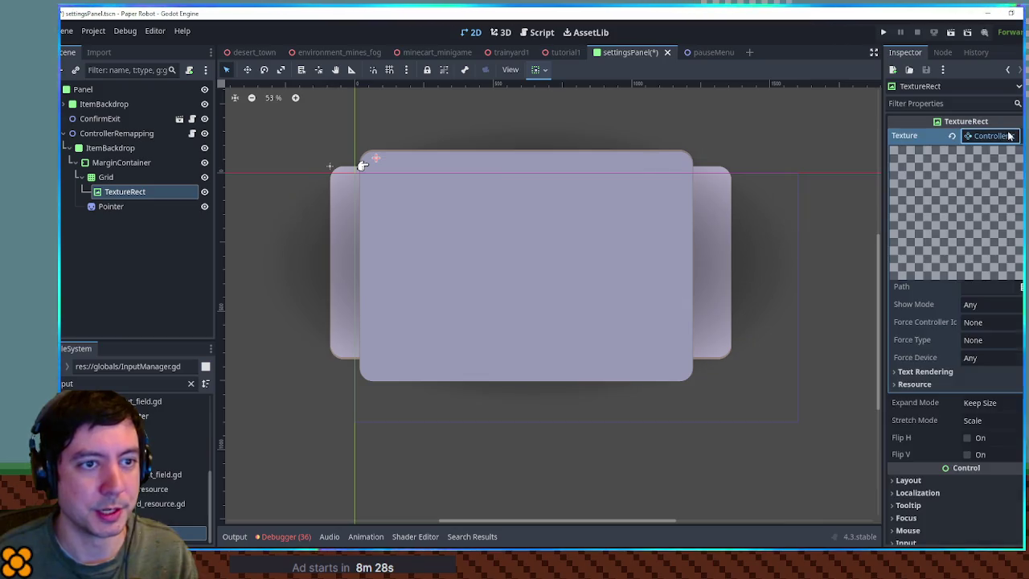
pyautogui.click(985, 287)
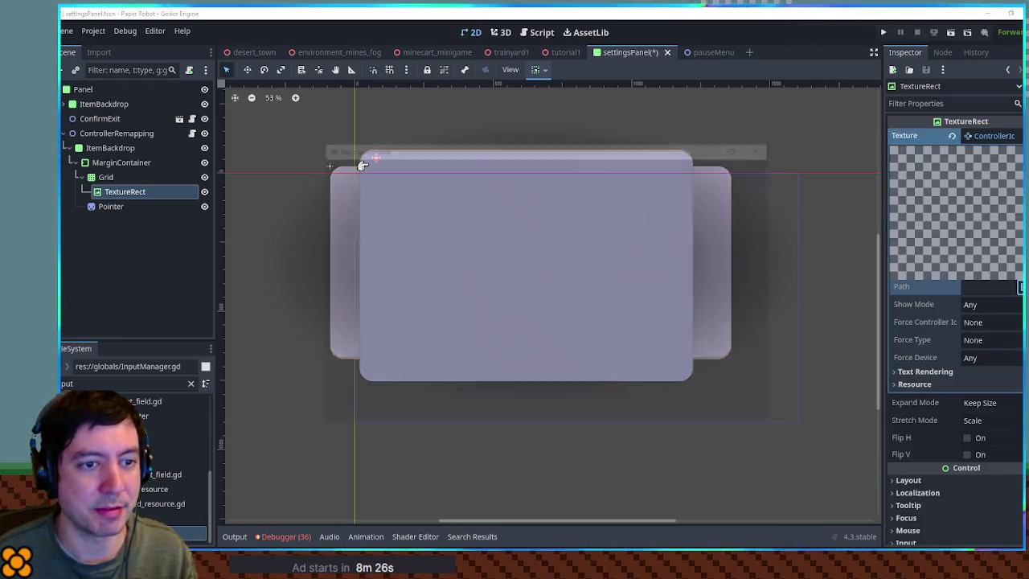
pyautogui.click(355, 243)
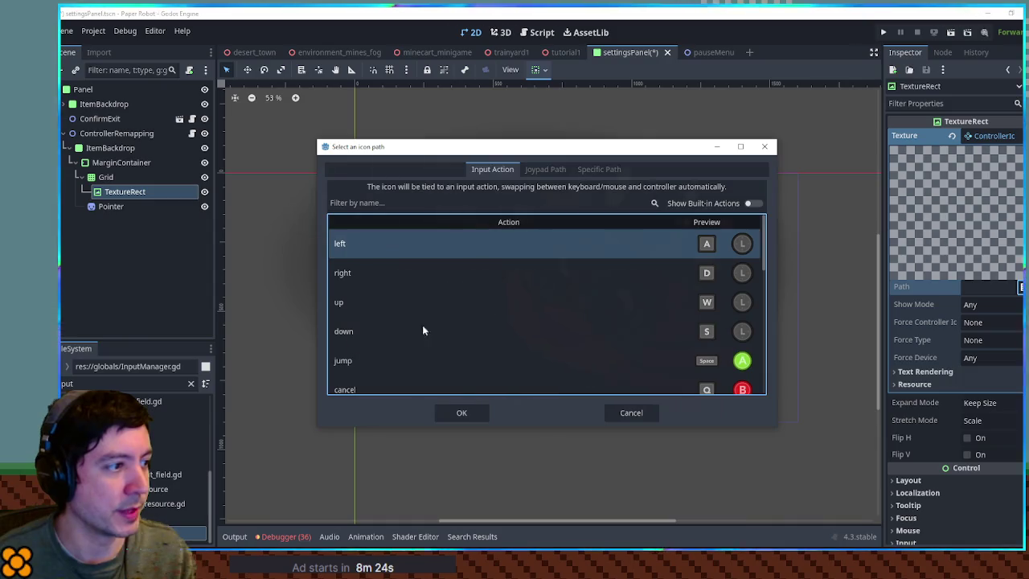
pyautogui.click(461, 412)
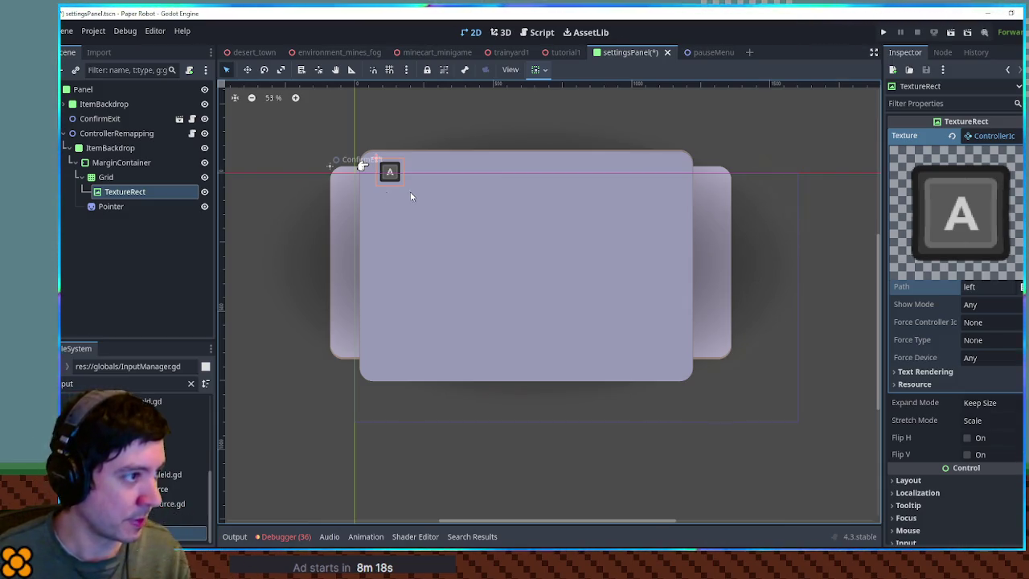
# Reselect Grid and the TextureRect in the scene tree
pyautogui.click(117, 193)
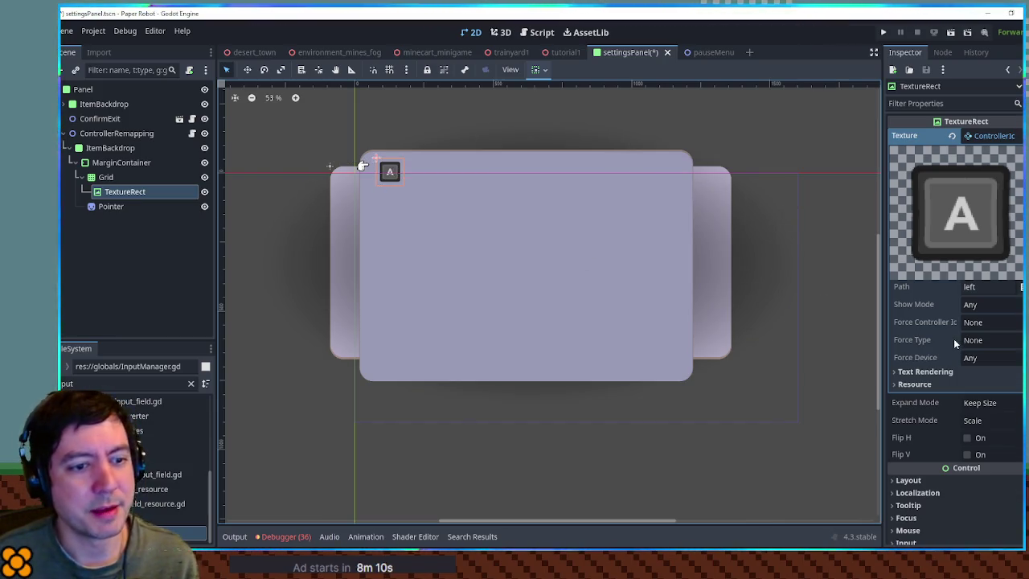
pyautogui.scroll(-5, 963, 302)
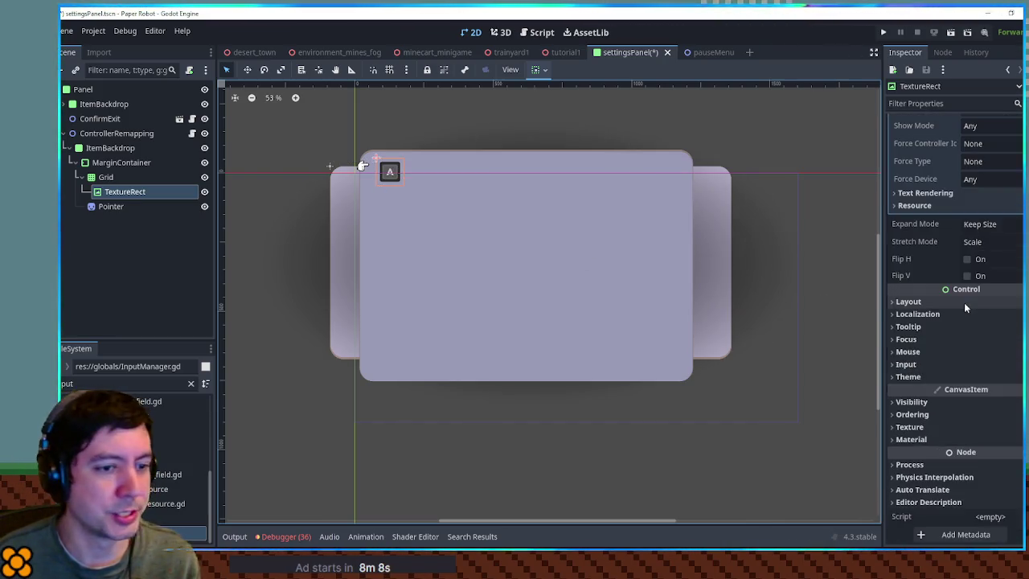
pyautogui.scroll(5, 963, 302)
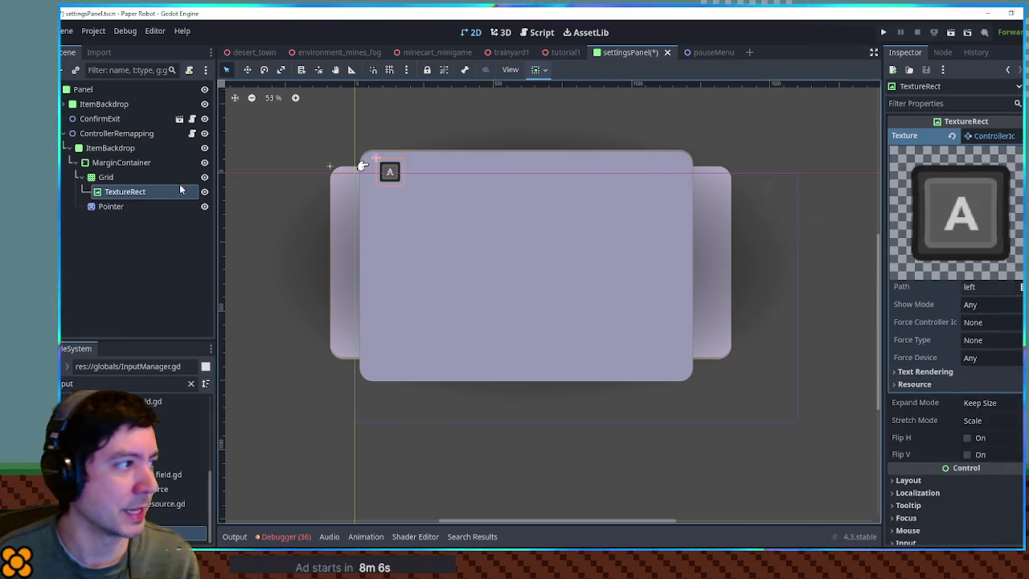
pyautogui.click(121, 177)
pyautogui.click(141, 191)
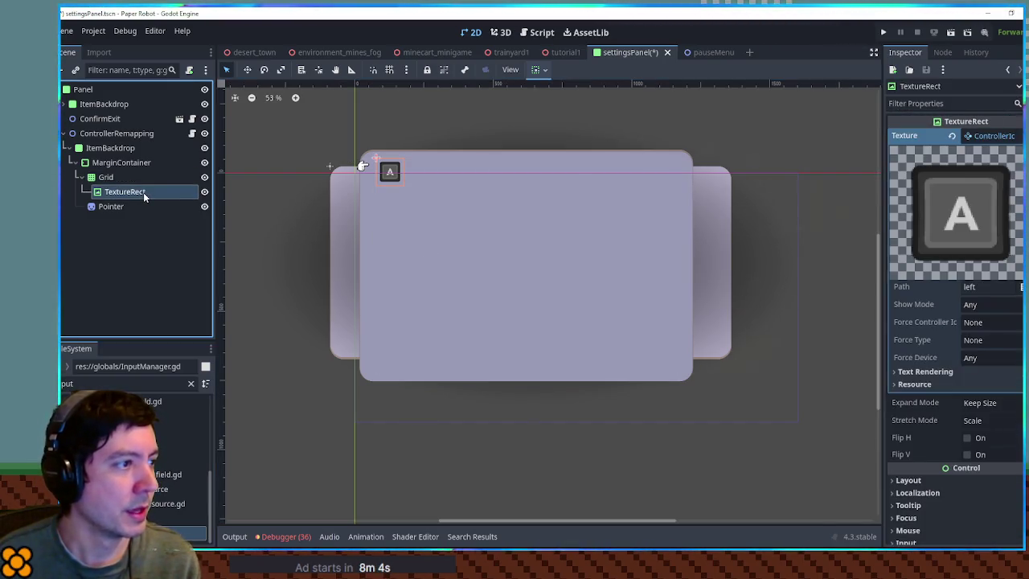
pyautogui.click(93, 30)
pyautogui.click(116, 43)
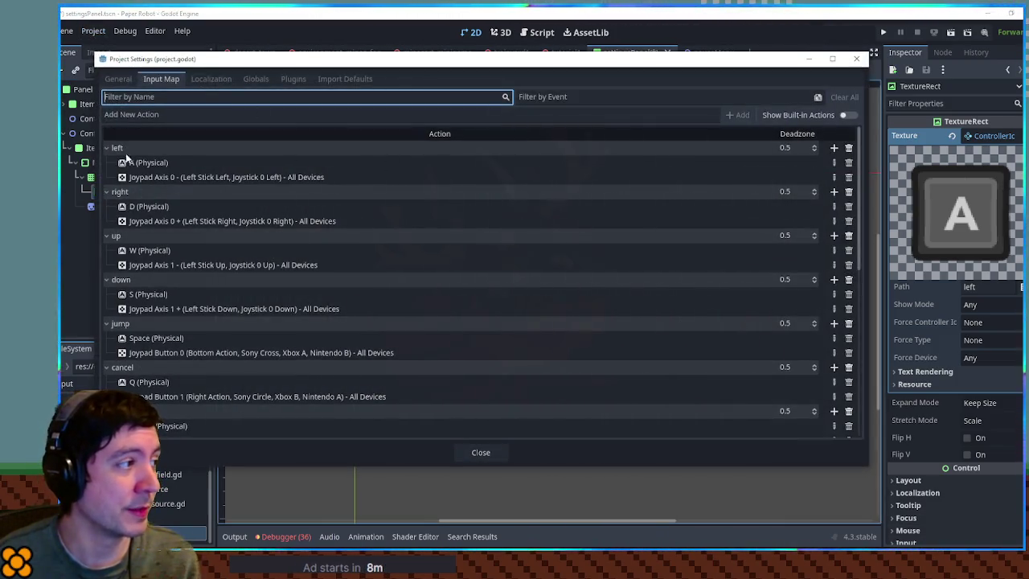
pyautogui.click(107, 148)
pyautogui.click(107, 162)
pyautogui.click(107, 177)
pyautogui.click(107, 191)
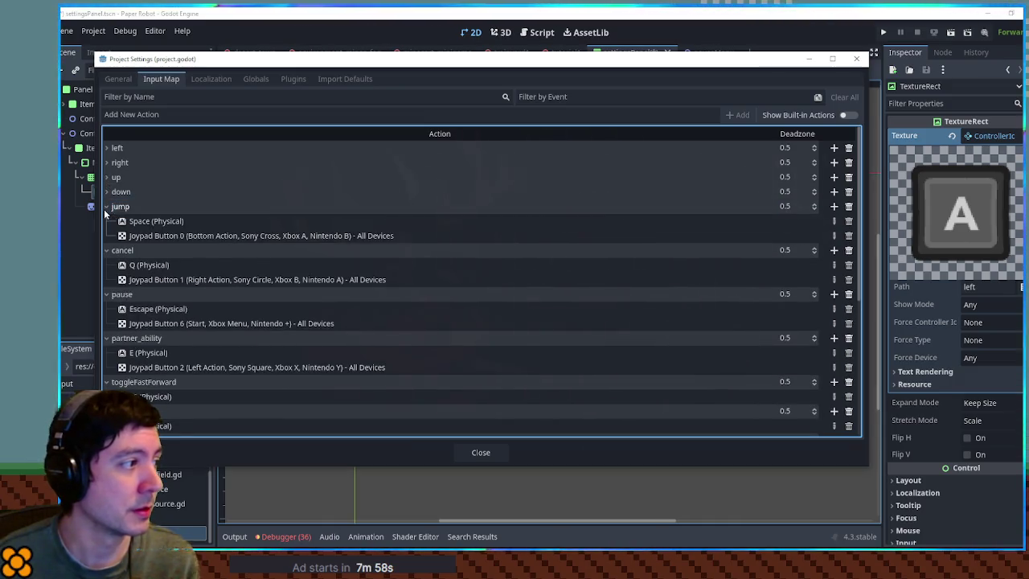
pyautogui.click(107, 206)
pyautogui.click(106, 221)
pyautogui.click(107, 235)
pyautogui.click(106, 250)
pyautogui.click(107, 265)
pyautogui.click(107, 279)
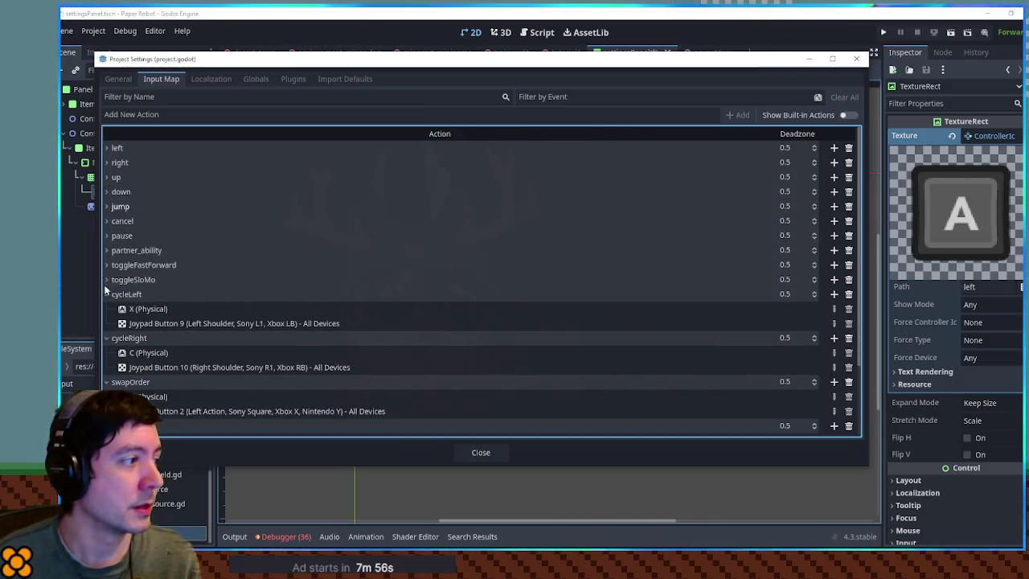
pyautogui.click(107, 294)
pyautogui.click(107, 308)
pyautogui.click(107, 323)
pyautogui.click(107, 338)
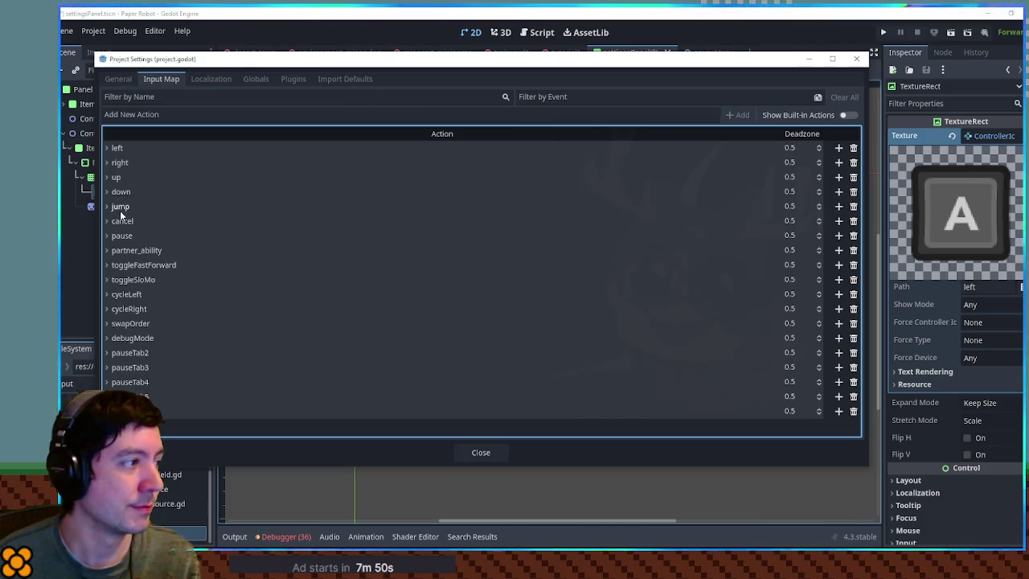
pyautogui.click(500, 451)
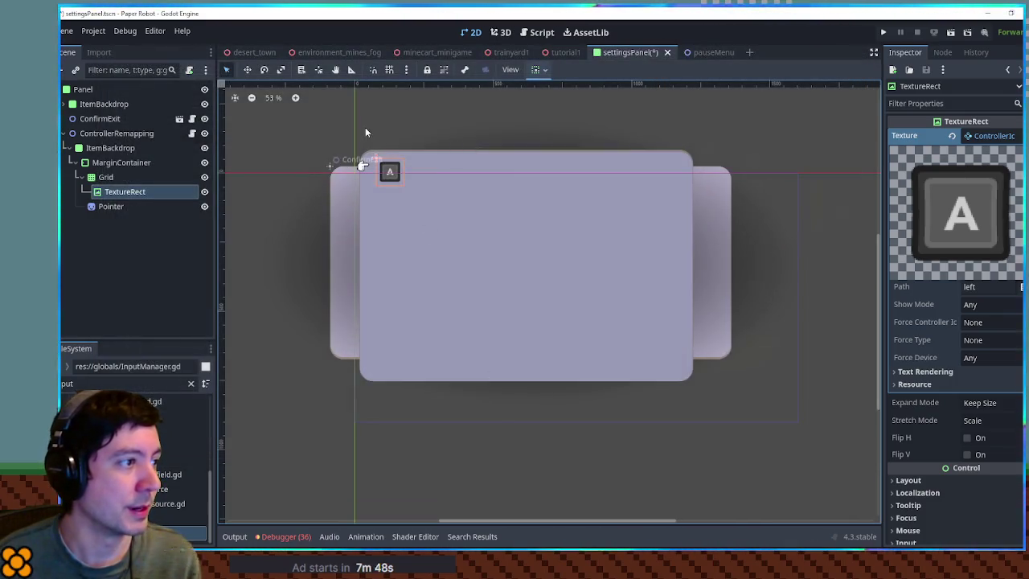
# Shrink the MarginContainer and narrow the ItemBackdrop panel on the canvas
pyautogui.click(477, 163)
pyautogui.click(460, 154)
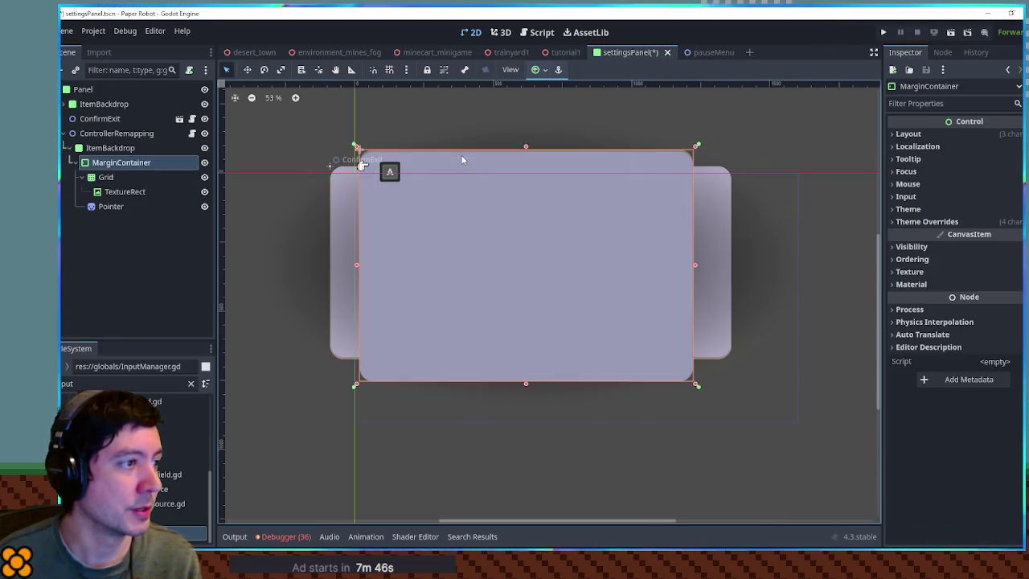
pyautogui.moveTo(528, 148)
pyautogui.mouseDown()
pyautogui.moveTo(530, 185)
pyautogui.moveTo(534, 159)
pyautogui.mouseUp()
pyautogui.click(329, 165)
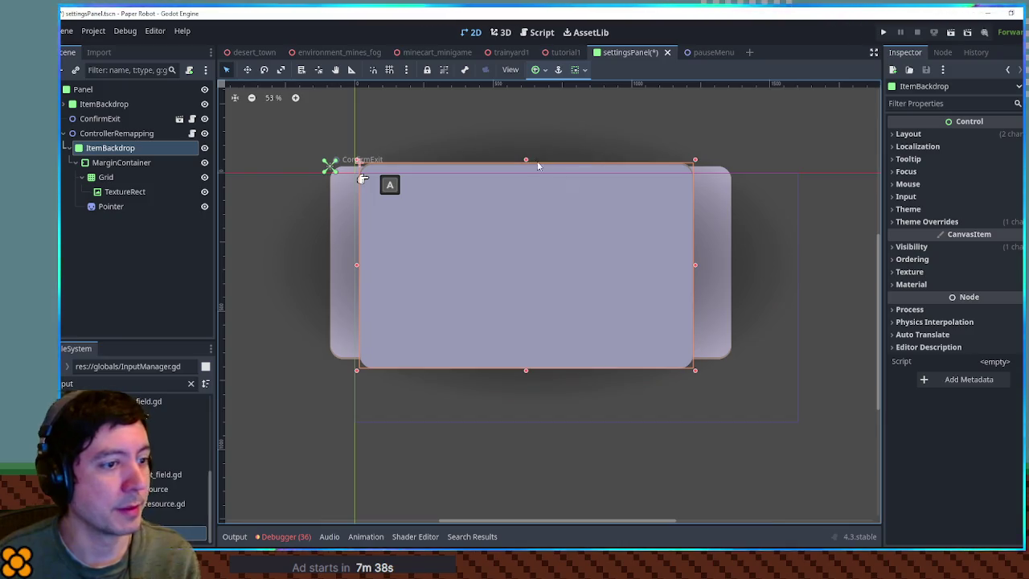
pyautogui.moveTo(697, 268)
pyautogui.mouseDown()
pyautogui.moveTo(611, 265)
pyautogui.moveTo(664, 271)
pyautogui.moveTo(612, 266)
pyautogui.moveTo(644, 265)
pyautogui.mouseUp()
# Set Grid to 5 columns and duplicate the A icon TextureRect into TextureRect2
pyautogui.click(105, 176)
pyautogui.click(996, 136)
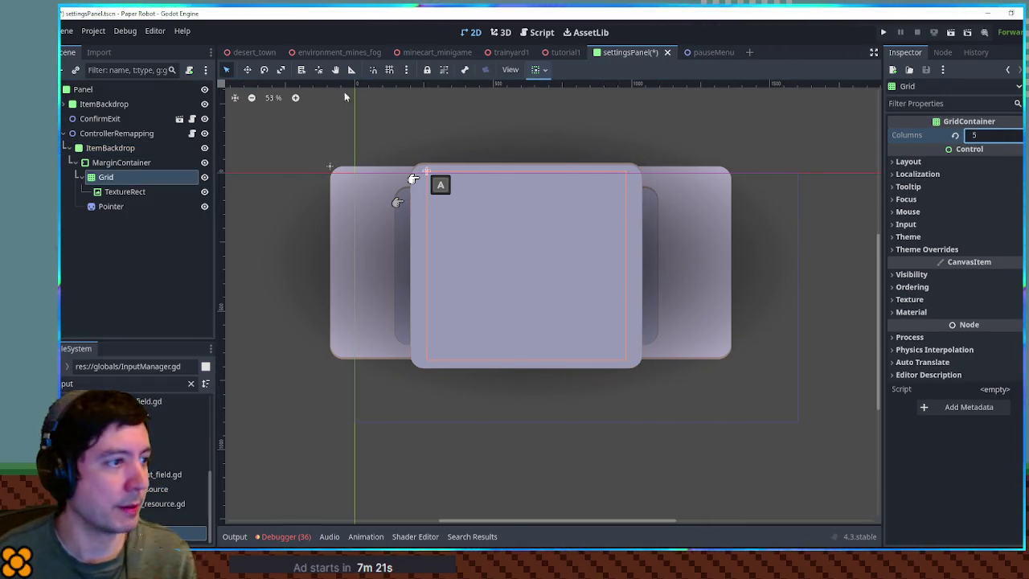
pyautogui.click(127, 195)
pyautogui.hotkey('ctrl', 'd')
pyautogui.press('Up')
pyautogui.press('Up')
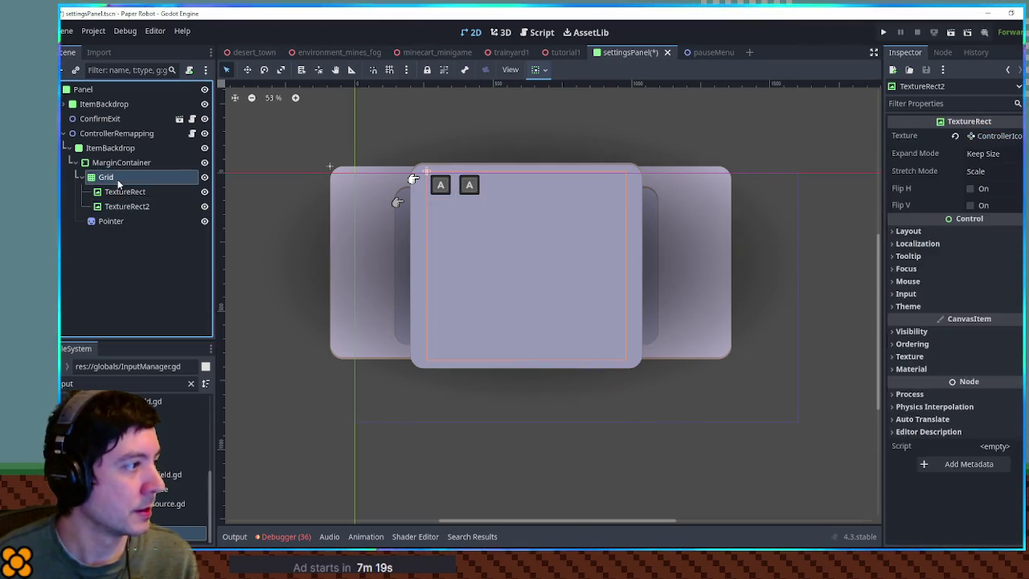
pyautogui.hotkey('ctrl', 'a')
# Add a Label, move it to Grid's first position, and hide ItemBackdrop
pyautogui.write('label')
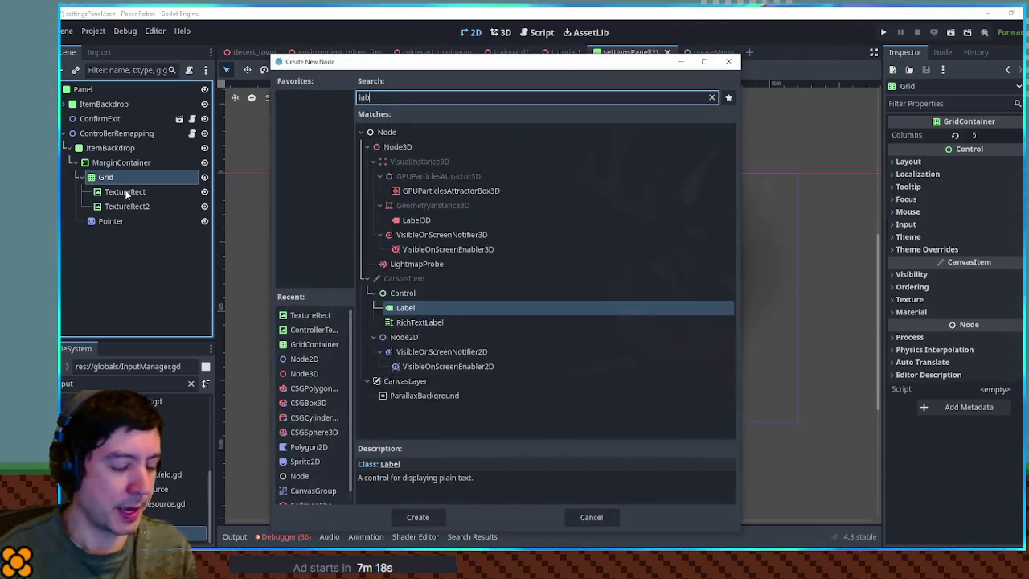
pyautogui.press('Return')
pyautogui.hotkey('ctrl', 'Up')
pyautogui.hotkey('ctrl', 'Up')
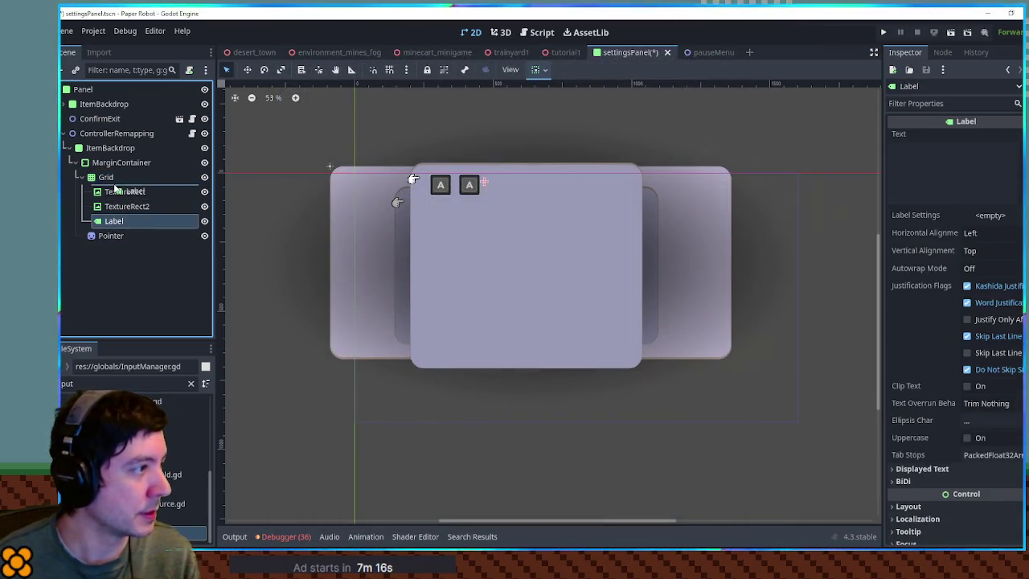
pyautogui.hotkey('ctrl', 'f')
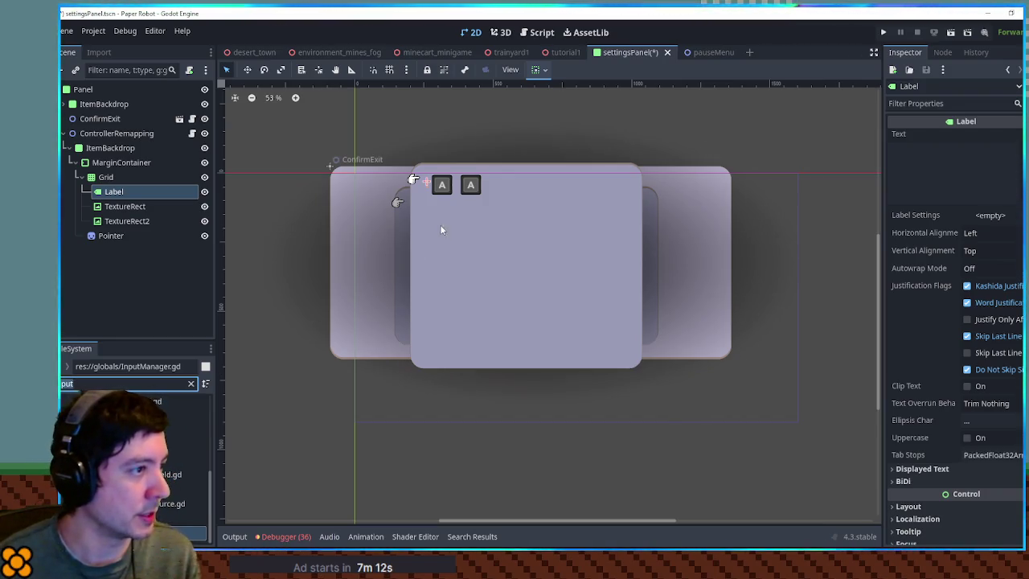
pyautogui.click(204, 148)
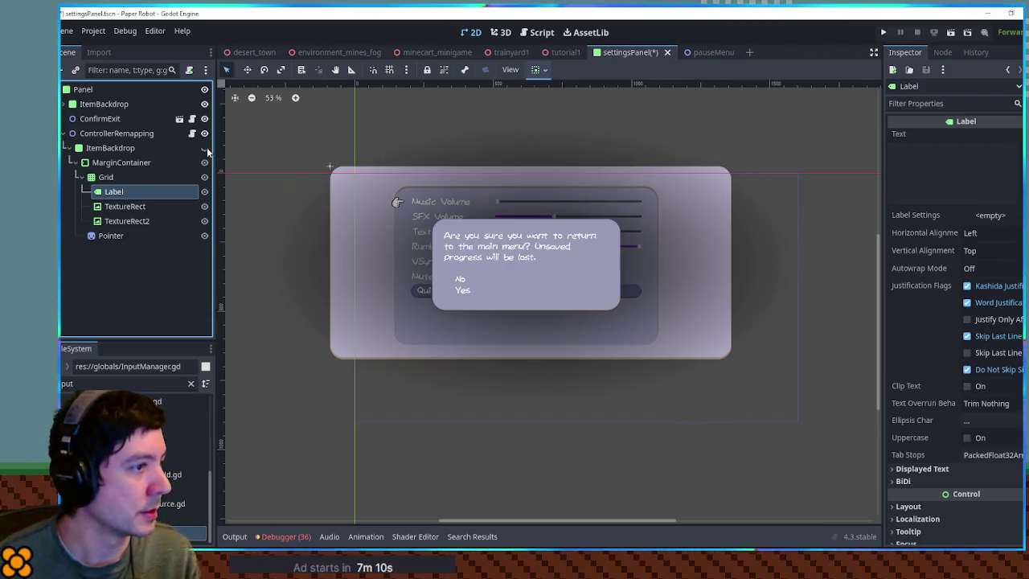
# Open the ConfirmExit scene, pick its Prompt label, then close the confirm menu tab
pyautogui.click(482, 244)
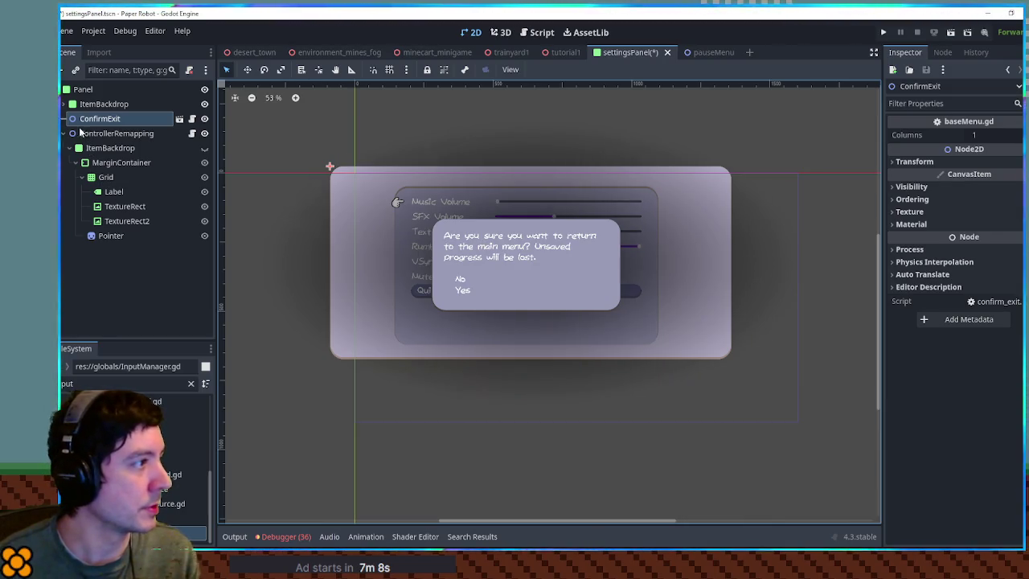
pyautogui.click(179, 118)
pyautogui.click(116, 162)
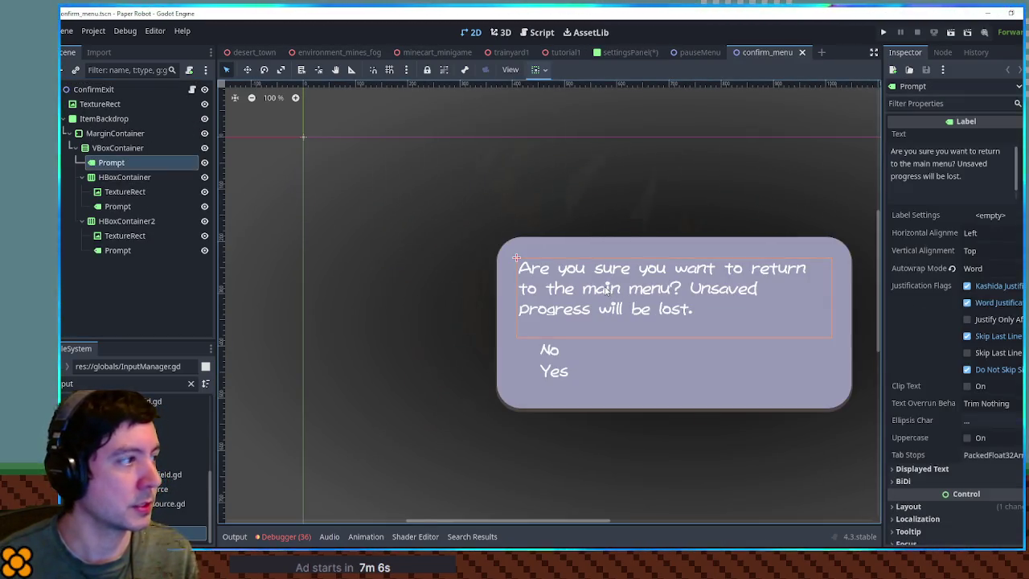
pyautogui.middleClick(763, 52)
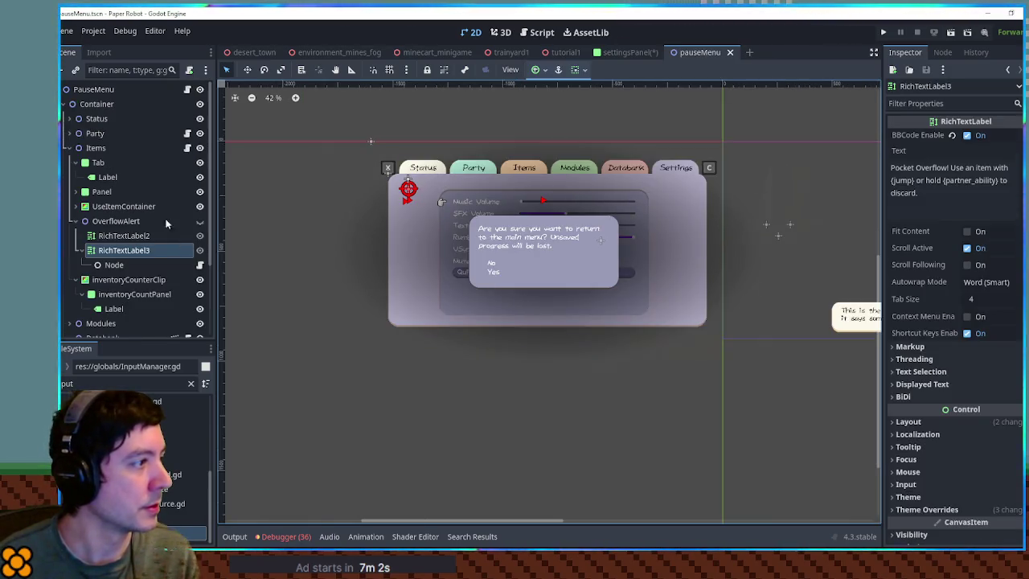
pyautogui.click(70, 148)
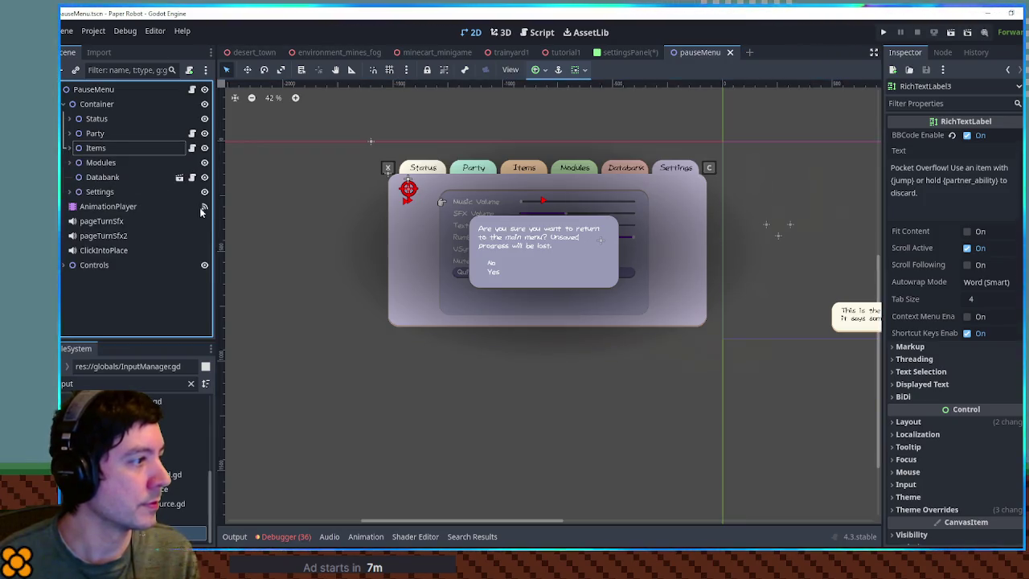
# Back in settingsPanel, make ControllerRemapping visible and select Grid's placeholder Label
pyautogui.click(631, 52)
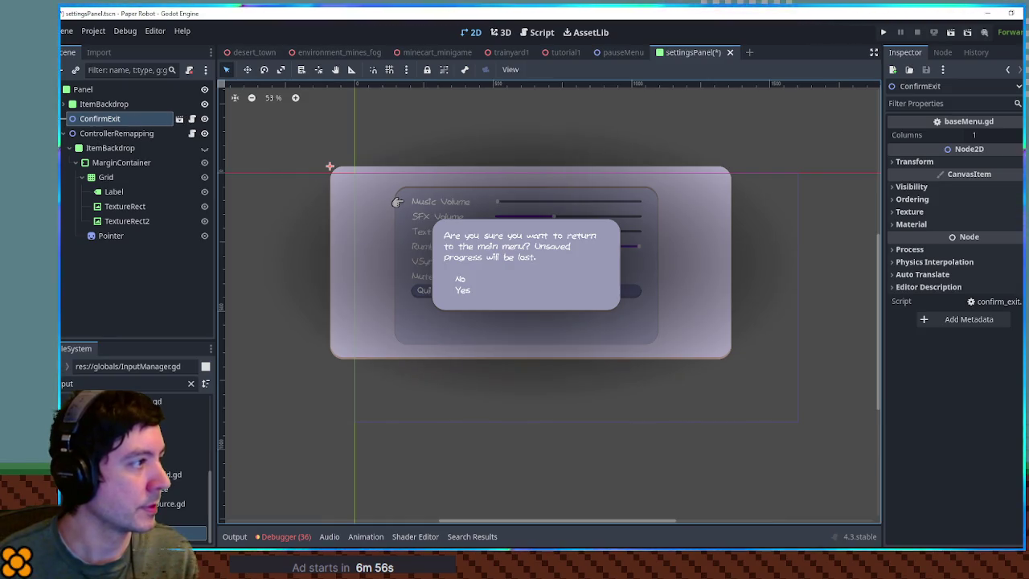
pyautogui.click(204, 119)
pyautogui.click(205, 119)
pyautogui.click(204, 133)
pyautogui.click(114, 191)
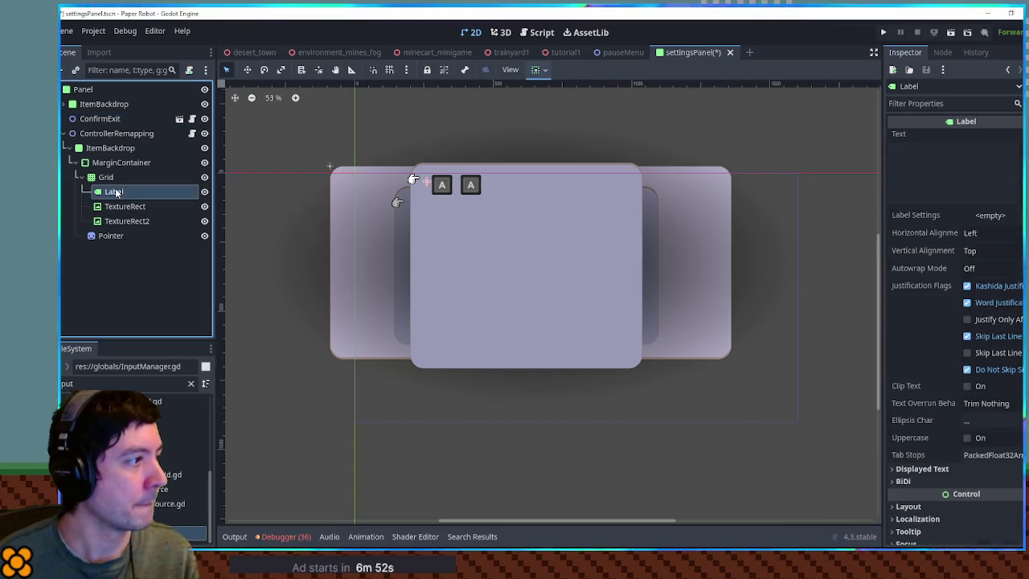
# Paste the Prompt label as Grid's first child and delete the empty placeholder Label
pyautogui.hotkey('ctrl', 'shift', 'v')
pyautogui.moveTo(119, 236); pyautogui.dragTo(119, 186)
pyautogui.click(118, 204)
pyautogui.press('Delete')
pyautogui.press('Return')
# Rename the pasted label to 'Row Name', then select both icon TextureRects
pyautogui.click(117, 196)
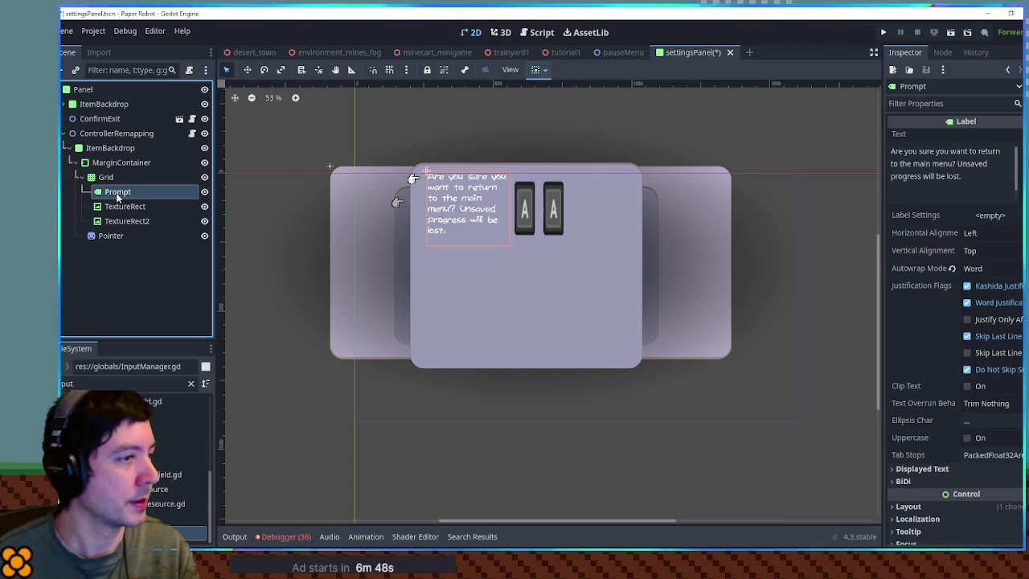
pyautogui.click(117, 196)
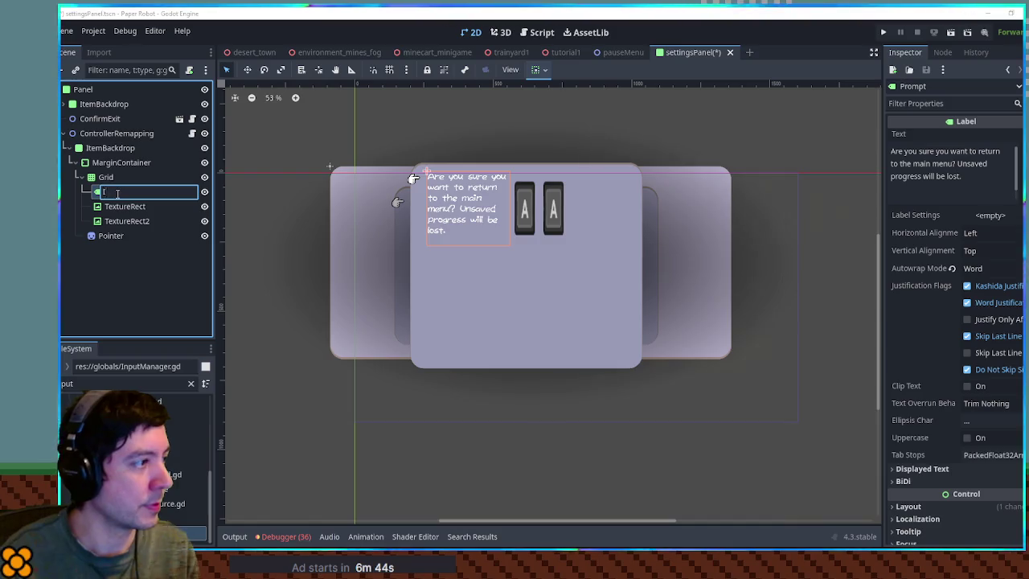
pyautogui.write('RowName')
pyautogui.press('Return')
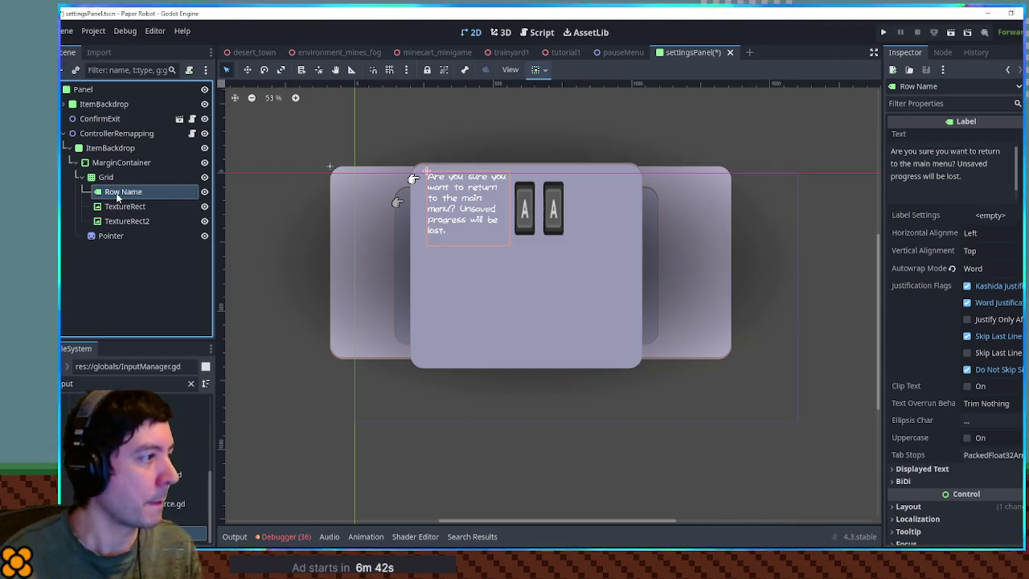
pyautogui.click(523, 209)
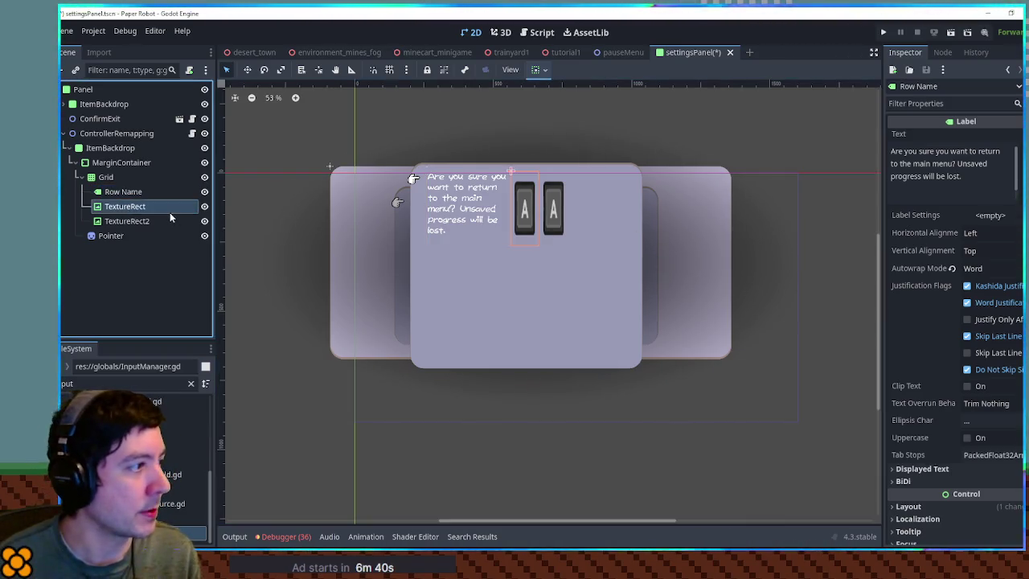
pyautogui.keyDown('shift'); pyautogui.click(553, 209); pyautogui.keyUp('shift')
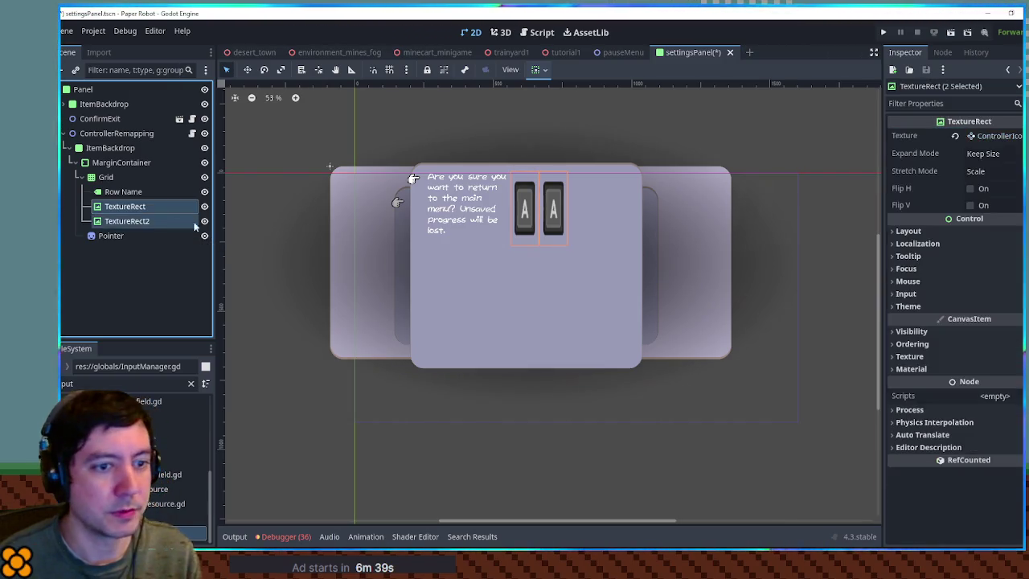
# Set both icons' Expand Mode to Fit Width Proportional
pyautogui.click(1003, 152)
pyautogui.click(1011, 213)
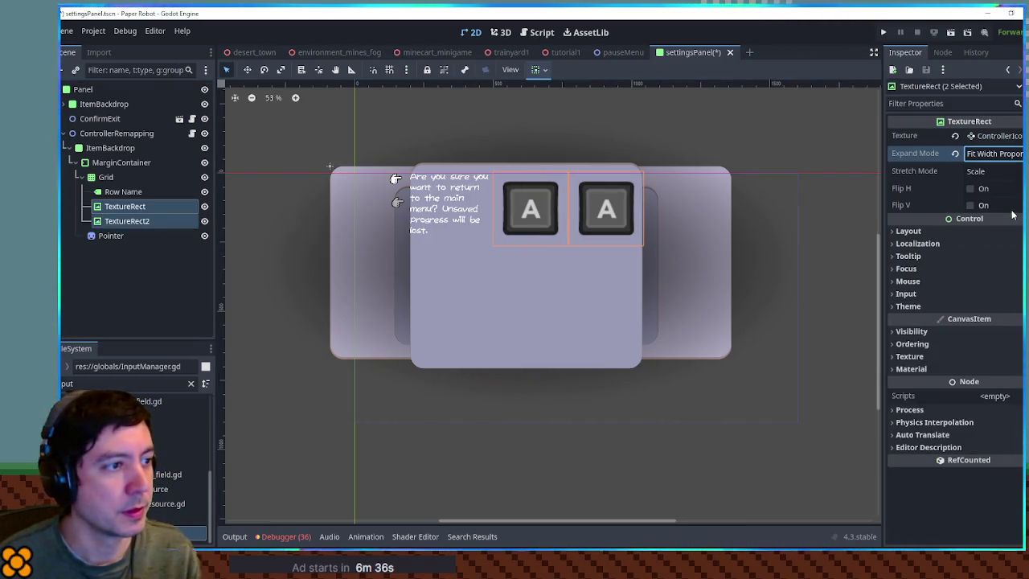
pyautogui.click(1002, 154)
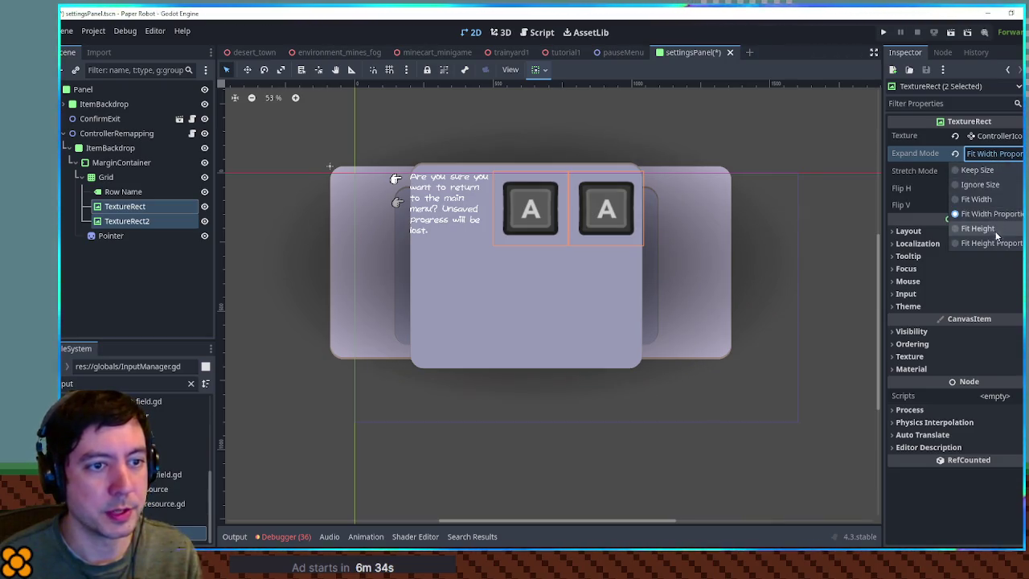
pyautogui.click(999, 243)
pyautogui.click(1002, 154)
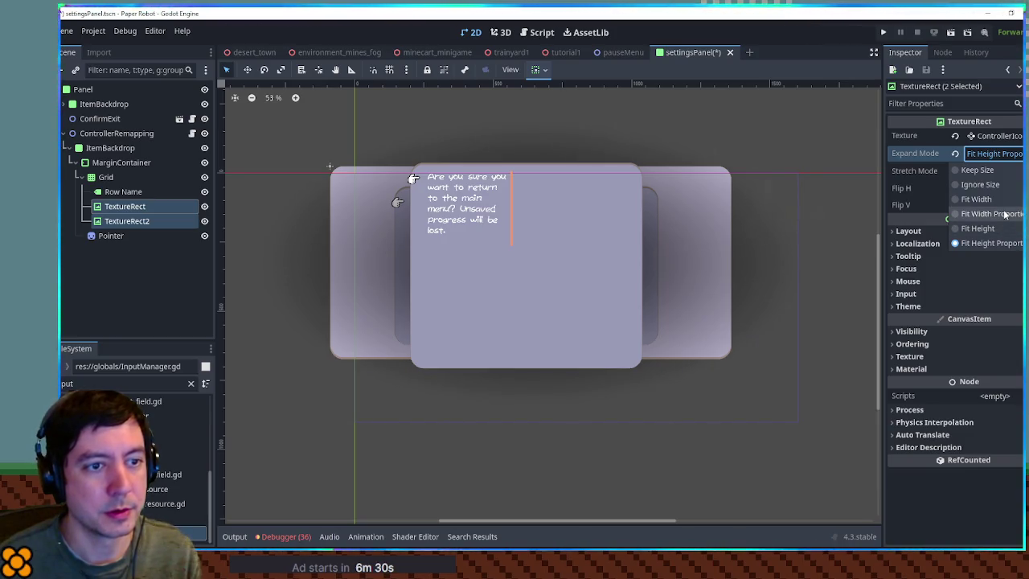
pyautogui.click(1004, 214)
# Set their Stretch Mode to Keep Centered, then select Row Name
pyautogui.click(992, 170)
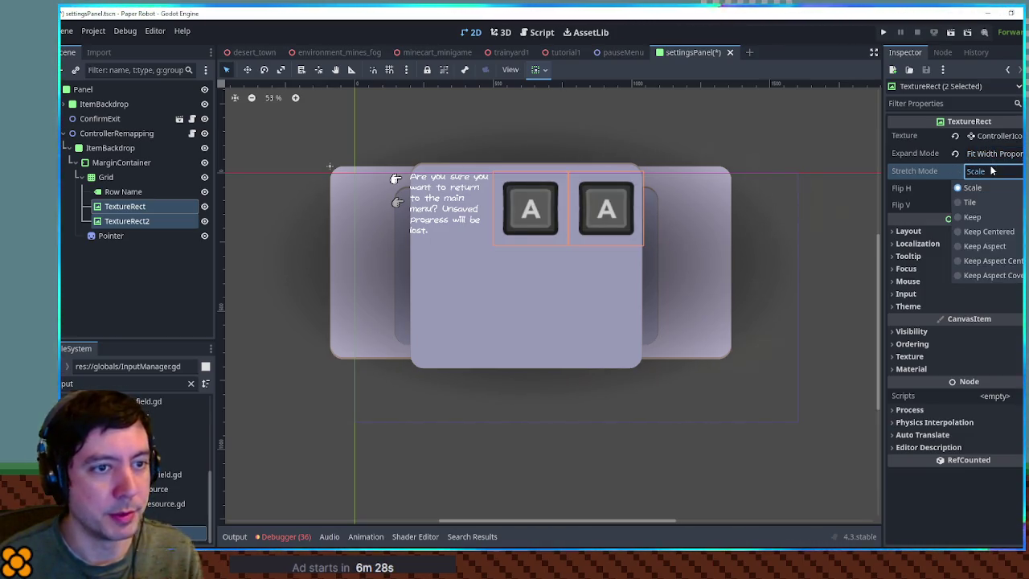
pyautogui.click(993, 231)
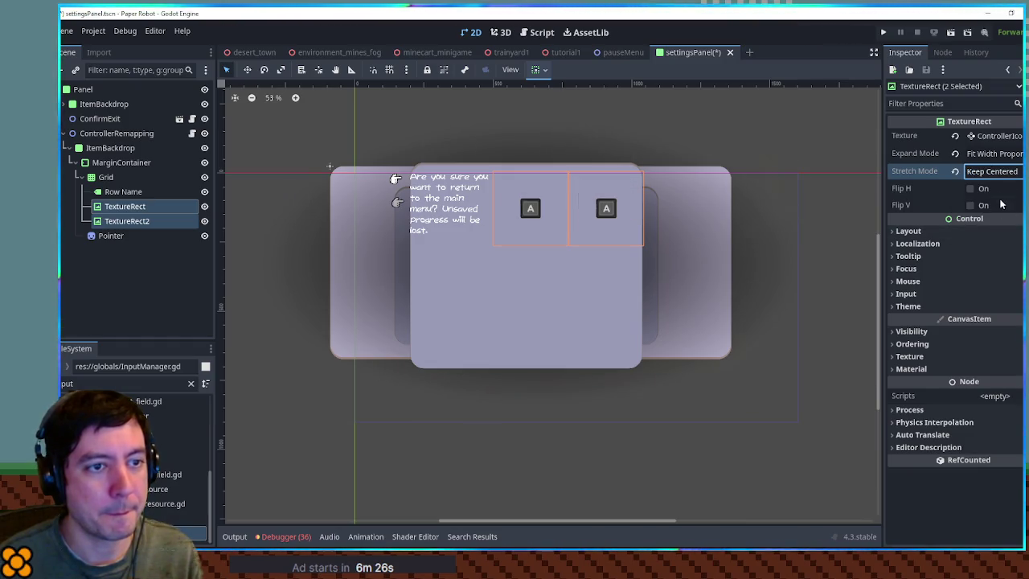
pyautogui.click(1000, 172)
pyautogui.click(1000, 177)
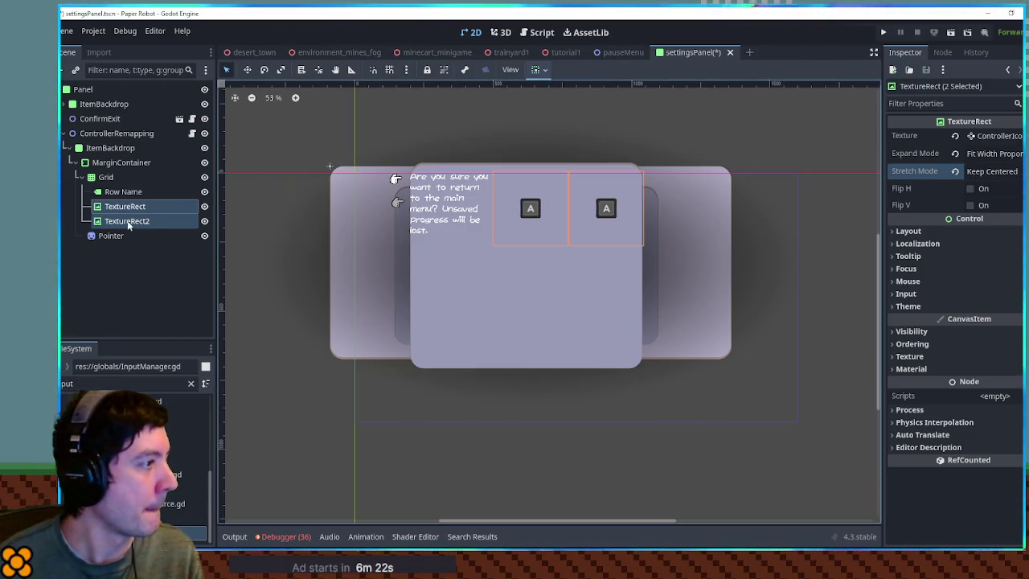
pyautogui.click(128, 193)
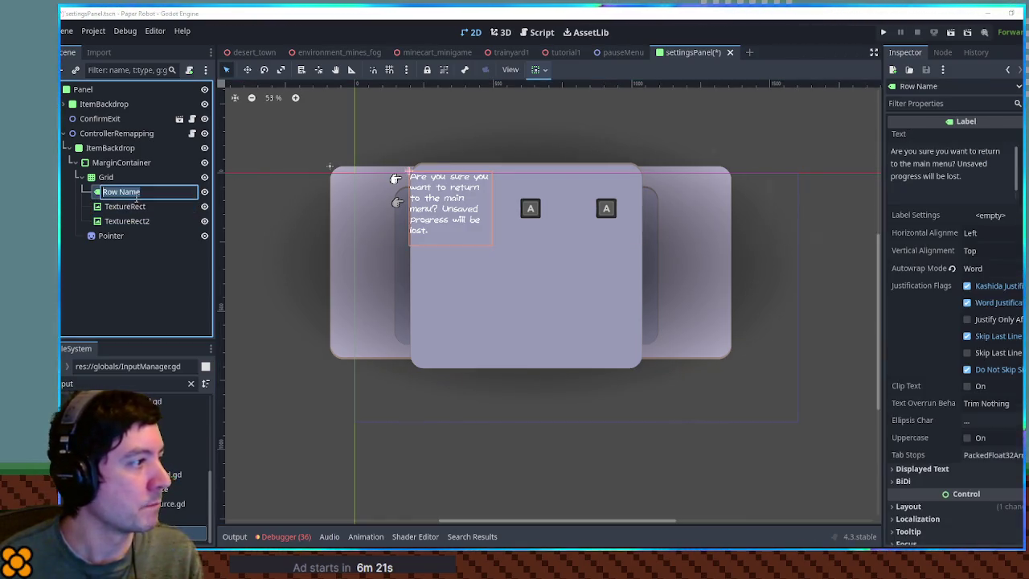
# Change the Row Name label's text to Left and set TextureRect's Show Mode to Keyboard Mouse
pyautogui.click(893, 170)
pyautogui.hotkey('ctrl', 'a')
pyautogui.write('Left')
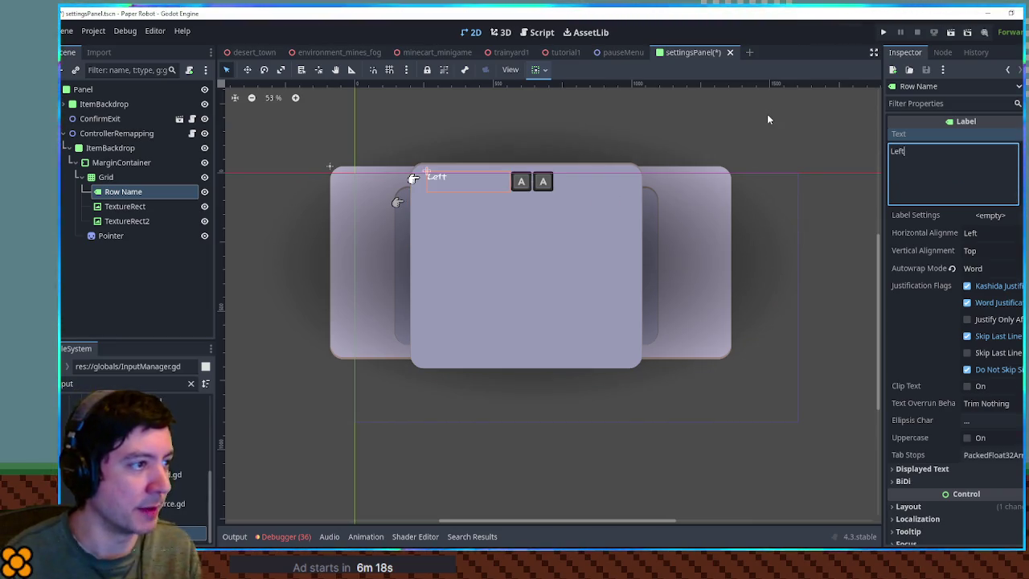
pyautogui.click(125, 221)
pyautogui.click(125, 205)
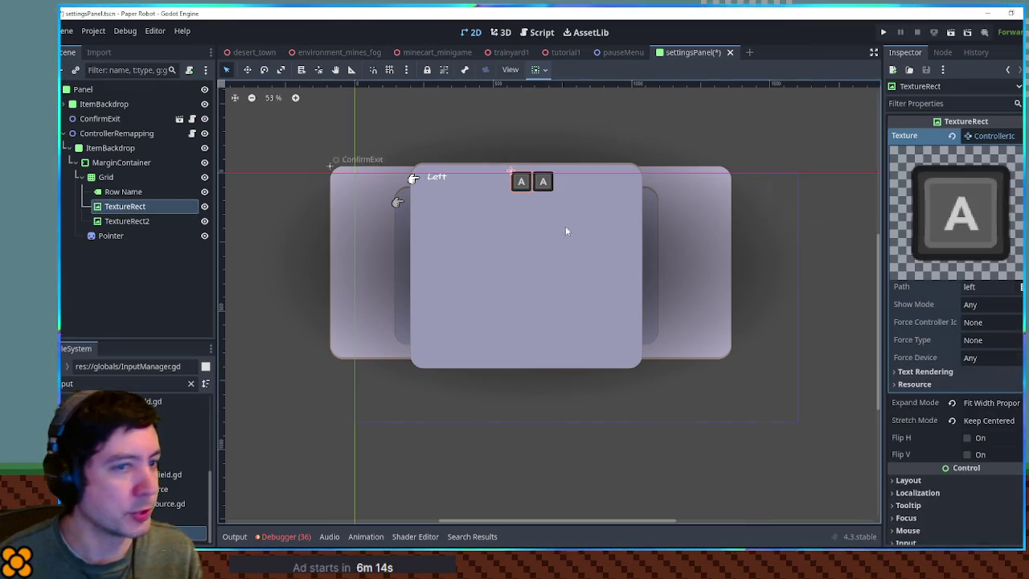
pyautogui.click(989, 304)
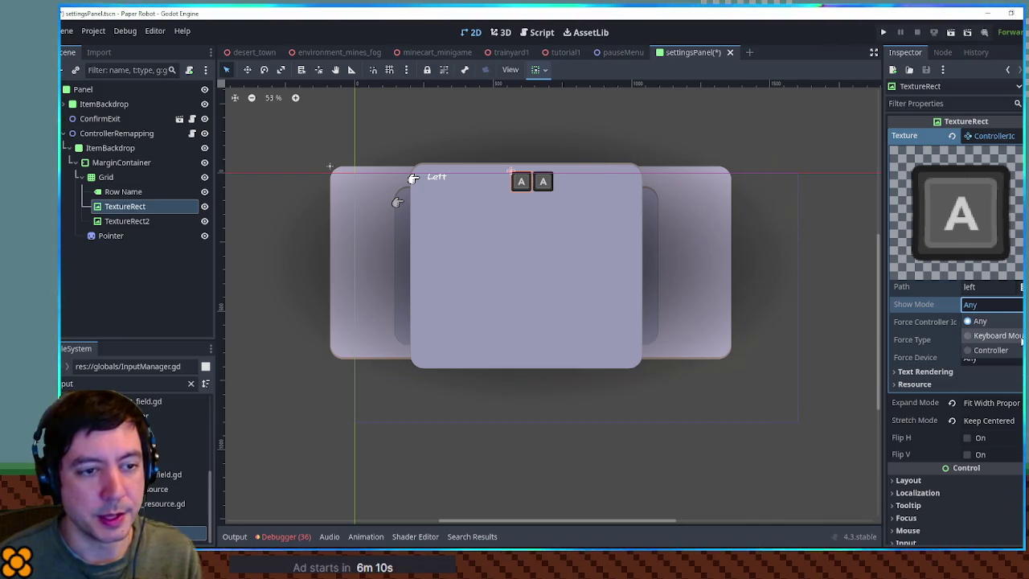
# On TextureRect2, expand the texture settings and set Show Mode to Controller
pyautogui.click(142, 224)
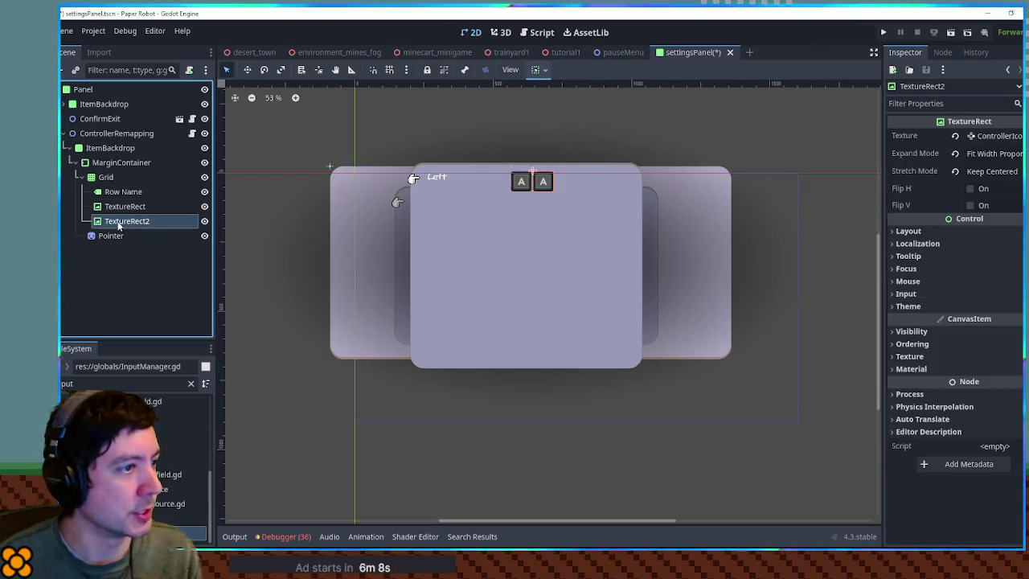
pyautogui.click(1016, 138)
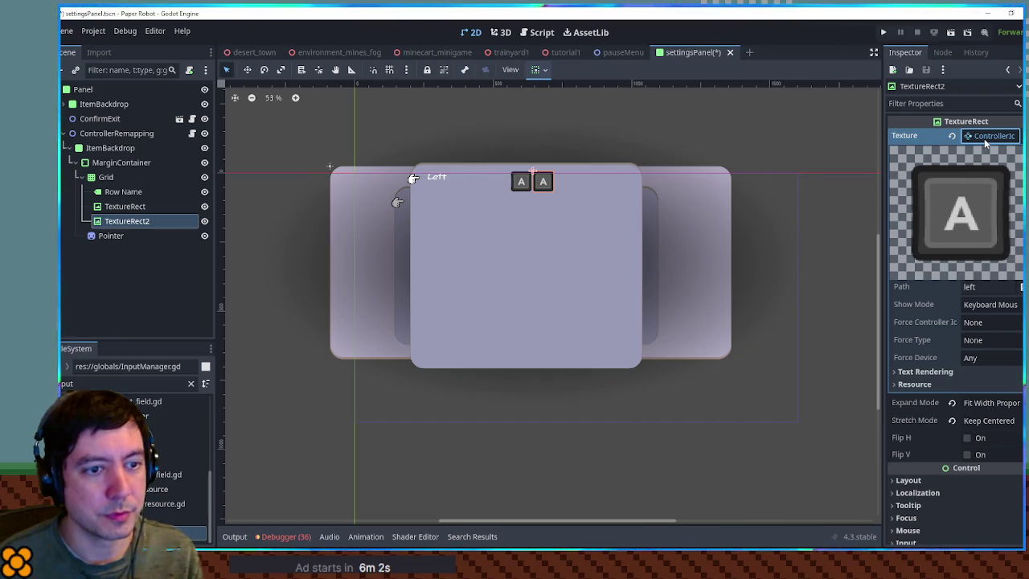
pyautogui.click(985, 140)
pyautogui.click(942, 457)
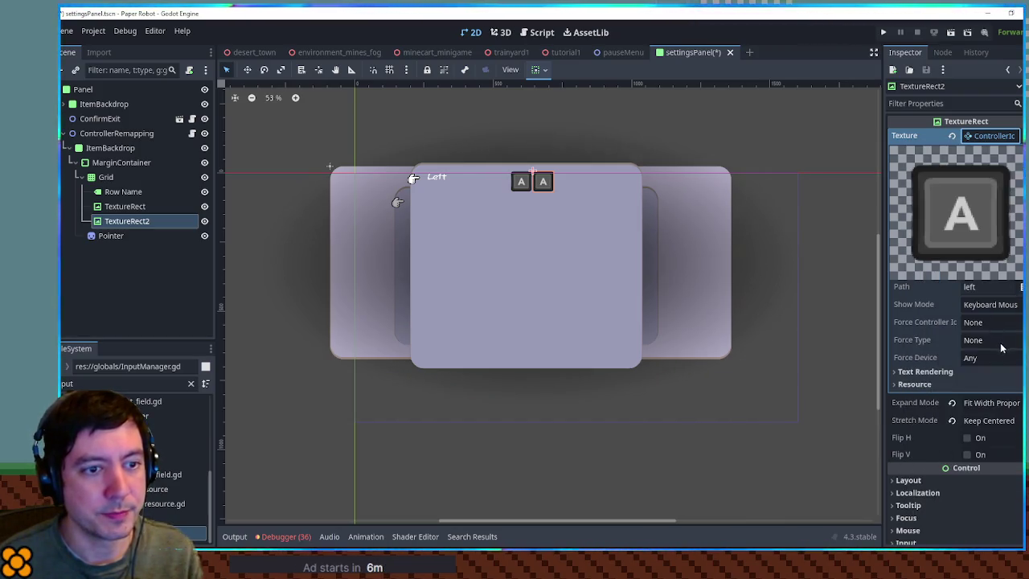
pyautogui.click(990, 304)
pyautogui.click(997, 351)
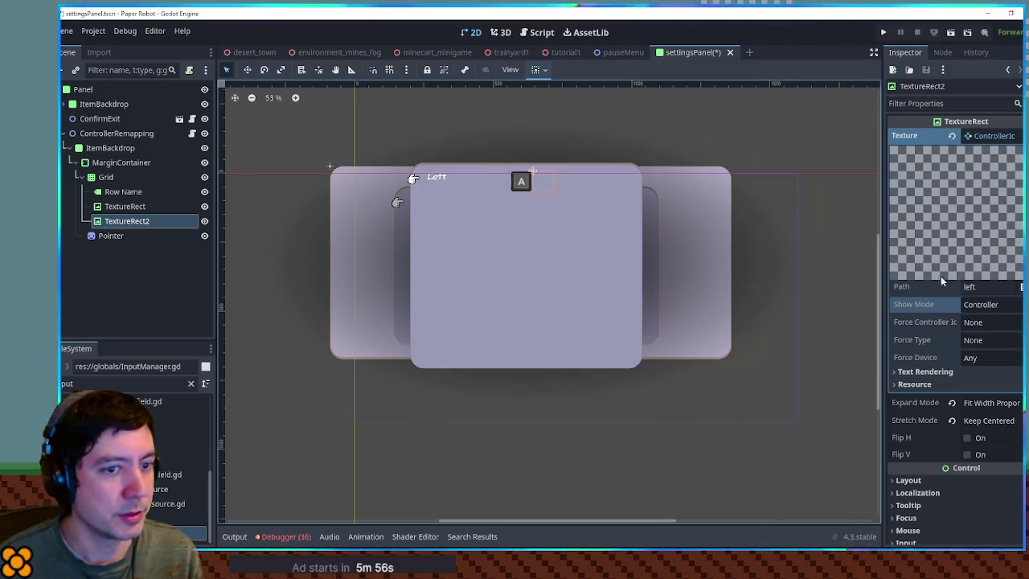
pyautogui.click(129, 205)
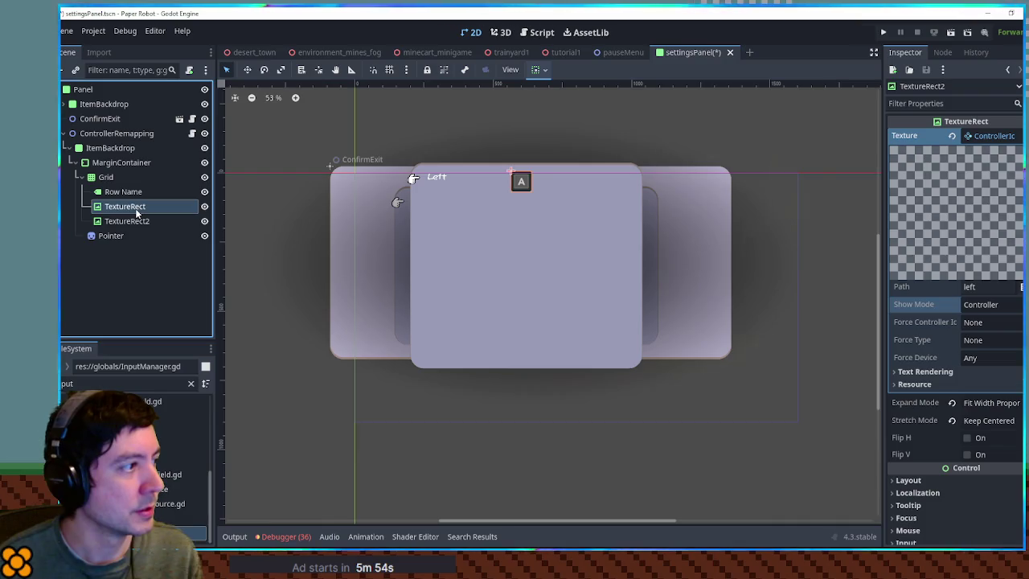
# Set the action Path of both TextureRect and TextureRect2 to jump
pyautogui.click(1021, 286)
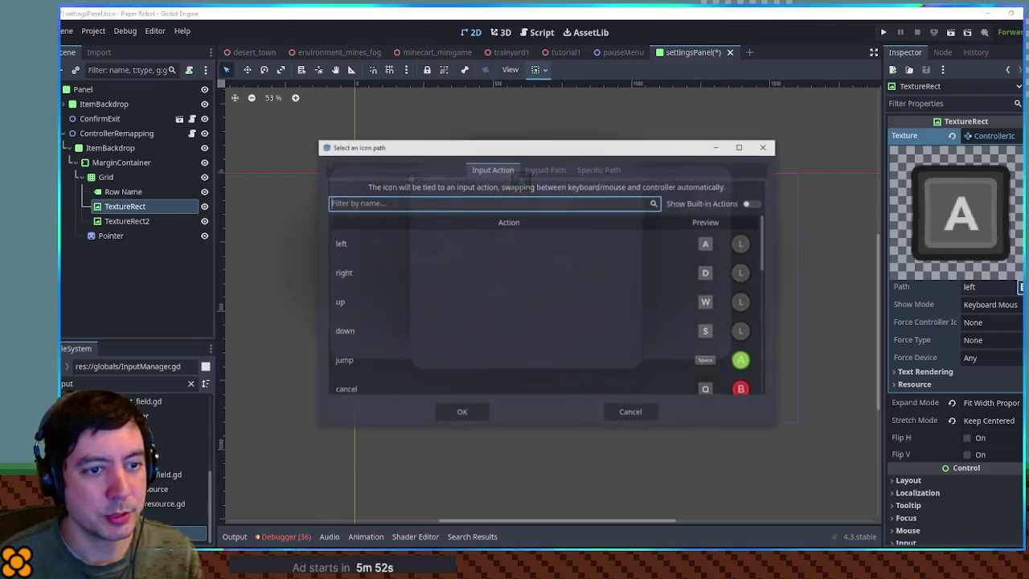
pyautogui.click(357, 364)
pyautogui.click(454, 413)
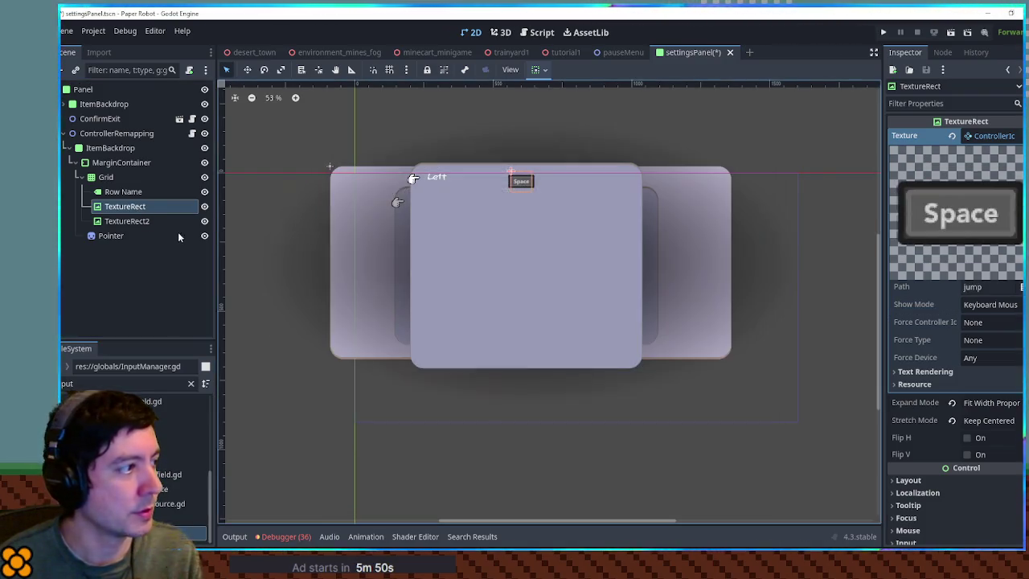
pyautogui.click(170, 222)
pyautogui.click(1019, 286)
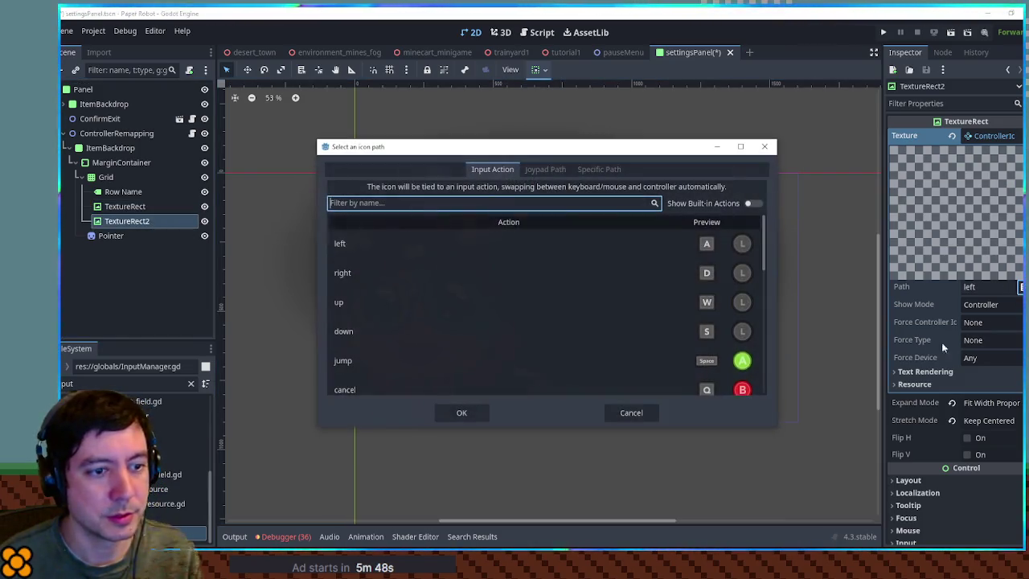
pyautogui.doubleClick(697, 362)
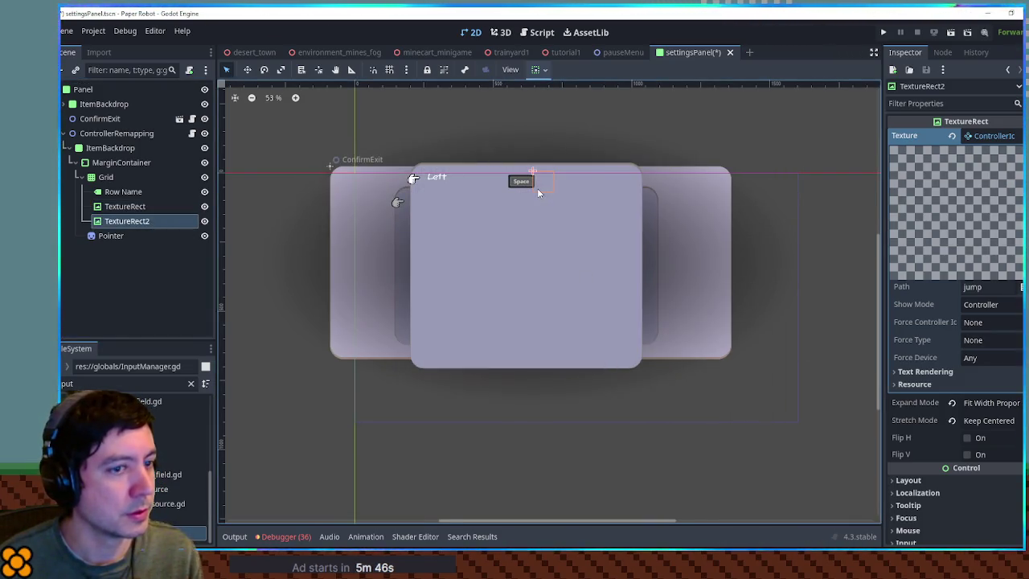
# Save the settingsPanel scene, test-run the game to check the Space icon, then close it
pyautogui.scroll(5, 538, 192)
pyautogui.hotkey('ctrl', 's')
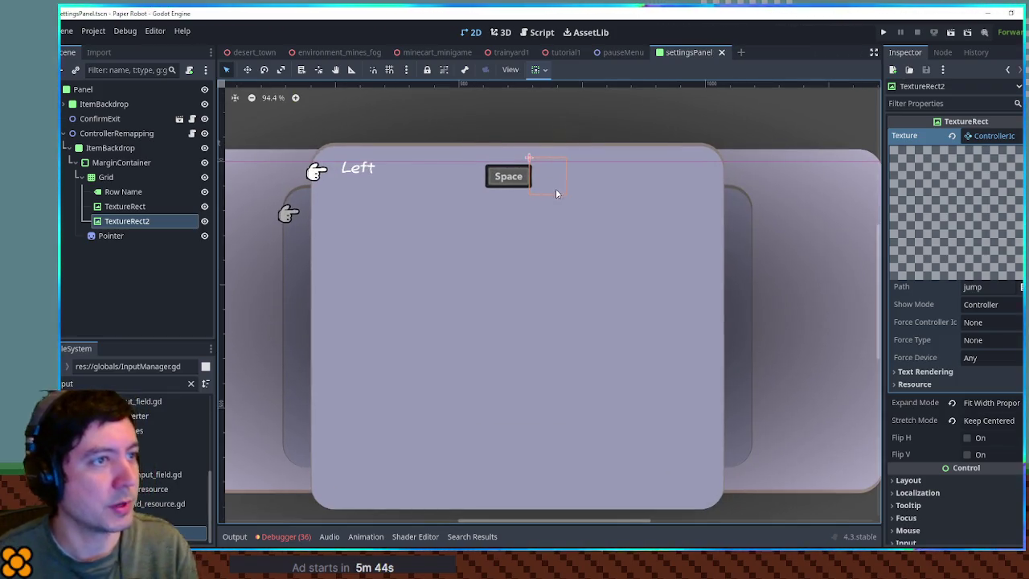
pyautogui.hotkey('ctrl', 's')
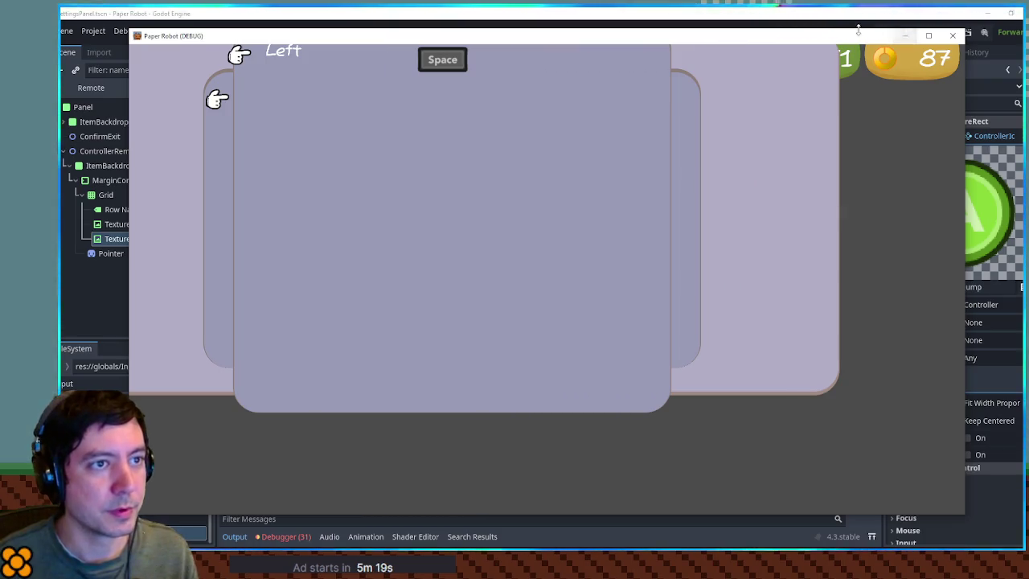
pyautogui.click(951, 37)
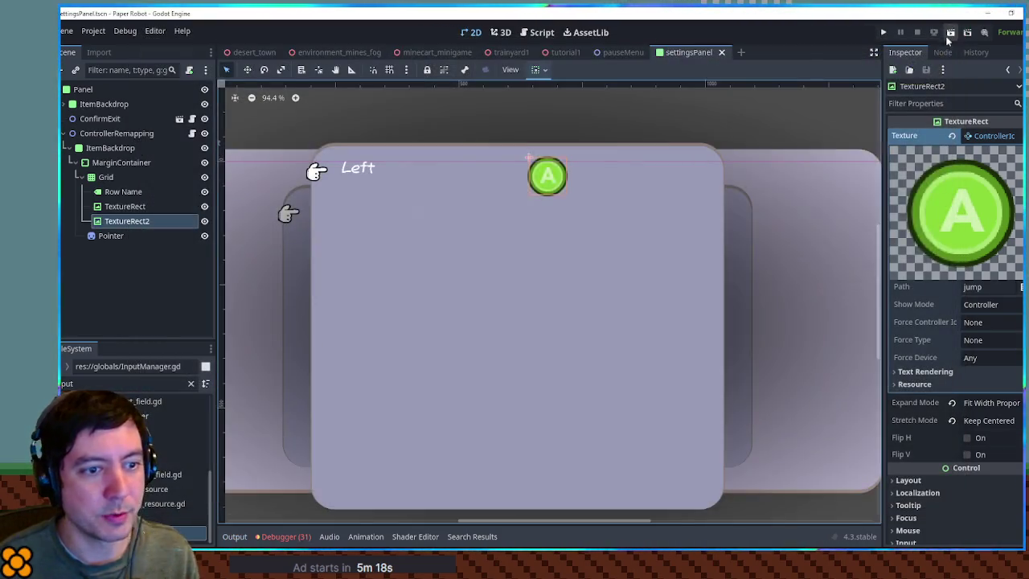
pyautogui.click(994, 343)
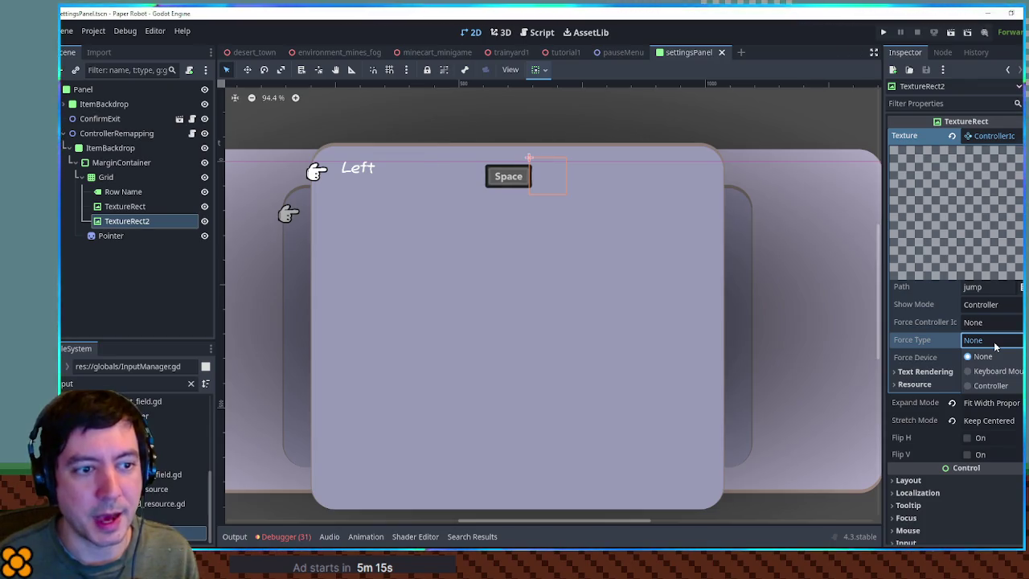
# Set TextureRect2's Show Mode to Any and Force Type to Controller
pyautogui.click(996, 312)
pyautogui.click(996, 311)
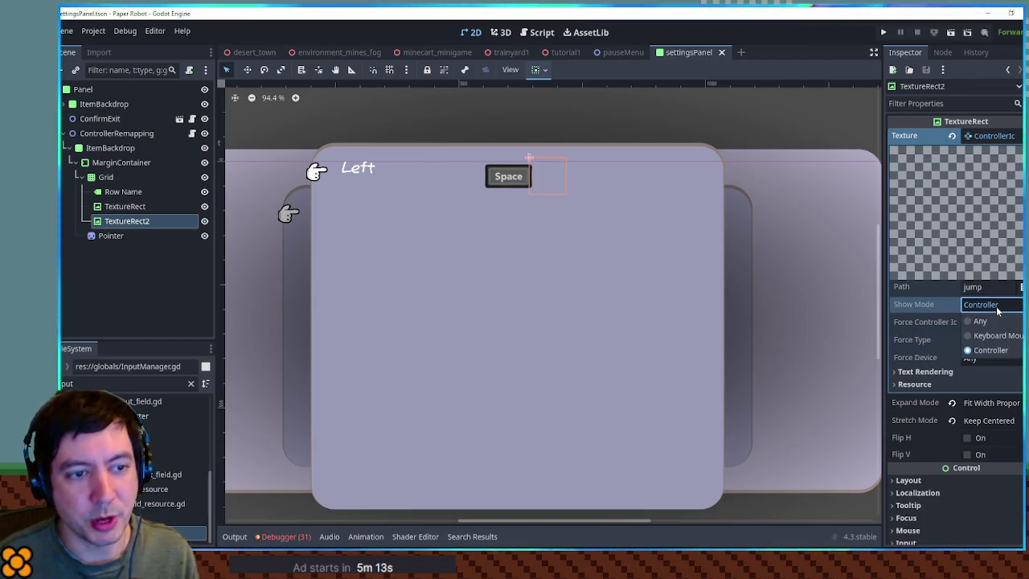
pyautogui.click(973, 322)
pyautogui.click(994, 341)
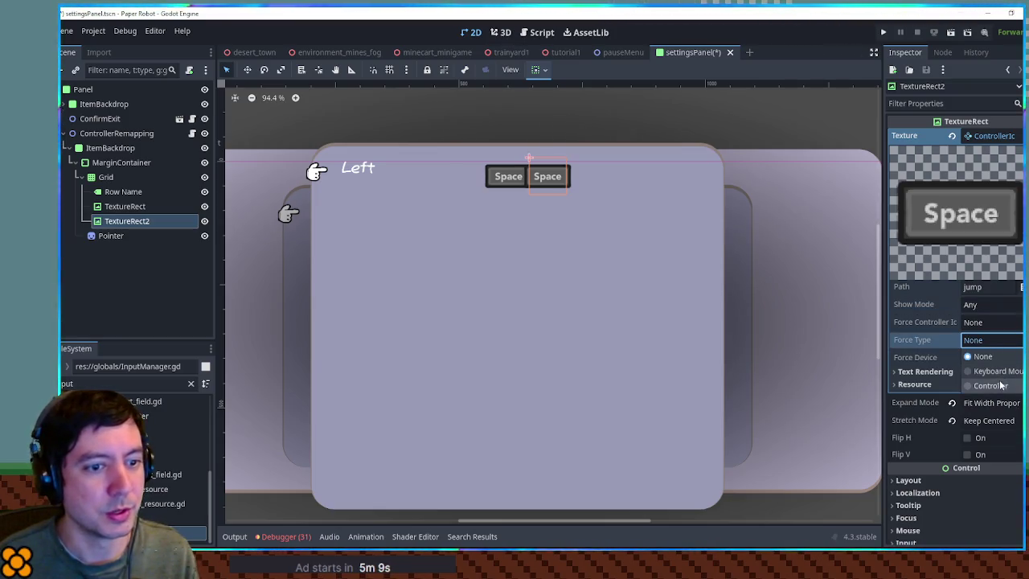
pyautogui.click(990, 385)
# Set TextureRect's Show Mode to Any and Force Type to Keyboard Mouse
pyautogui.click(112, 207)
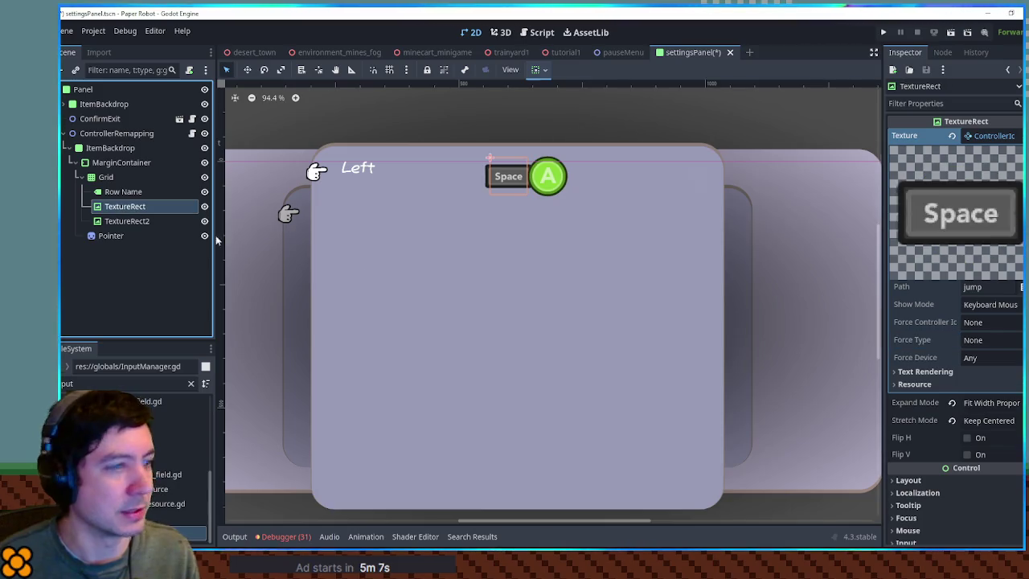
pyautogui.click(990, 340)
pyautogui.click(990, 344)
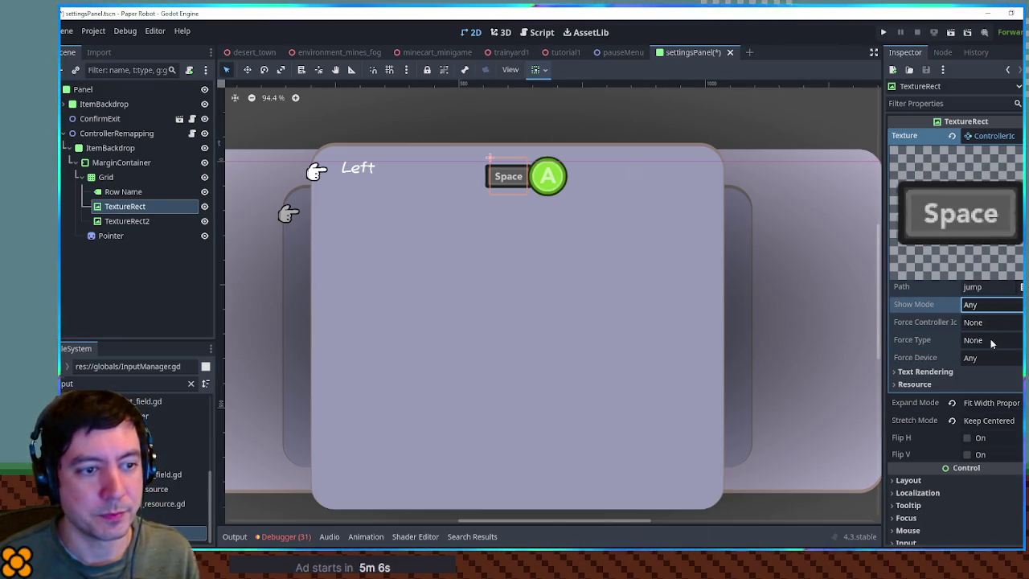
pyautogui.click(991, 342)
pyautogui.click(990, 370)
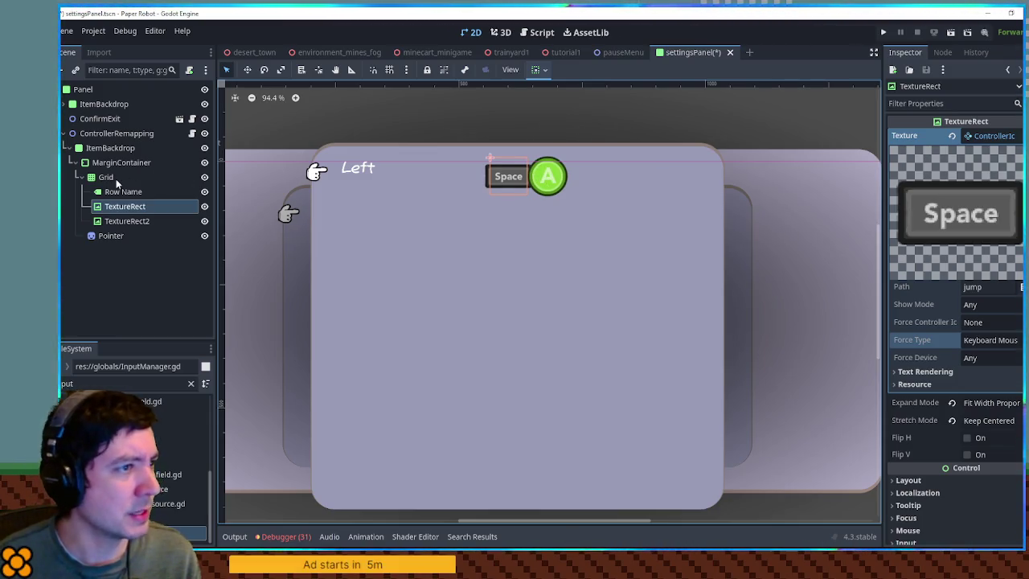
pyautogui.click(116, 178)
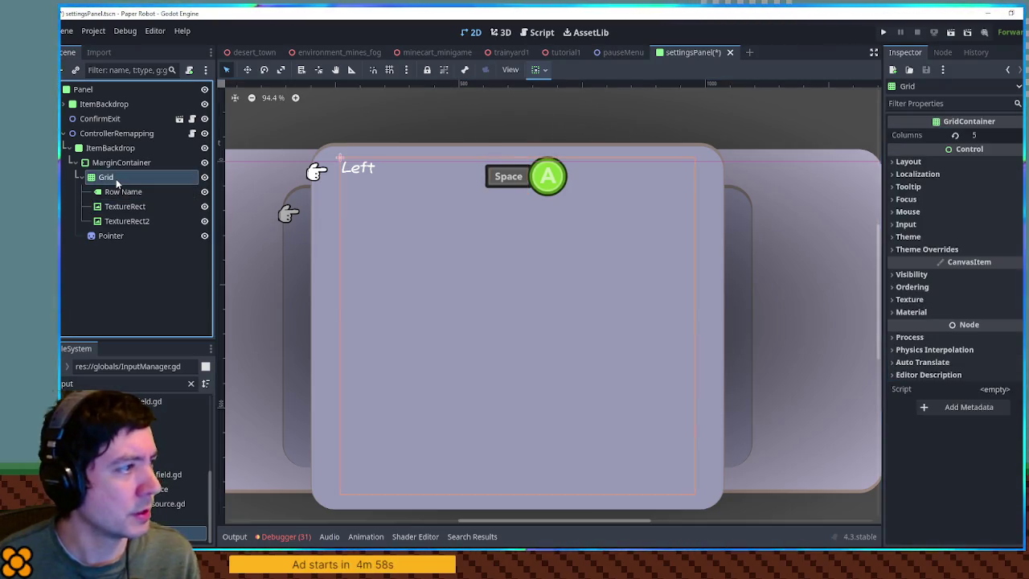
pyautogui.click(945, 164)
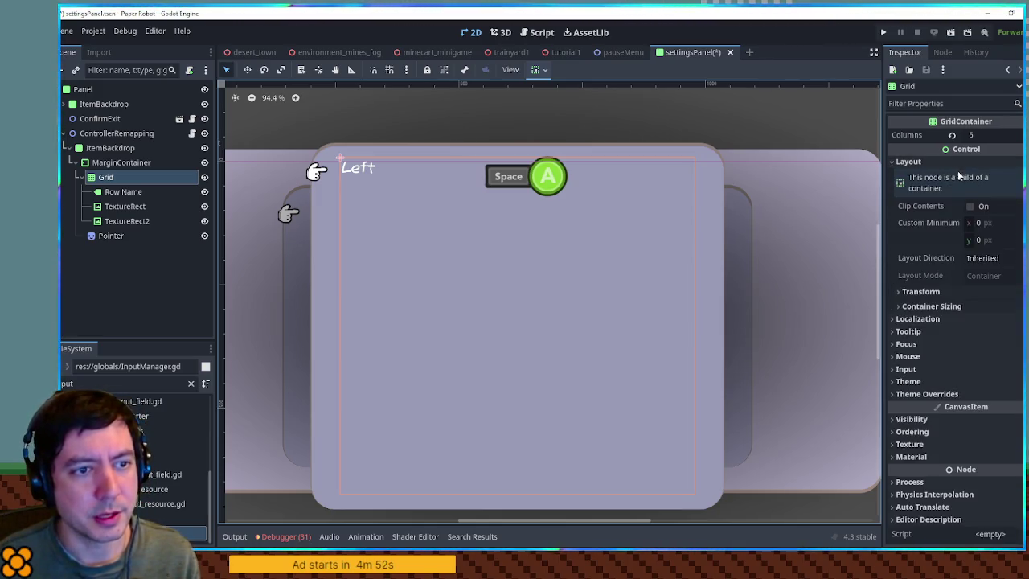
pyautogui.click(962, 291)
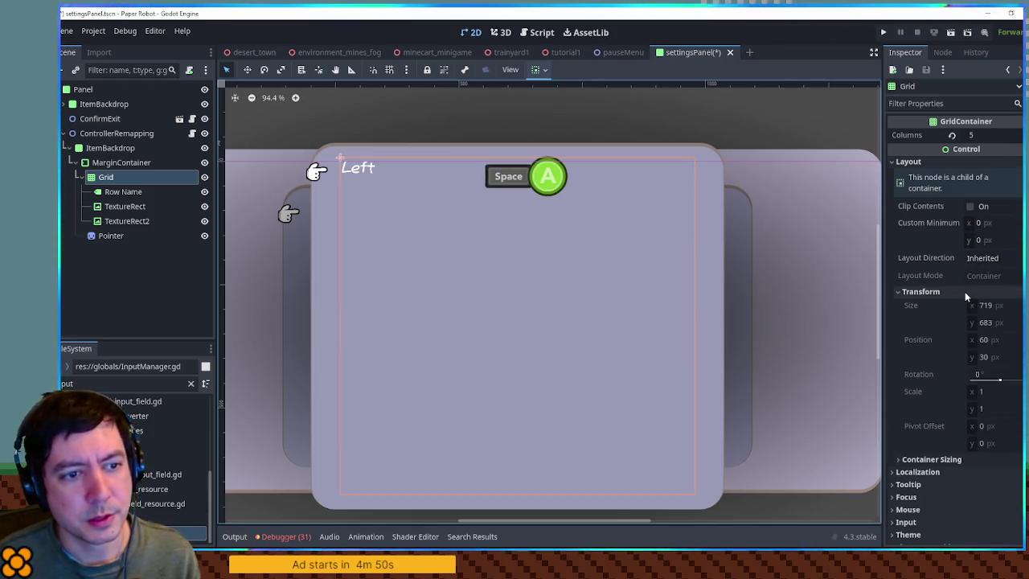
pyautogui.click(937, 291)
pyautogui.click(932, 306)
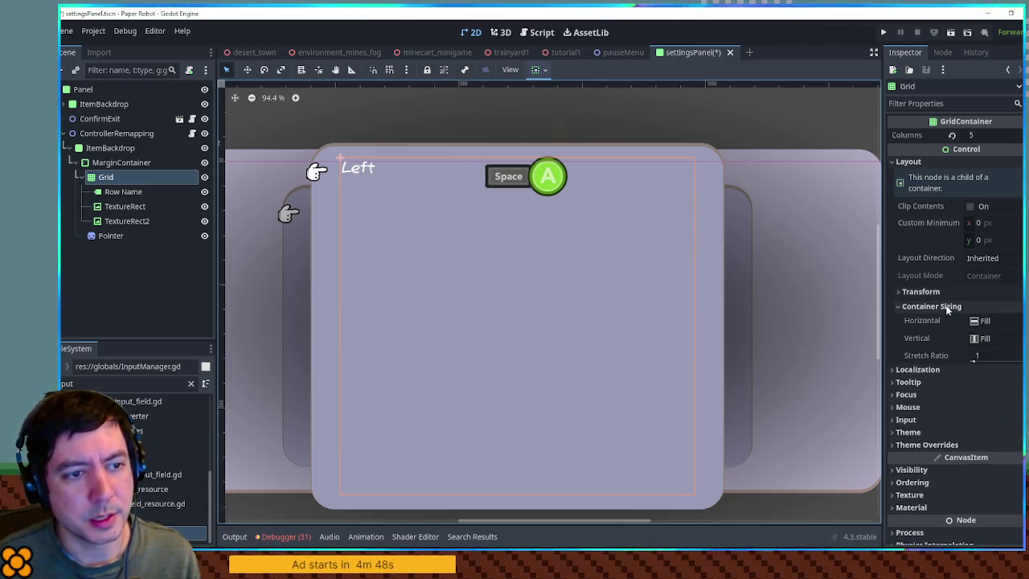
pyautogui.click(990, 320)
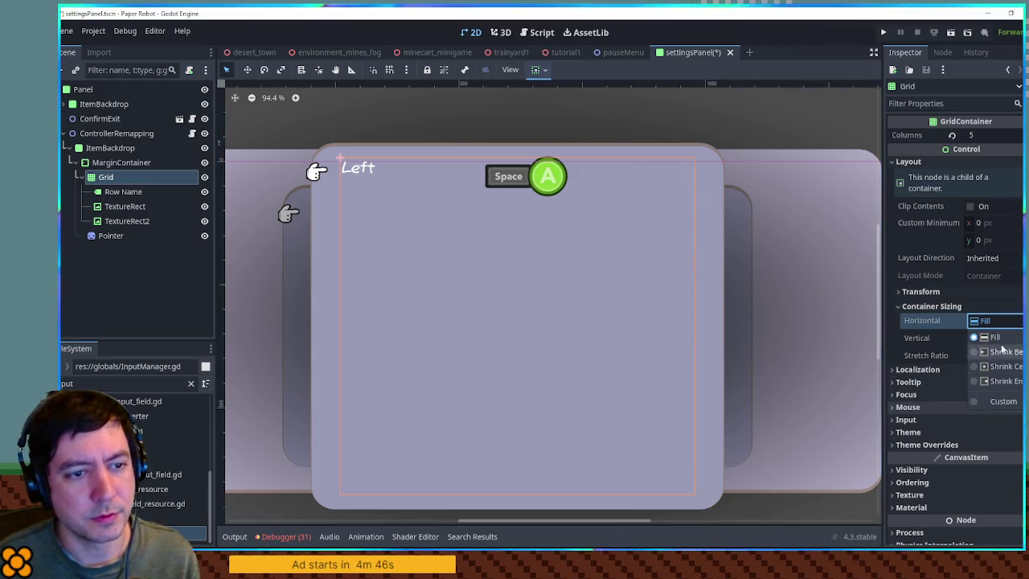
pyautogui.click(996, 337)
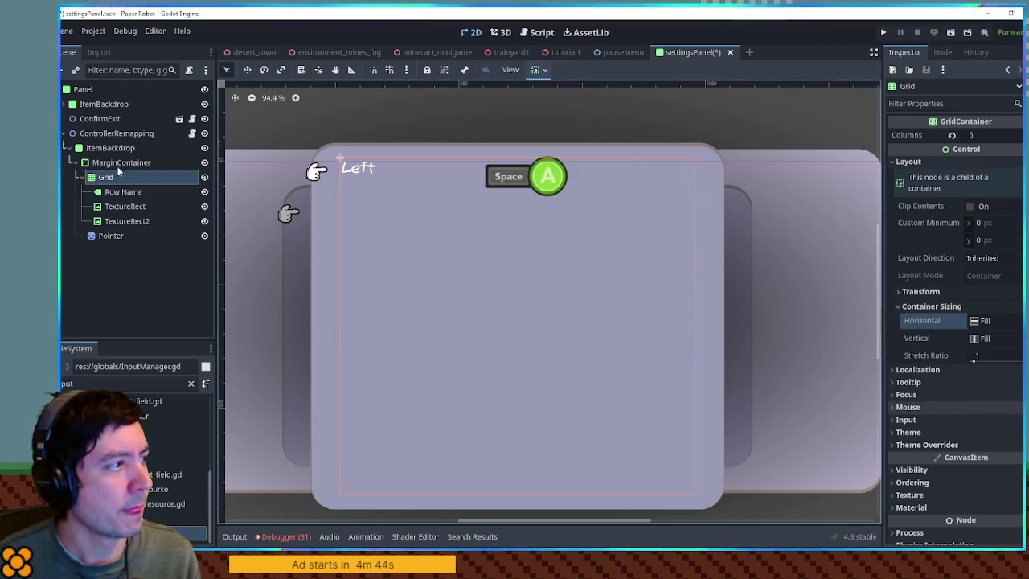
pyautogui.click(126, 220)
pyautogui.click(121, 234)
pyautogui.click(128, 221)
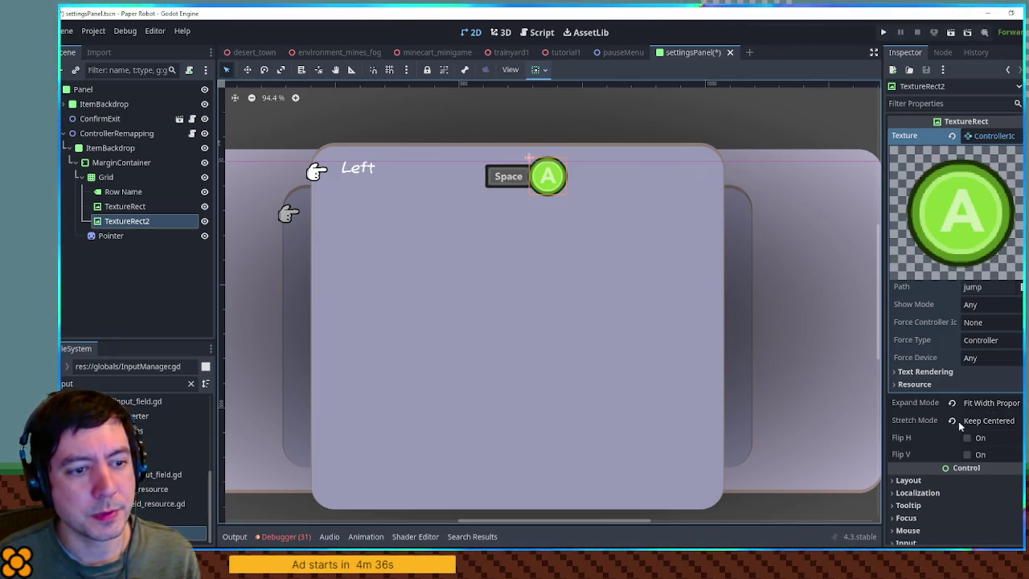
pyautogui.click(979, 419)
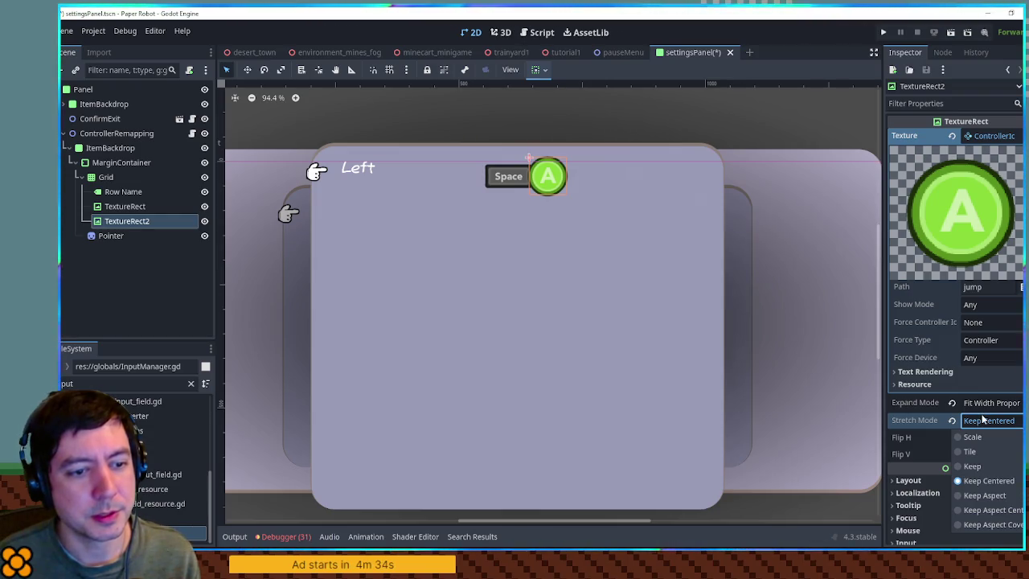
pyautogui.click(989, 495)
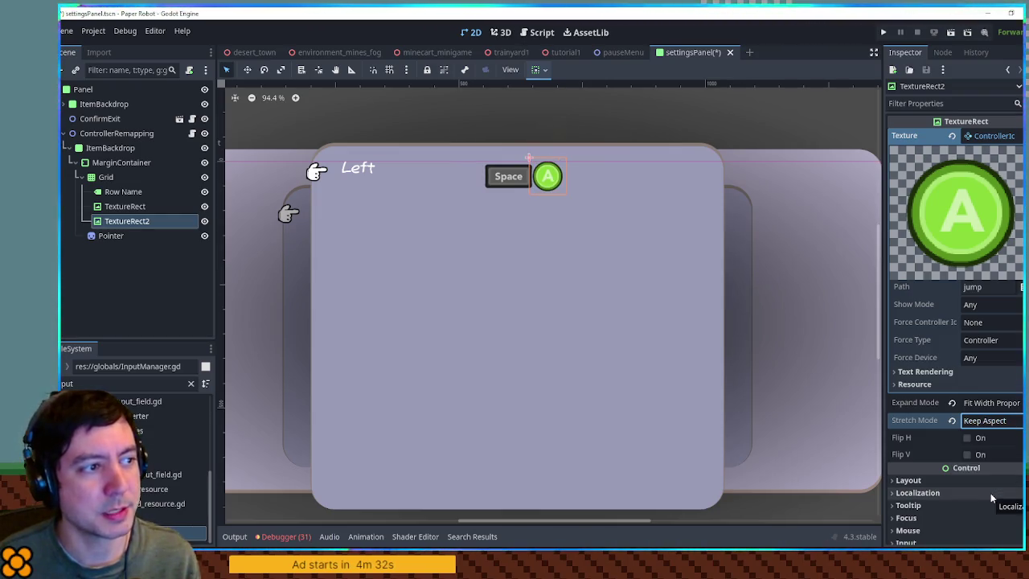
pyautogui.hotkey('ctrl', 'z')
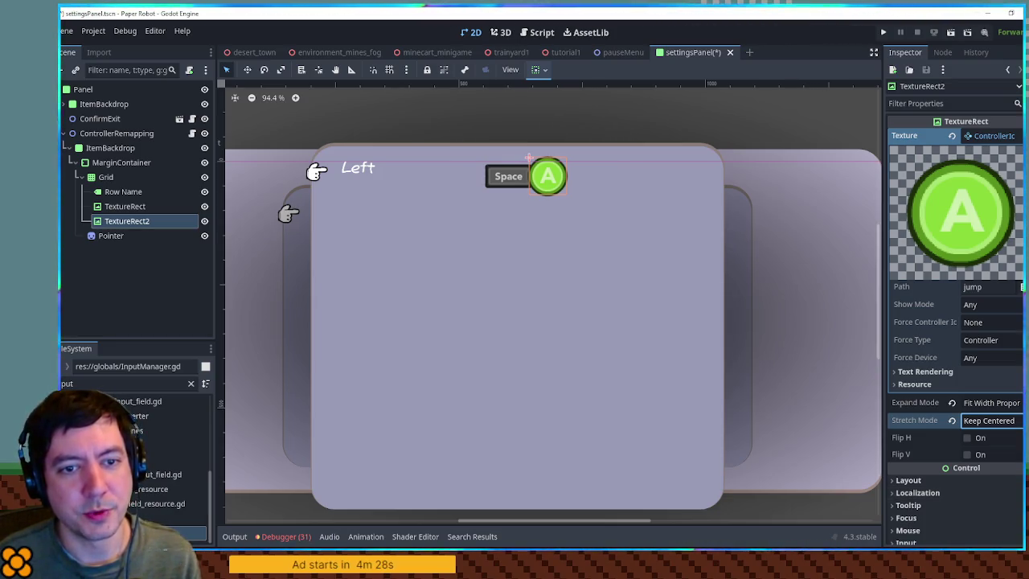
pyautogui.click(132, 206)
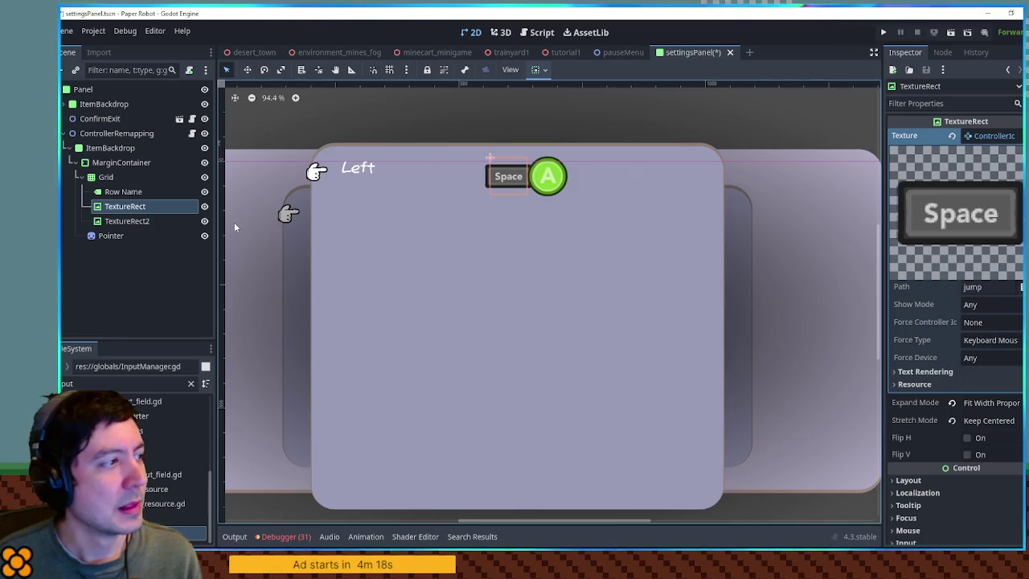
pyautogui.click(122, 222)
# Set Custom Minimum Size x to 200 on both TextureRect and TextureRect2
pyautogui.hotkey('ctrl', 'd')
pyautogui.hotkey('ctrl', 'z')
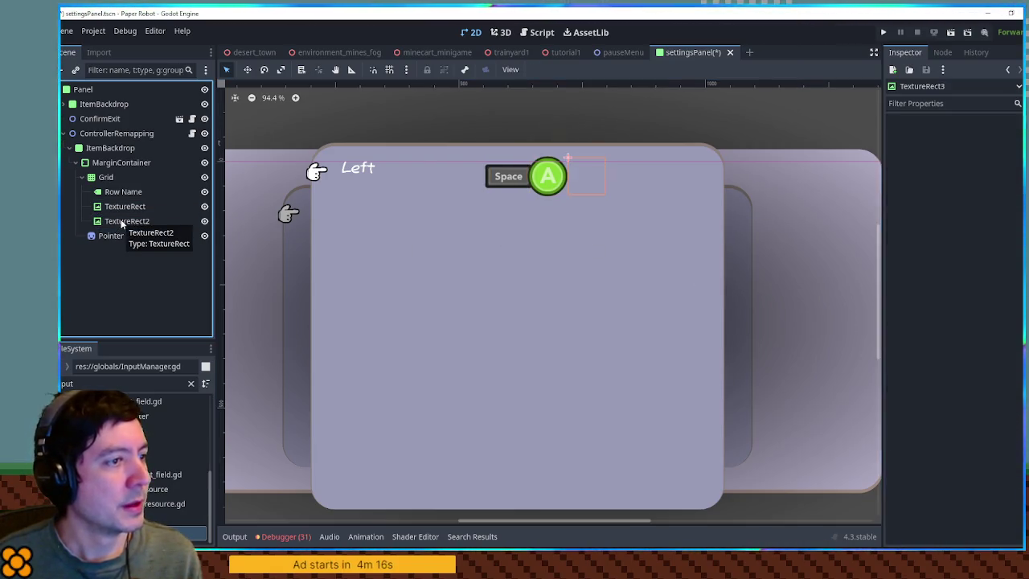
pyautogui.click(508, 178)
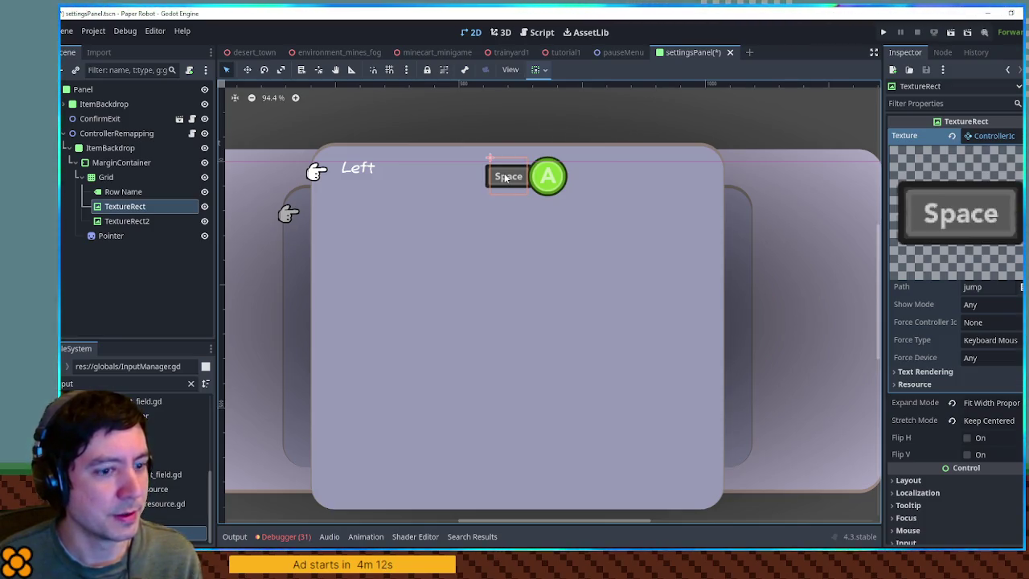
pyautogui.keyDown('shift'); pyautogui.click(126, 221); pyautogui.keyUp('shift')
pyautogui.click(908, 231)
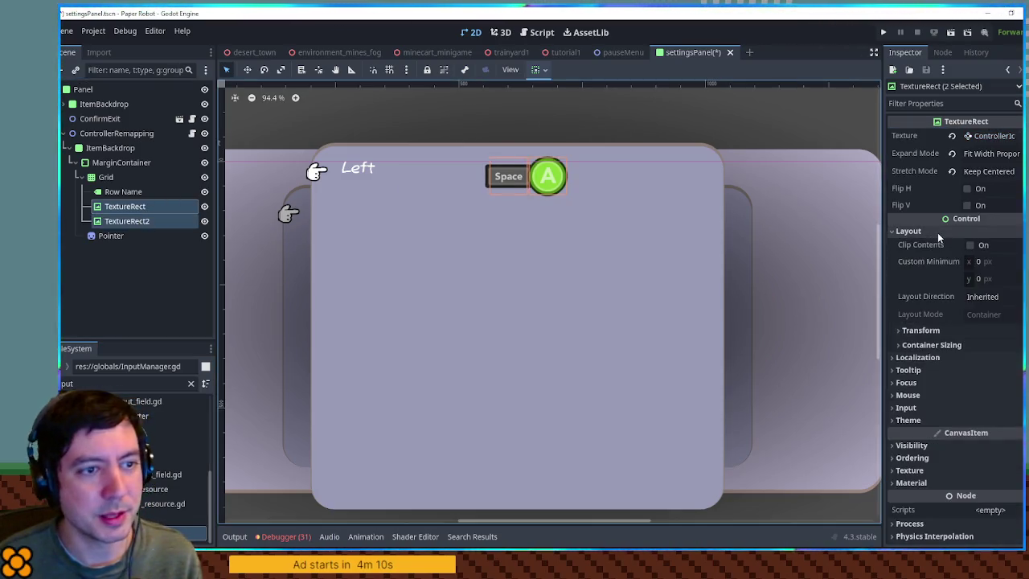
pyautogui.click(995, 262)
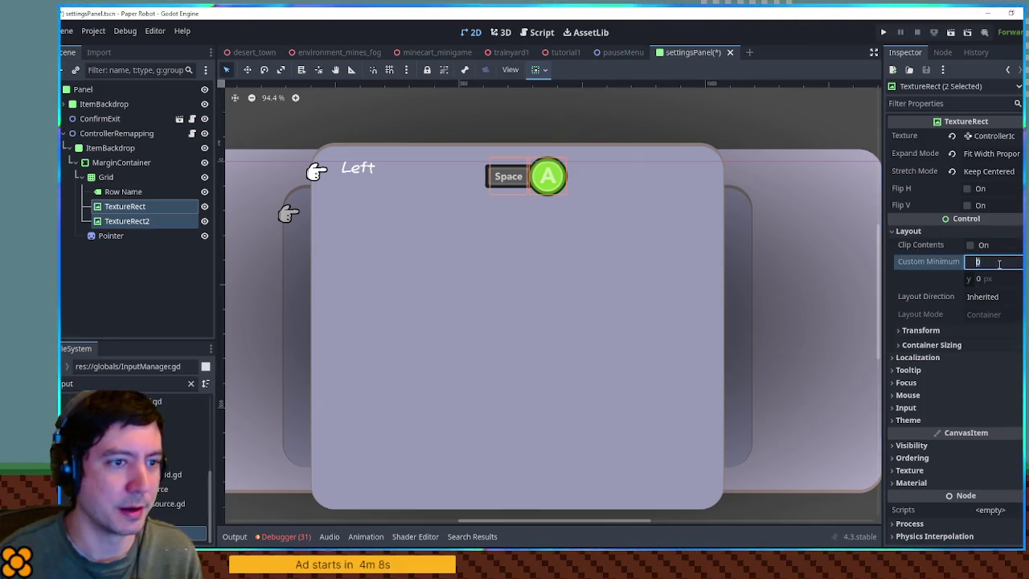
pyautogui.write('200')
pyautogui.press('Return')
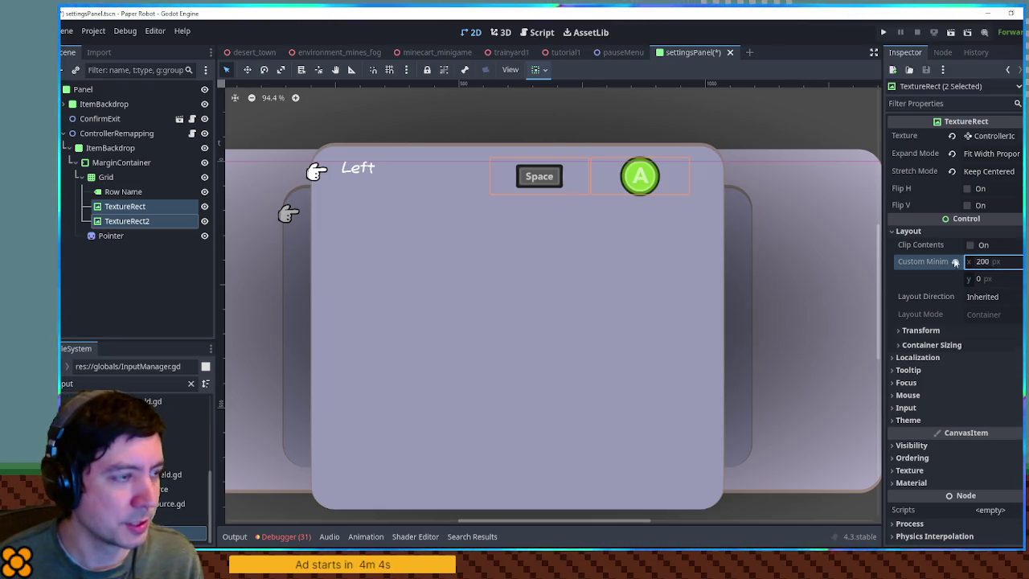
pyautogui.click(117, 193)
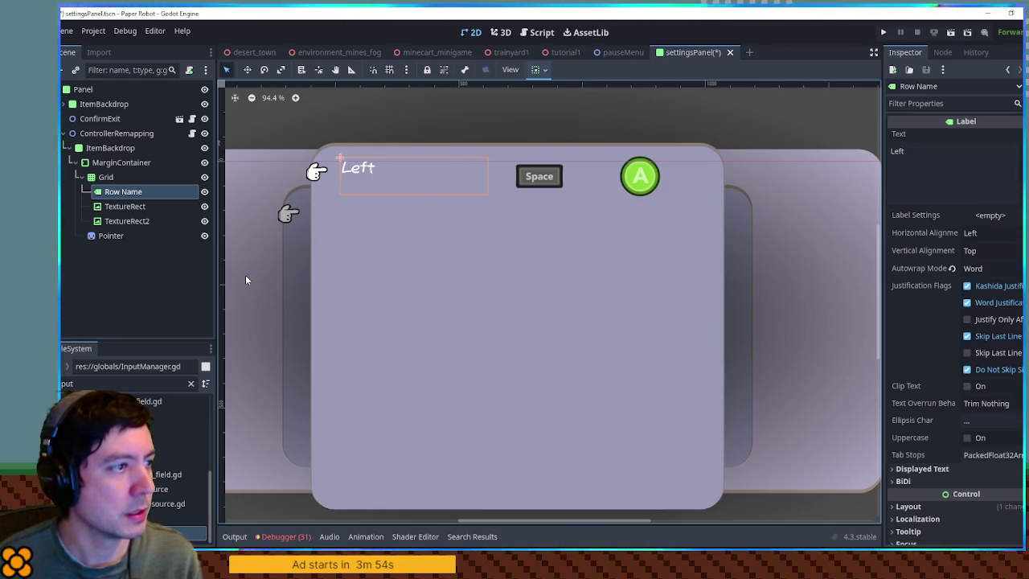
# Duplicate the Row Name label into Row Name2–4 and set the Grid's Columns to 3
pyautogui.hotkey('ctrl', 'd')
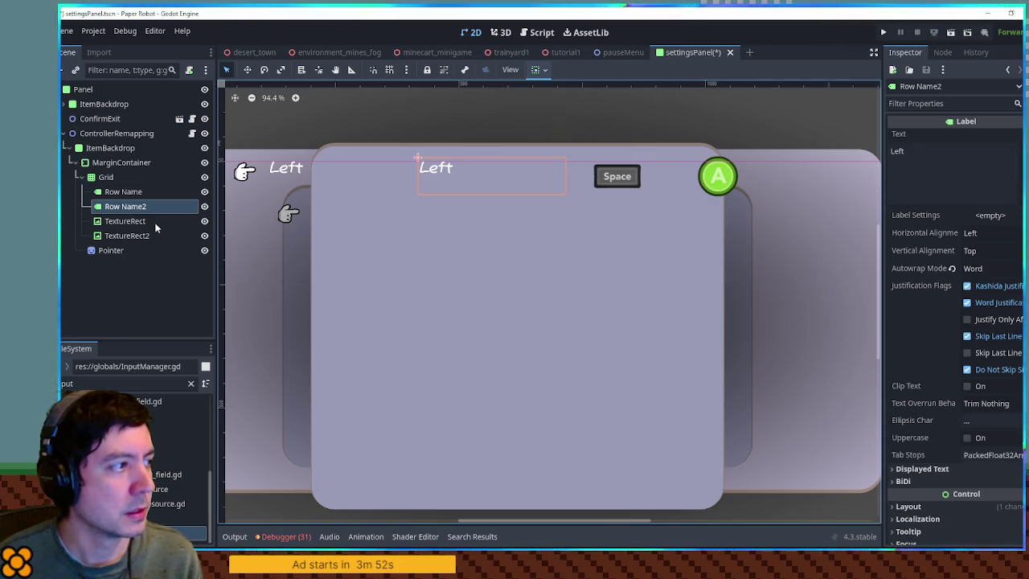
pyautogui.hotkey('ctrl', 'd')
pyautogui.hotkey('ctrl', 'd')
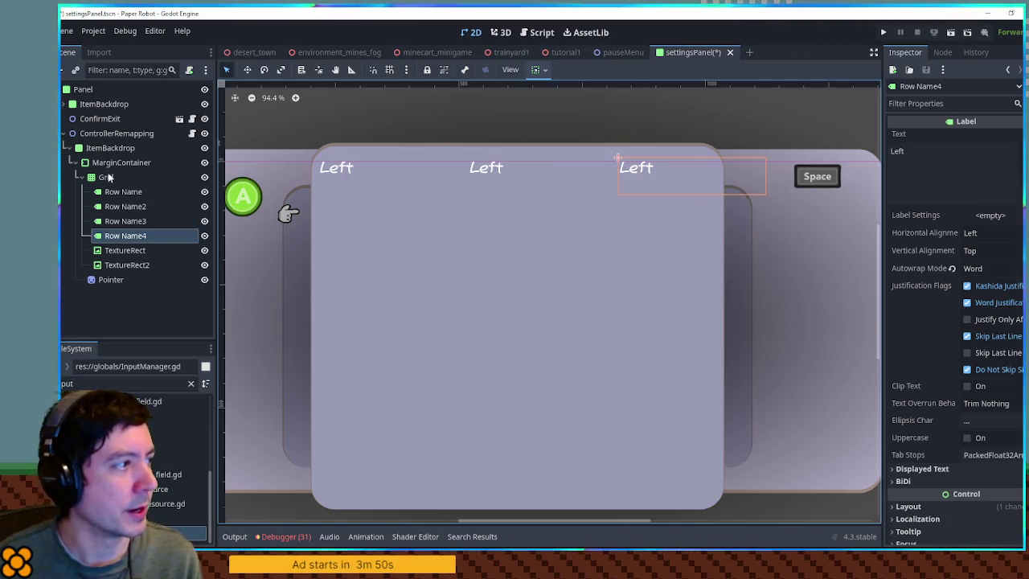
pyautogui.click(108, 176)
pyautogui.click(986, 135)
pyautogui.write('3')
pyautogui.press('Return')
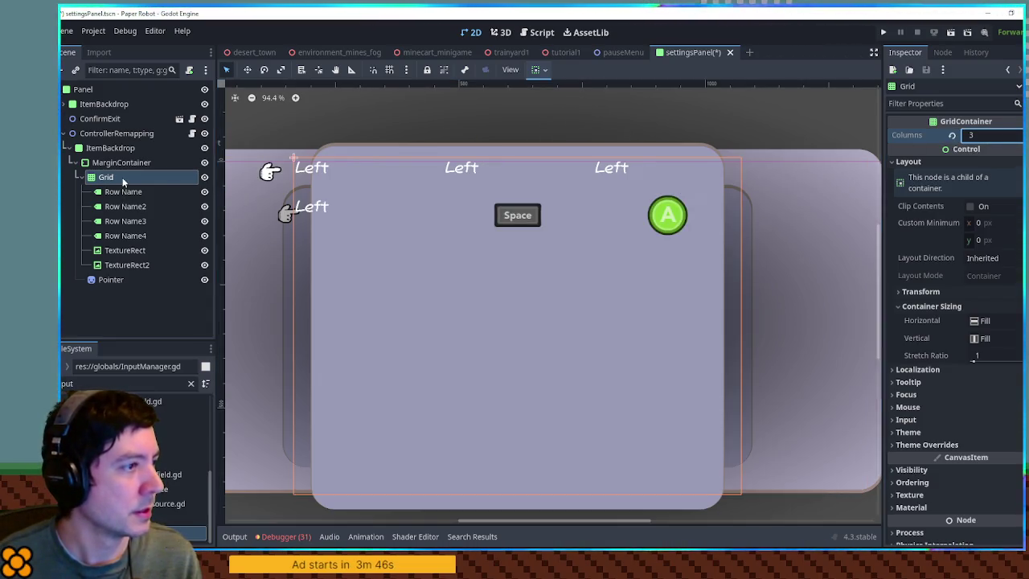
pyautogui.click(131, 196)
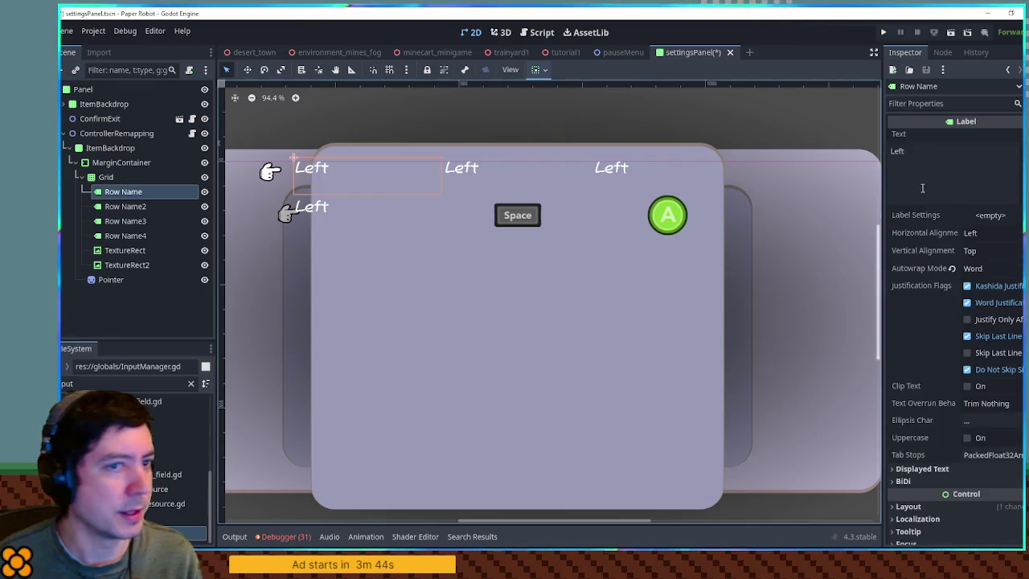
# Reset Row Name's Custom Minimum Size x from 300 to 0
pyautogui.click(977, 507)
pyautogui.scroll(-4, 980, 491)
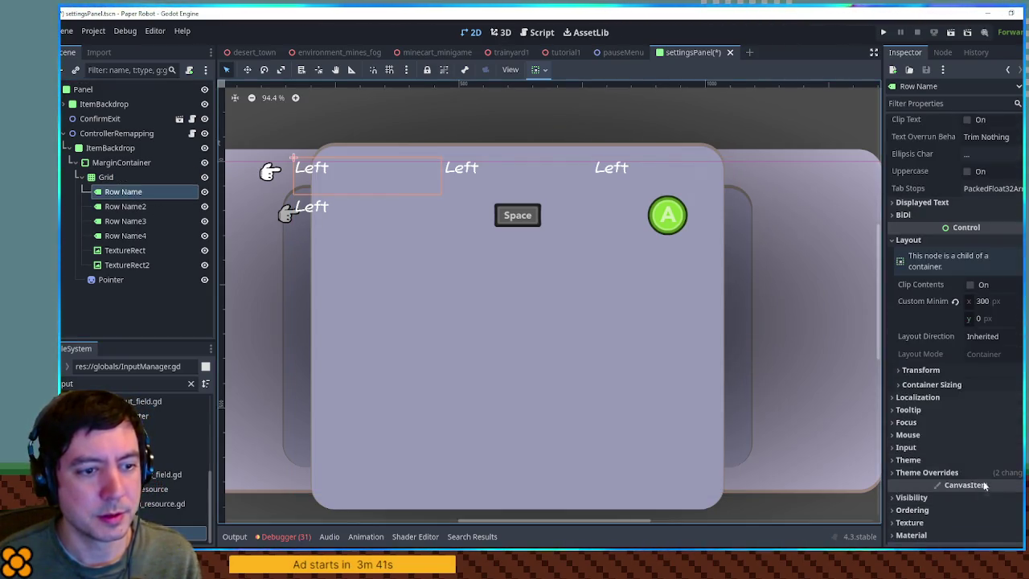
pyautogui.click(954, 302)
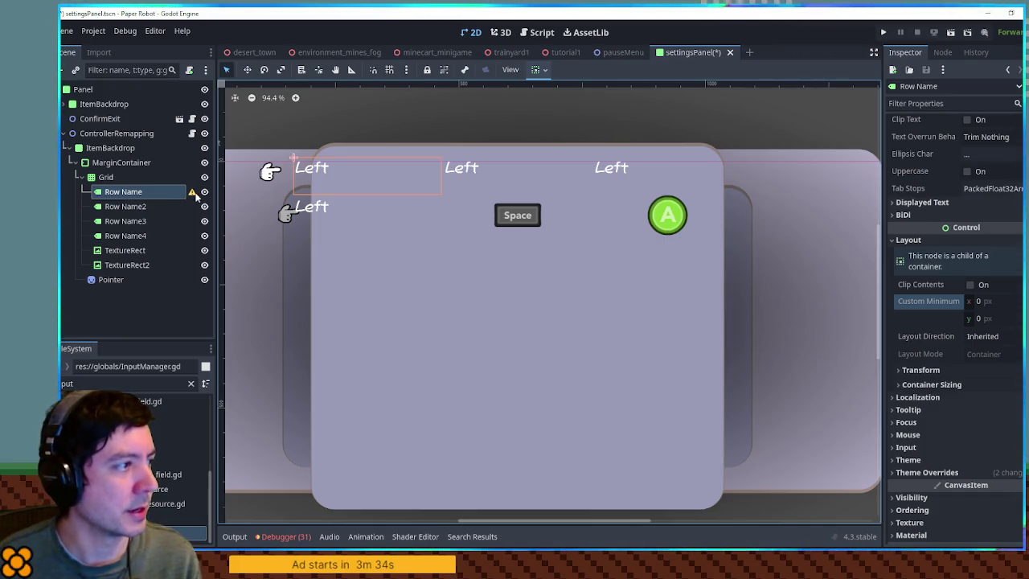
pyautogui.moveTo(194, 195)
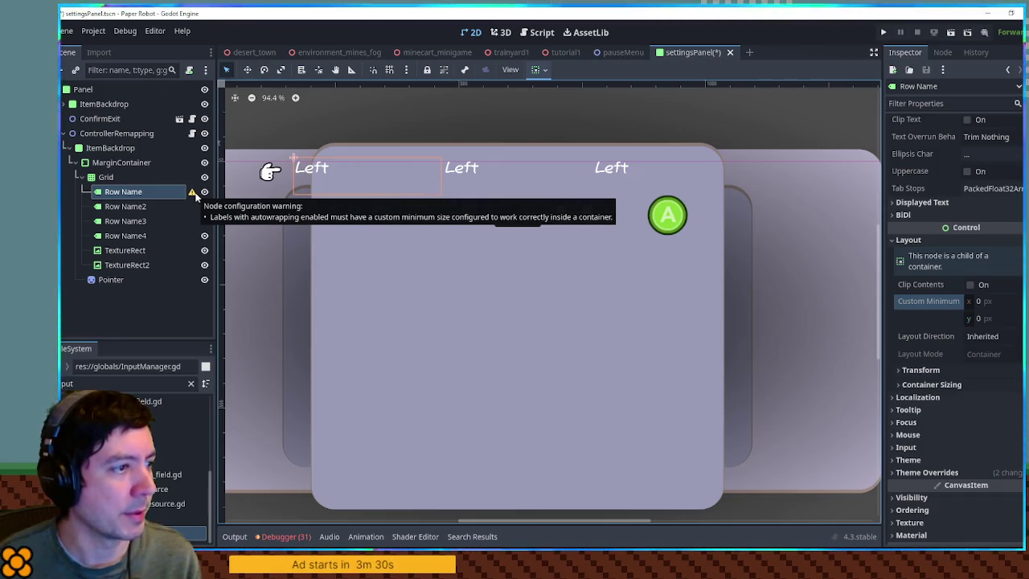
pyautogui.click(141, 205)
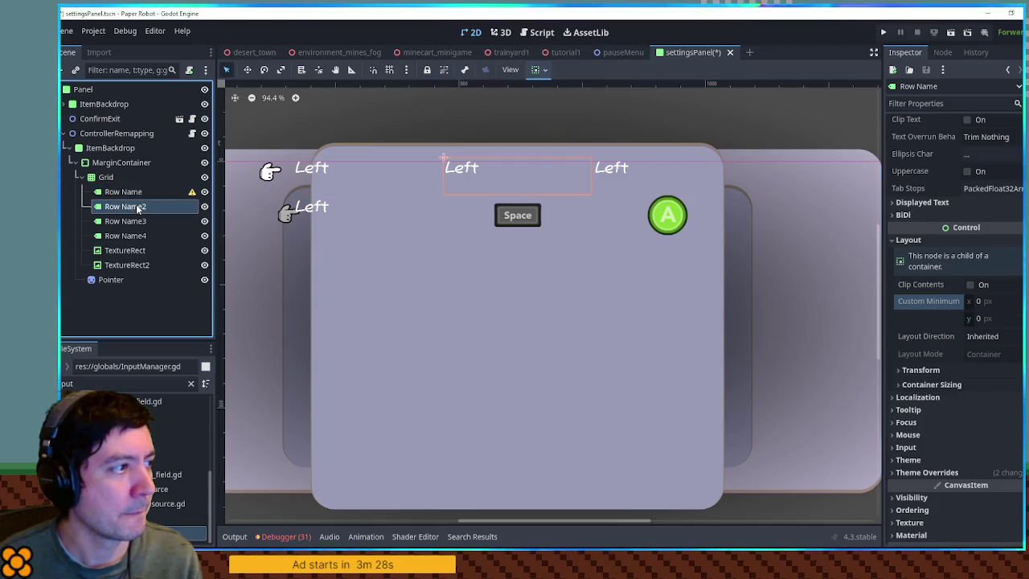
pyautogui.click(135, 192)
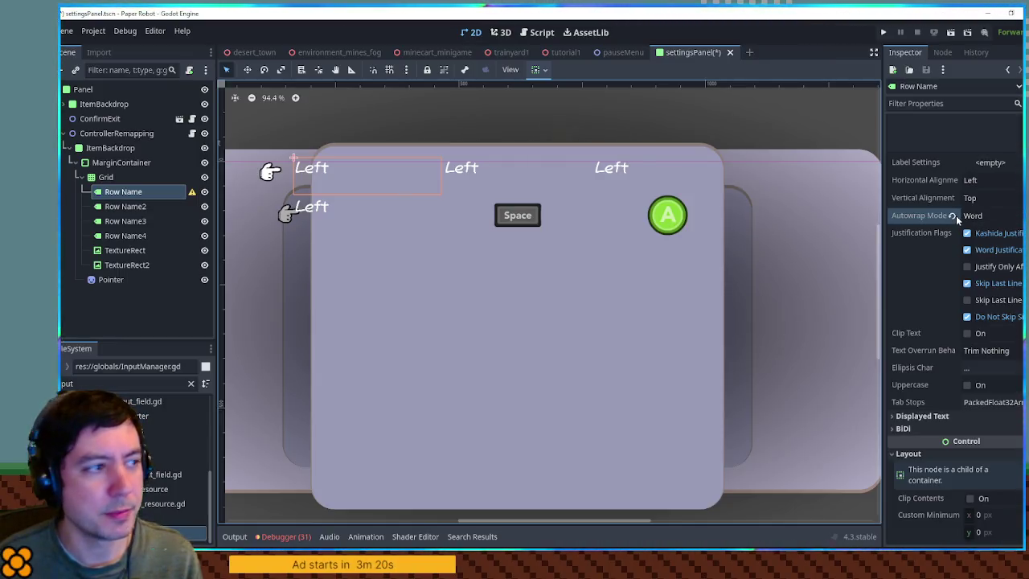
pyautogui.scroll(-4, 951, 251)
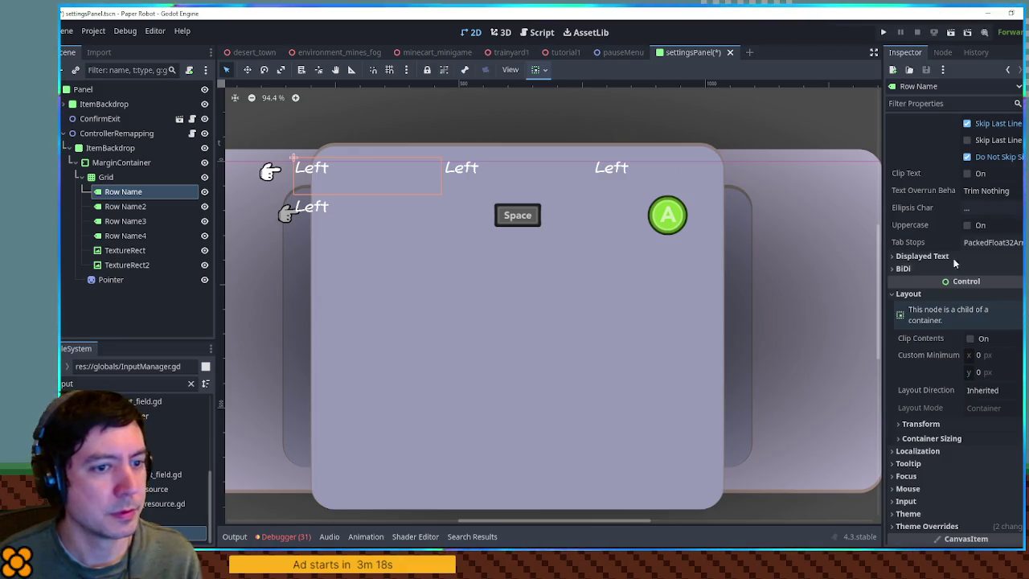
pyautogui.scroll(-3, 950, 366)
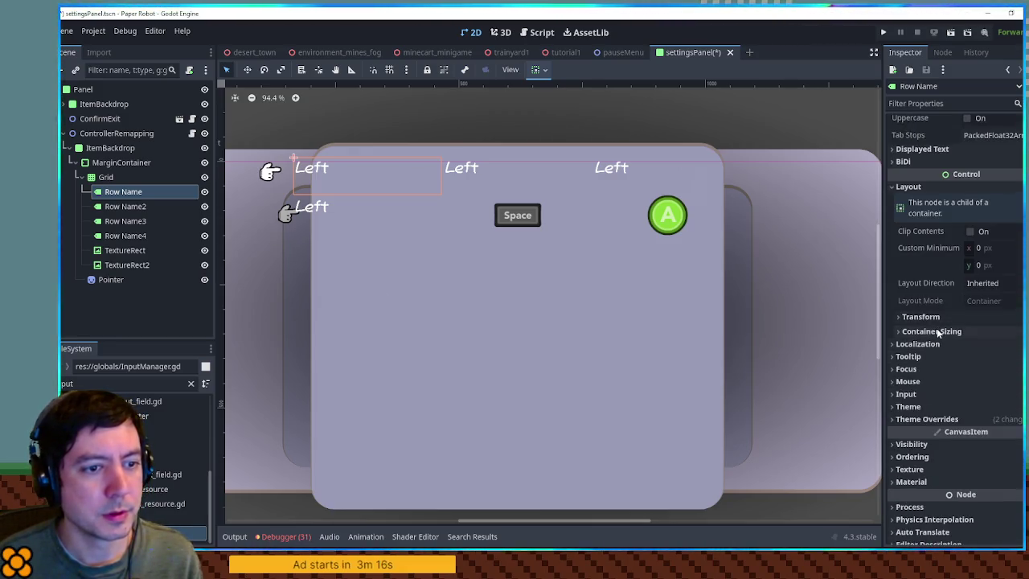
pyautogui.click(937, 332)
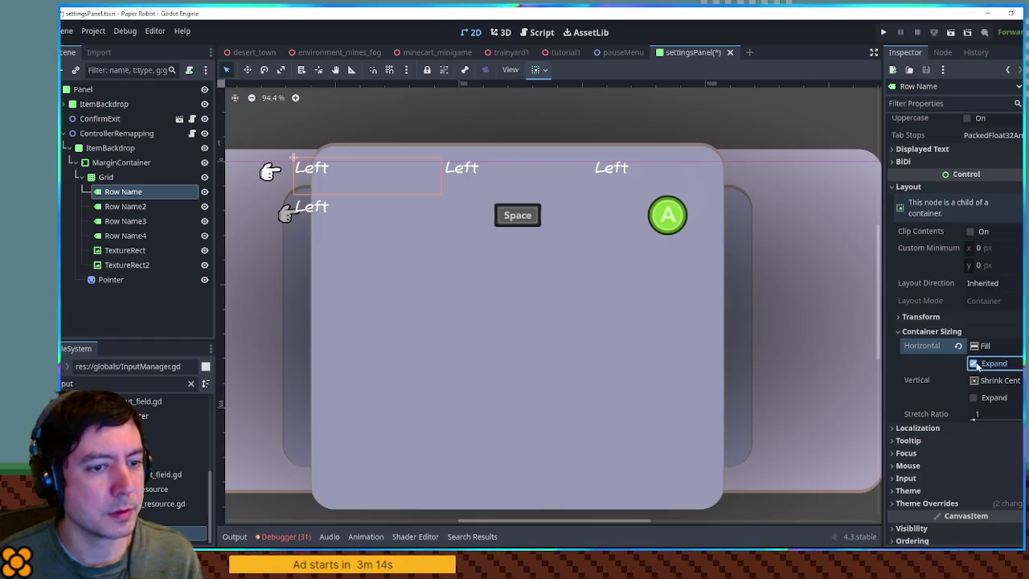
# Reset Row Name4's Custom Minimum Size x from 300 to 0
pyautogui.click(122, 176)
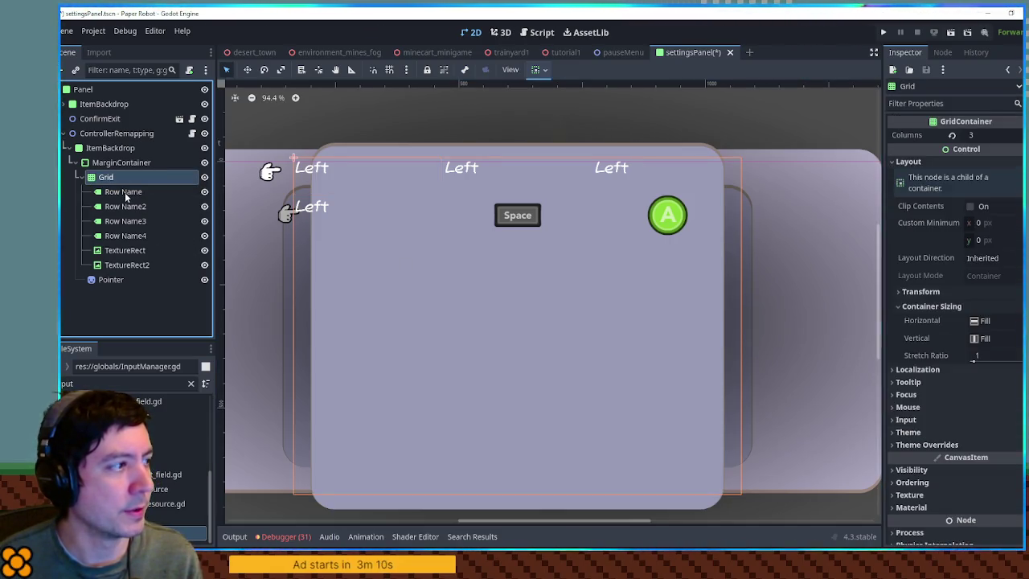
pyautogui.click(123, 191)
pyautogui.click(130, 235)
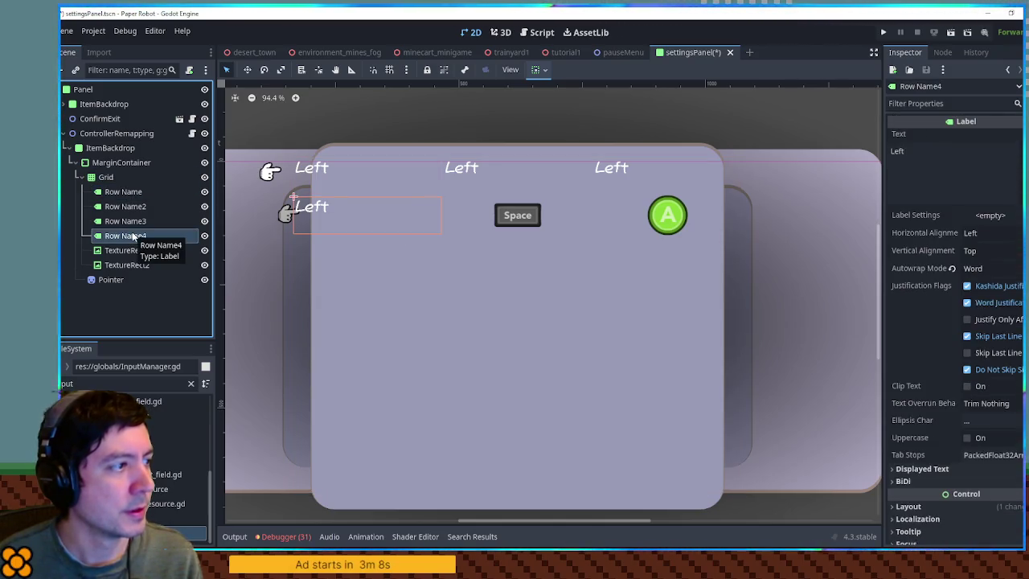
pyautogui.scroll(-5, 911, 337)
pyautogui.scroll(5, 910, 332)
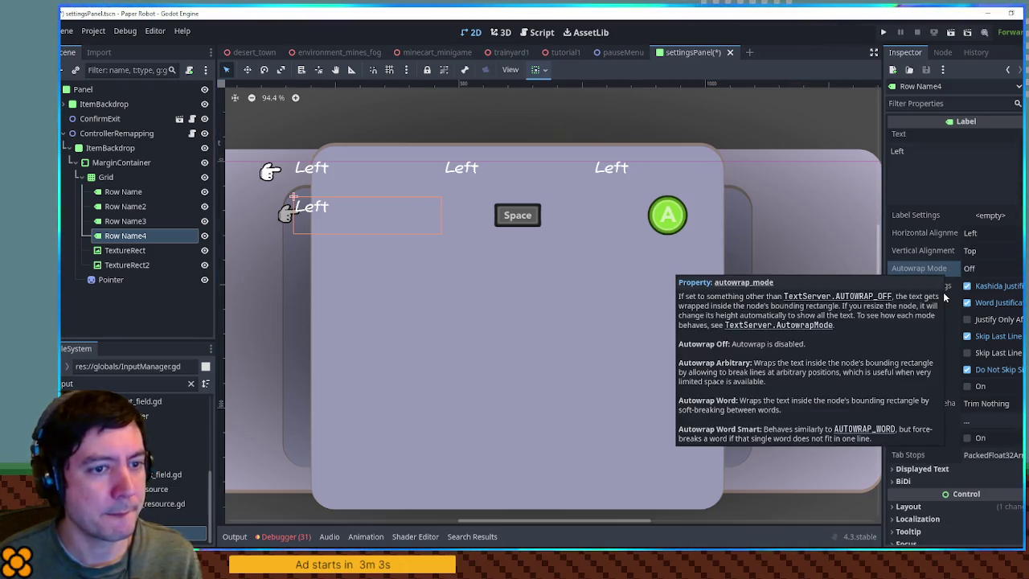
pyautogui.scroll(-6, 950, 273)
pyautogui.click(948, 289)
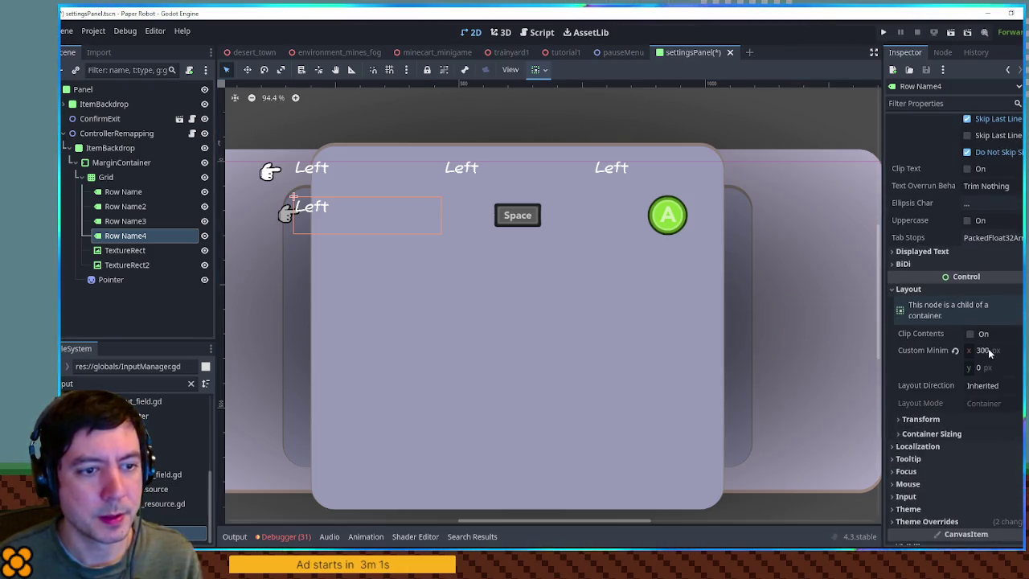
pyautogui.click(955, 351)
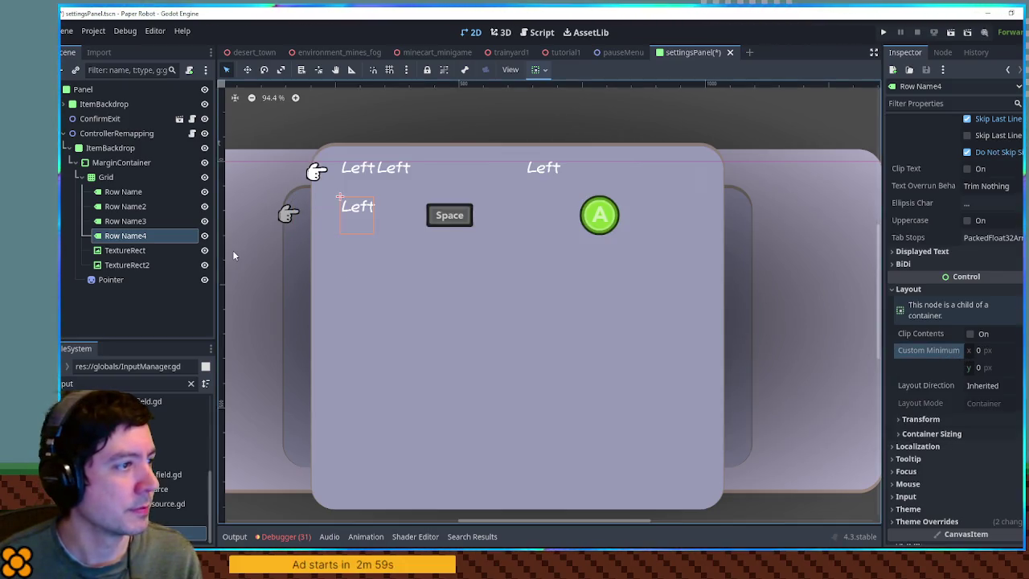
# Set Horizontal Alignment to Center on Row Name2 and Row Name3
pyautogui.click(133, 221)
pyautogui.keyDown('shift'); pyautogui.click(139, 207); pyautogui.keyUp('shift')
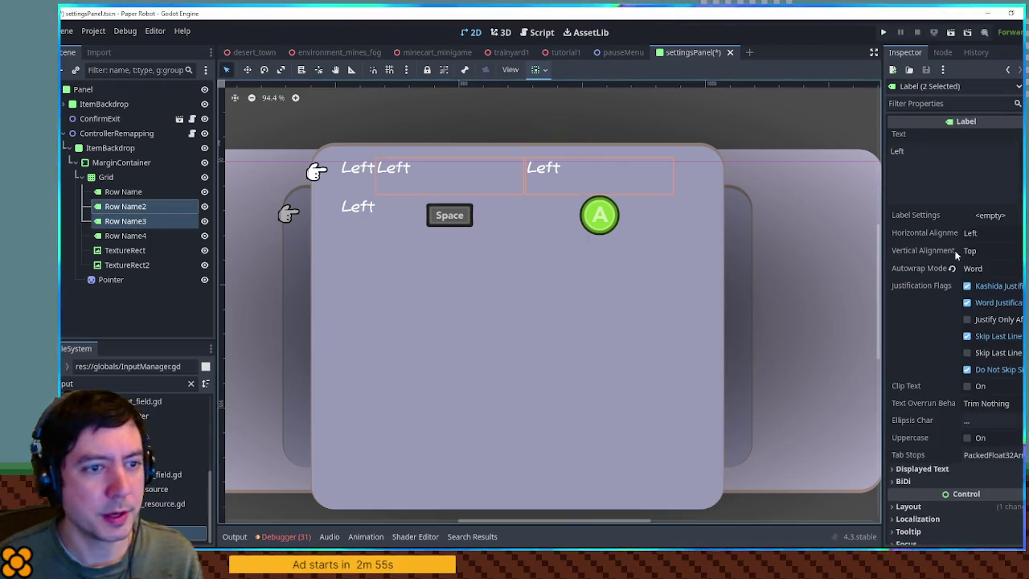
pyautogui.click(992, 232)
pyautogui.click(996, 262)
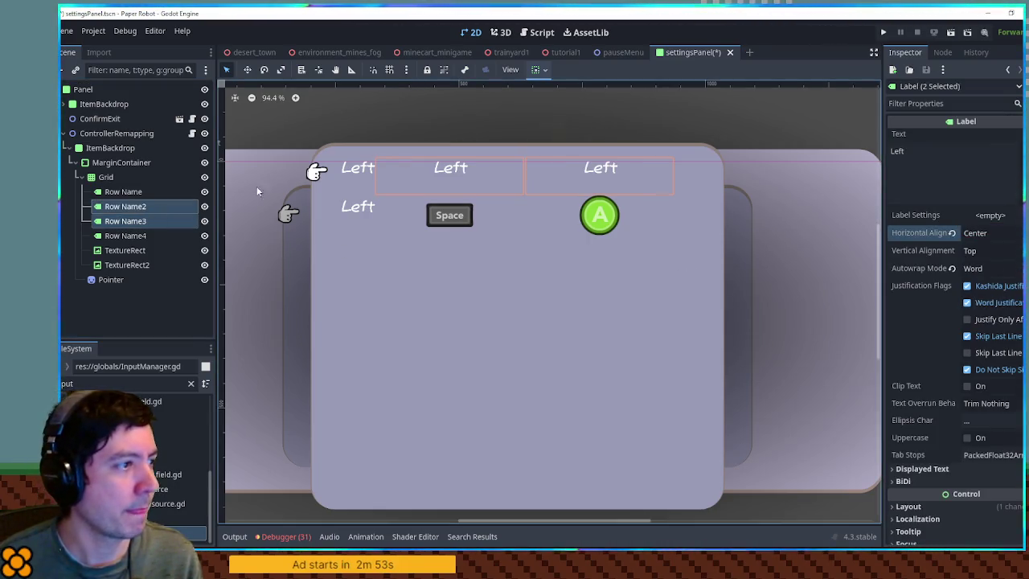
# Set Row Name's Custom Minimum Size x to 150 after trying 100 and 200
pyautogui.click(120, 192)
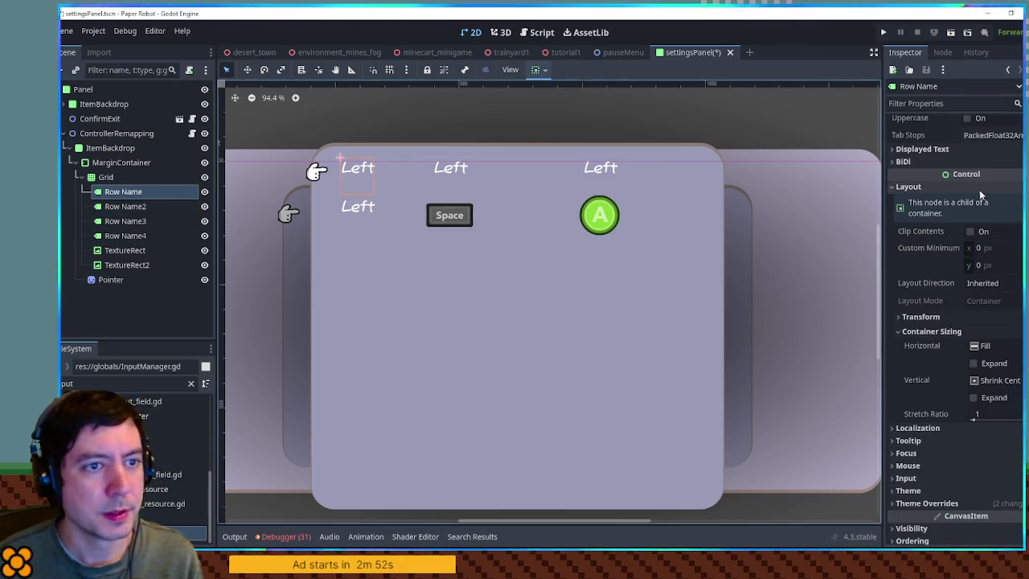
pyautogui.scroll(-5, 984, 322)
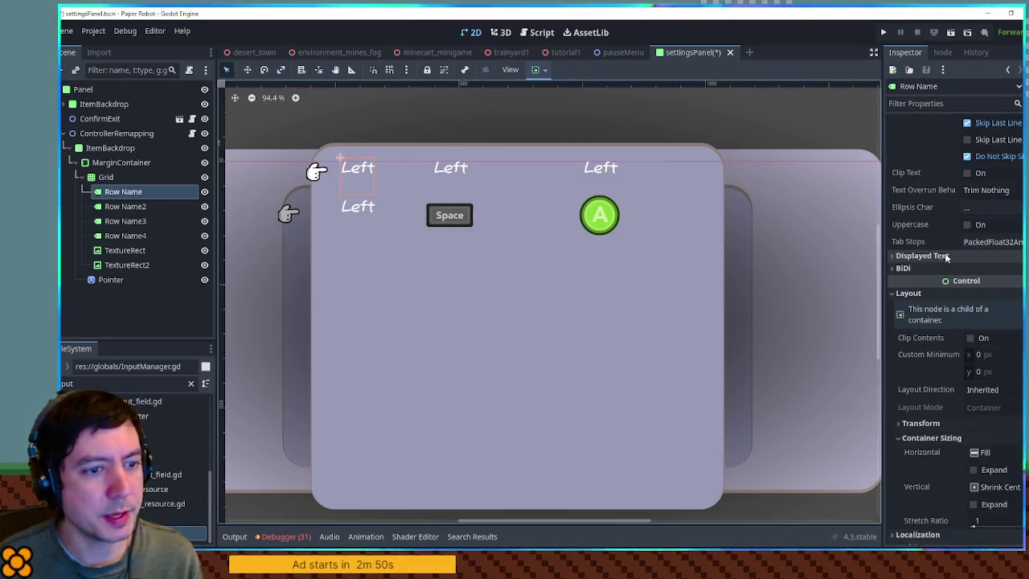
pyautogui.click(996, 356)
pyautogui.write('00')
pyautogui.press('Return')
pyautogui.click(998, 363)
pyautogui.press('Return')
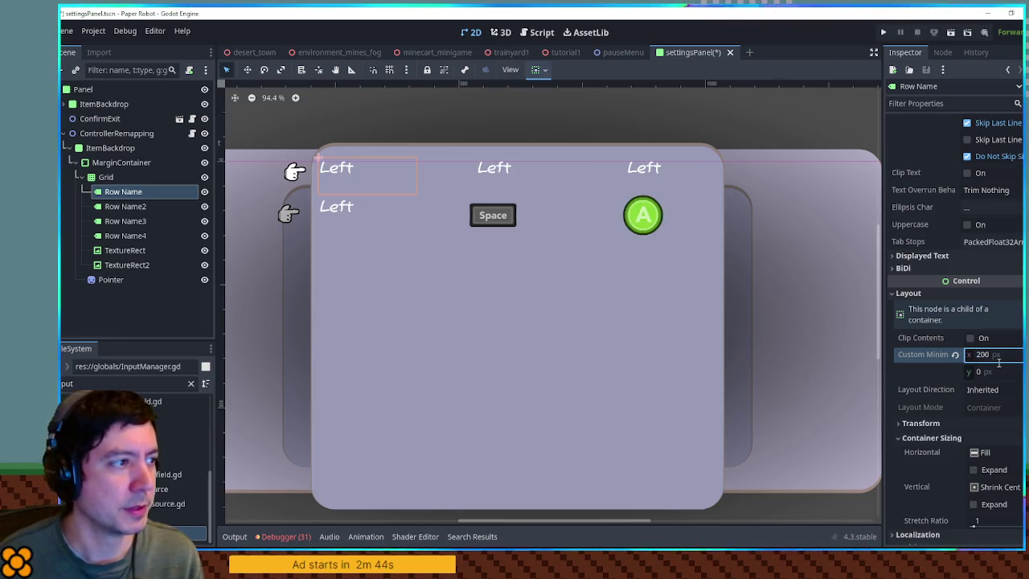
pyautogui.click(1006, 355)
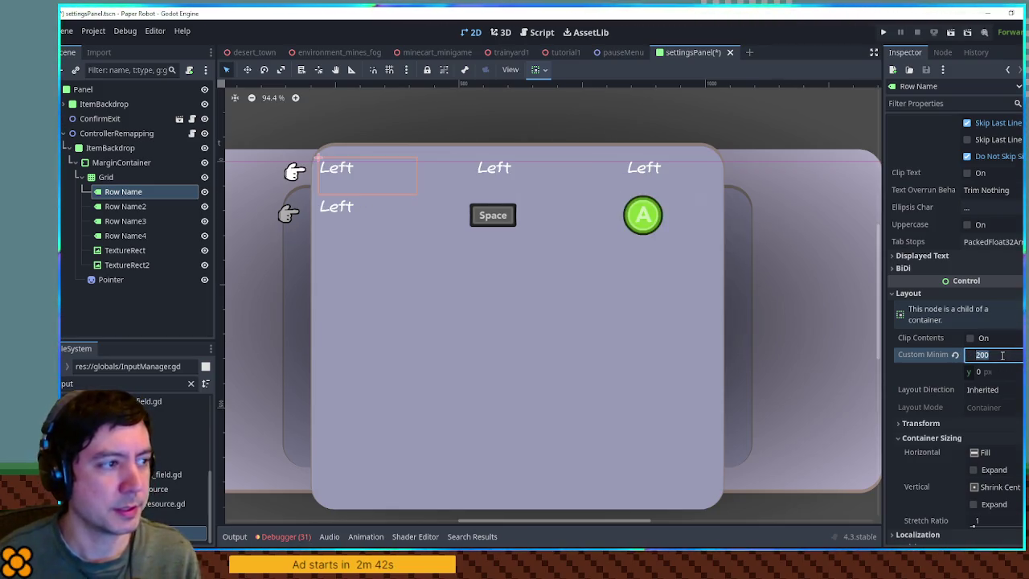
pyautogui.write('150')
pyautogui.press('Return')
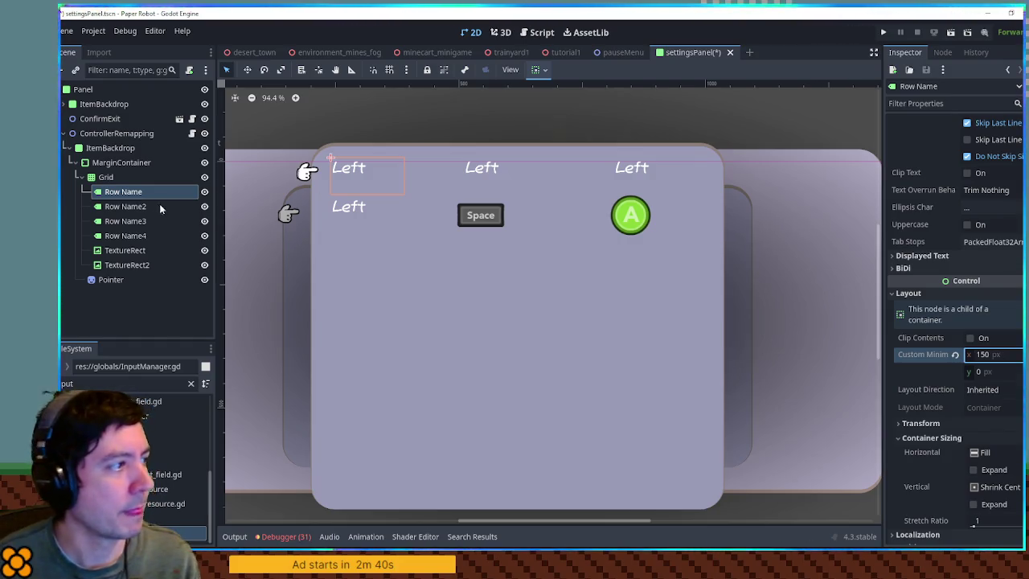
pyautogui.click(135, 233)
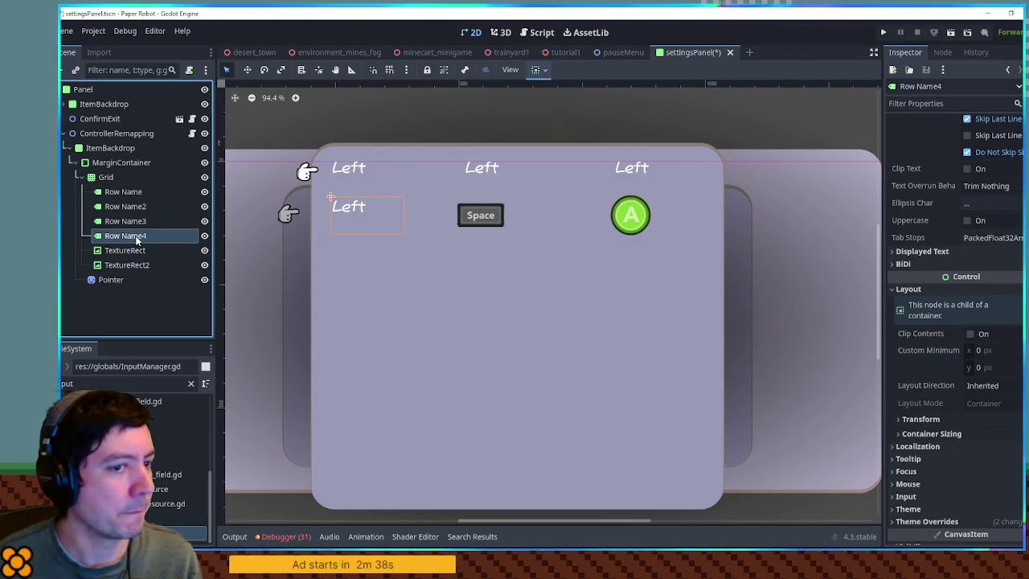
pyautogui.click(133, 208)
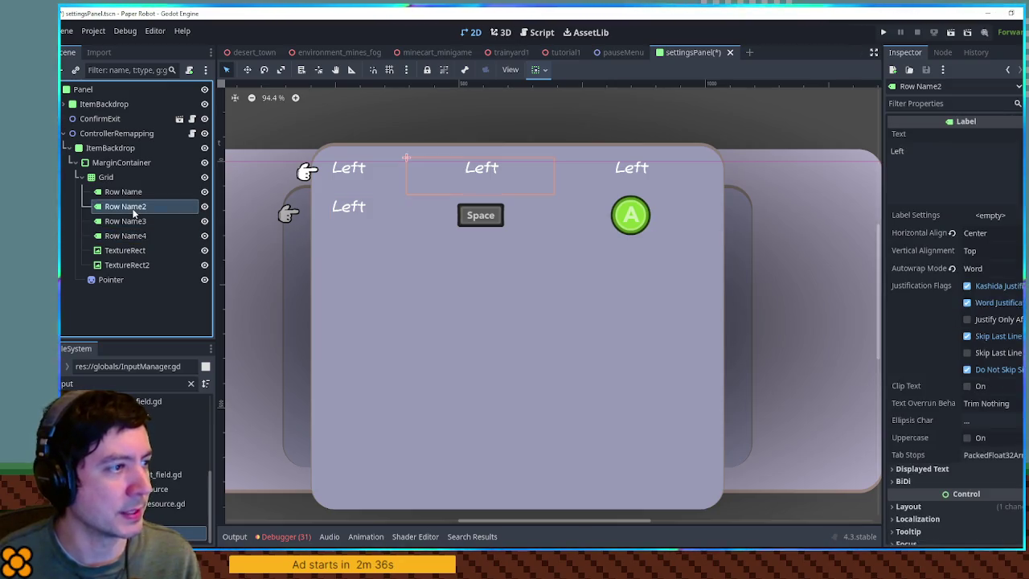
pyautogui.click(113, 192)
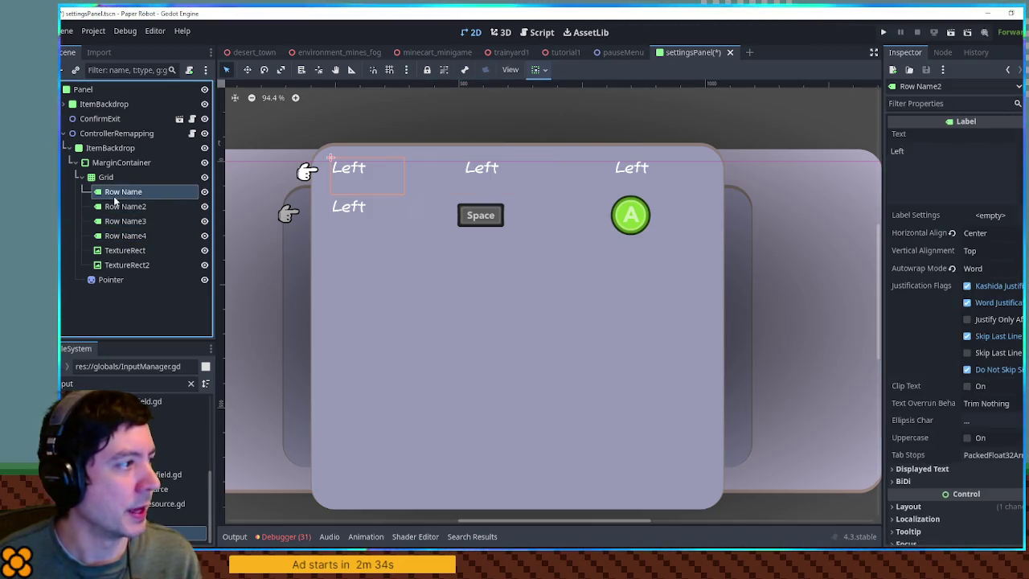
pyautogui.scroll(-5, 968, 241)
pyautogui.scroll(5, 969, 173)
pyautogui.click(969, 173)
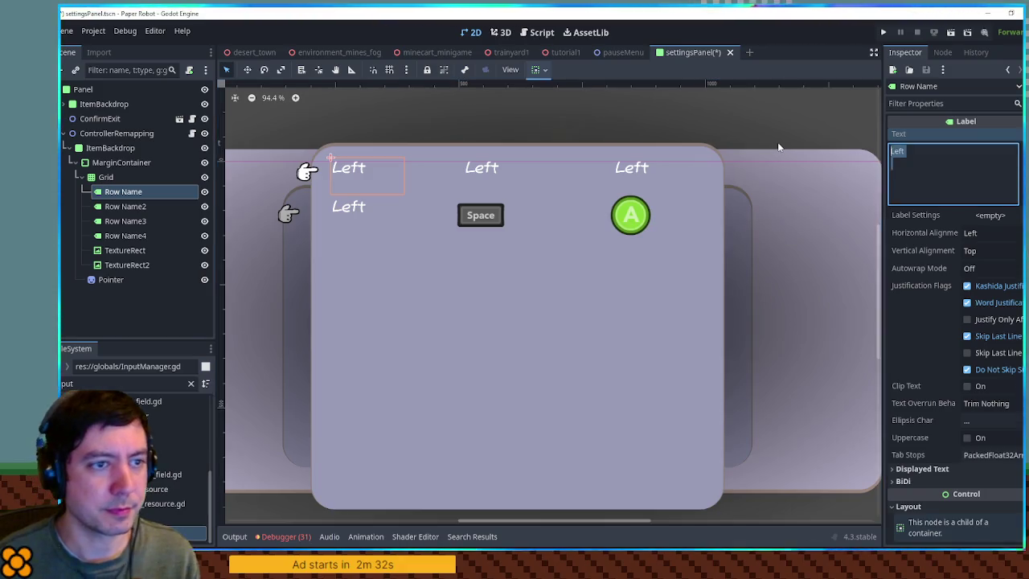
# Set the header label texts to Action, Controller (Row Name3) and Keyboard (Row Name2)
pyautogui.write('Action')
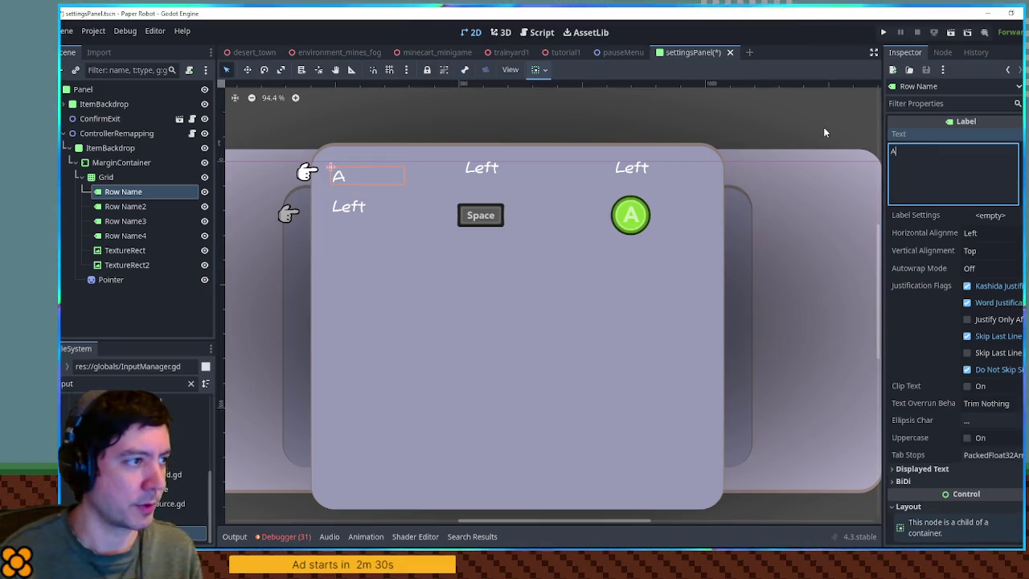
pyautogui.click(135, 207)
pyautogui.click(125, 236)
pyautogui.scroll(-5, 959, 195)
pyautogui.scroll(5, 948, 193)
pyautogui.click(949, 193)
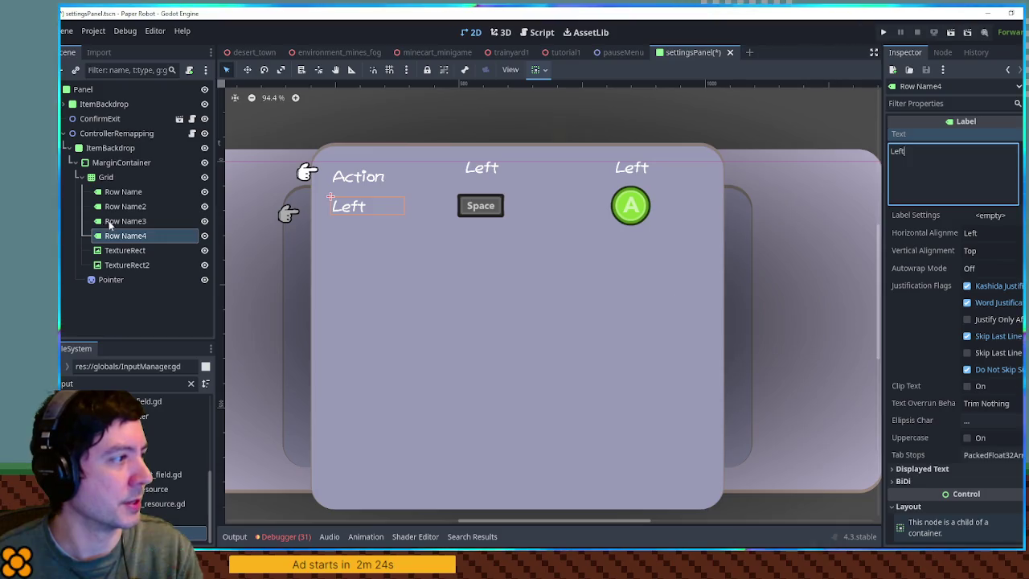
pyautogui.click(110, 221)
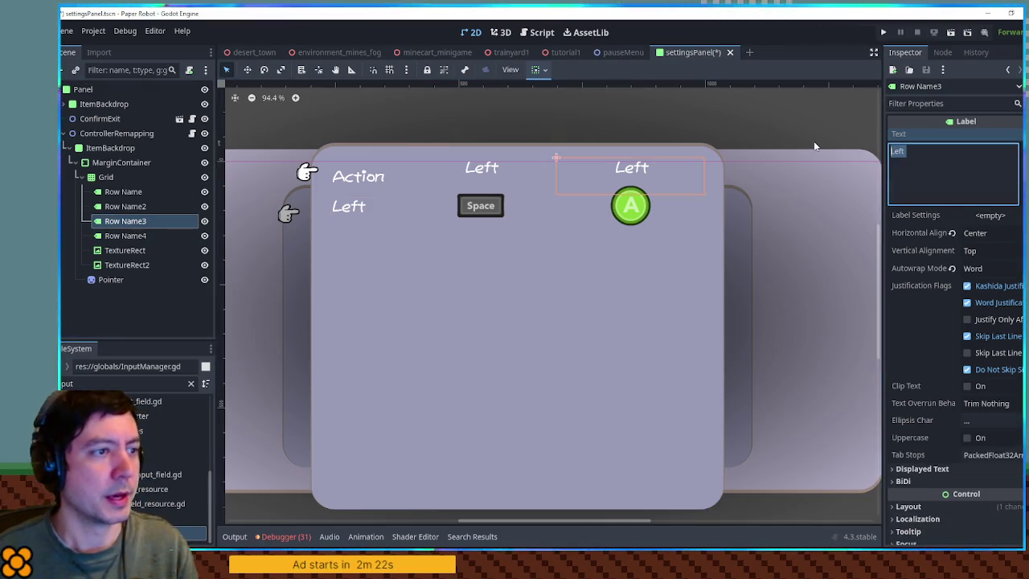
pyautogui.write('Controller')
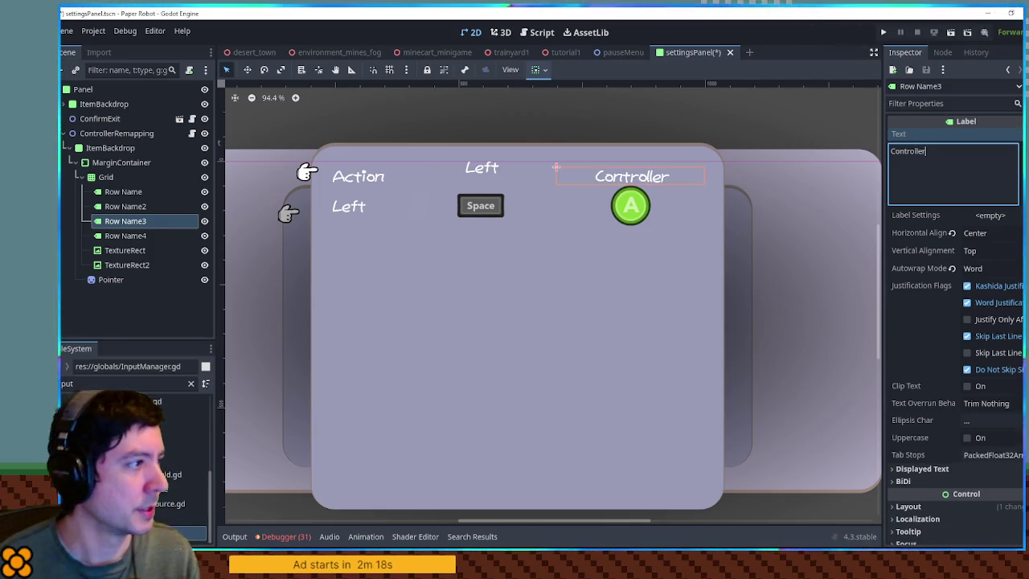
pyautogui.click(125, 207)
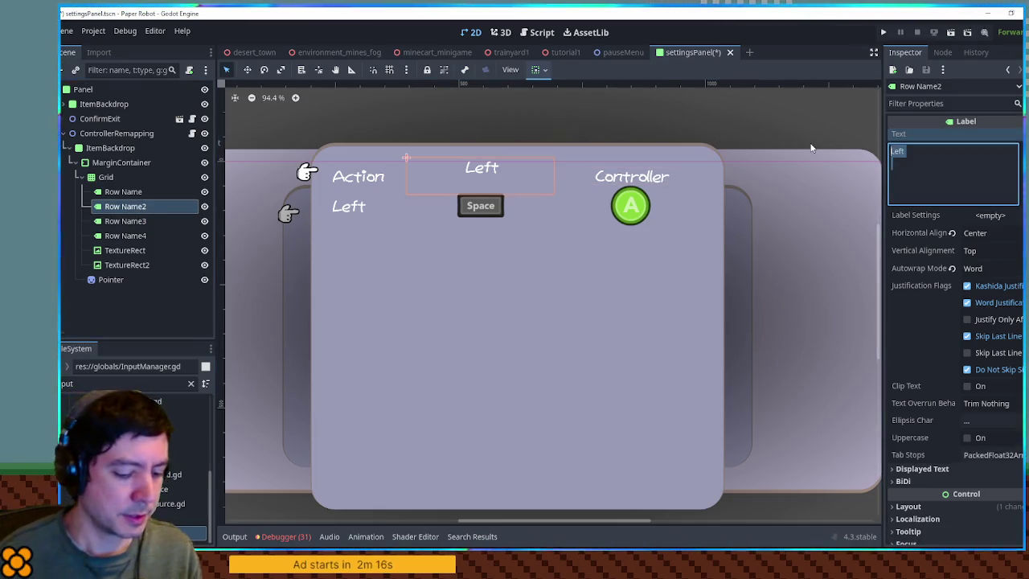
pyautogui.write('Keyboard')
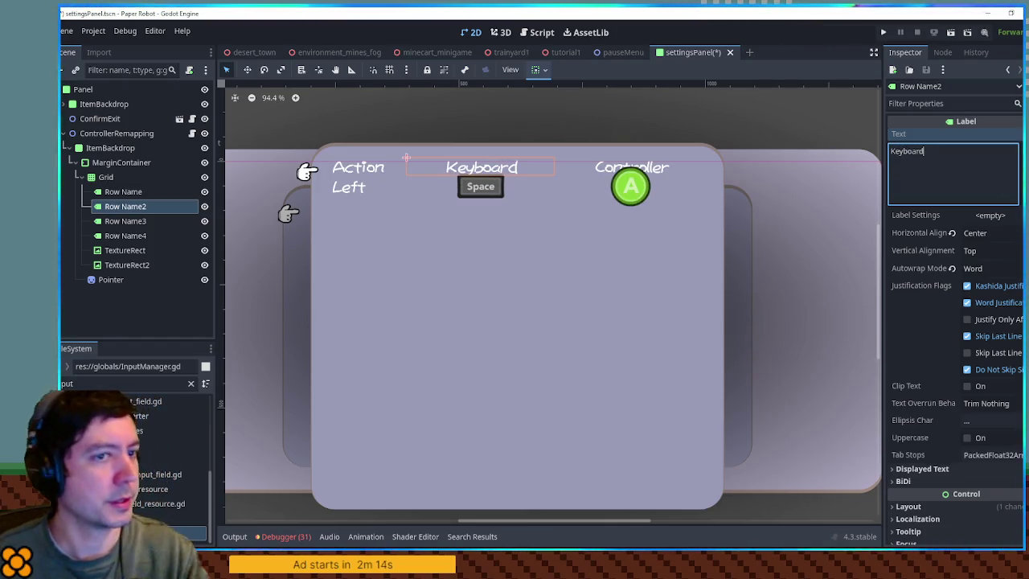
pyautogui.press('Return')
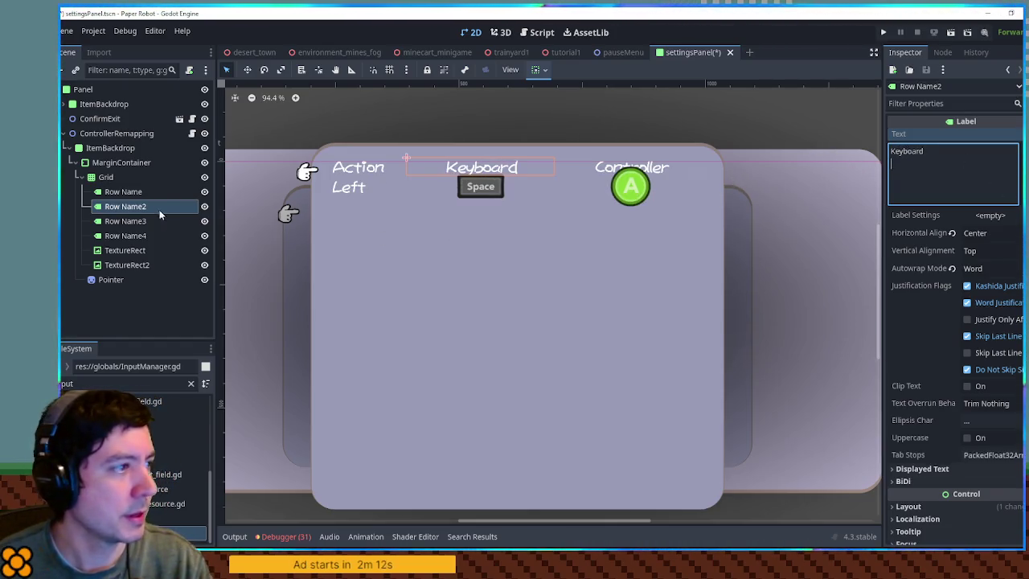
# Adjust the trailing blank lines in the Controller, Keyboard and Action header texts
pyautogui.click(125, 221)
pyautogui.click(941, 189)
pyautogui.press('Return')
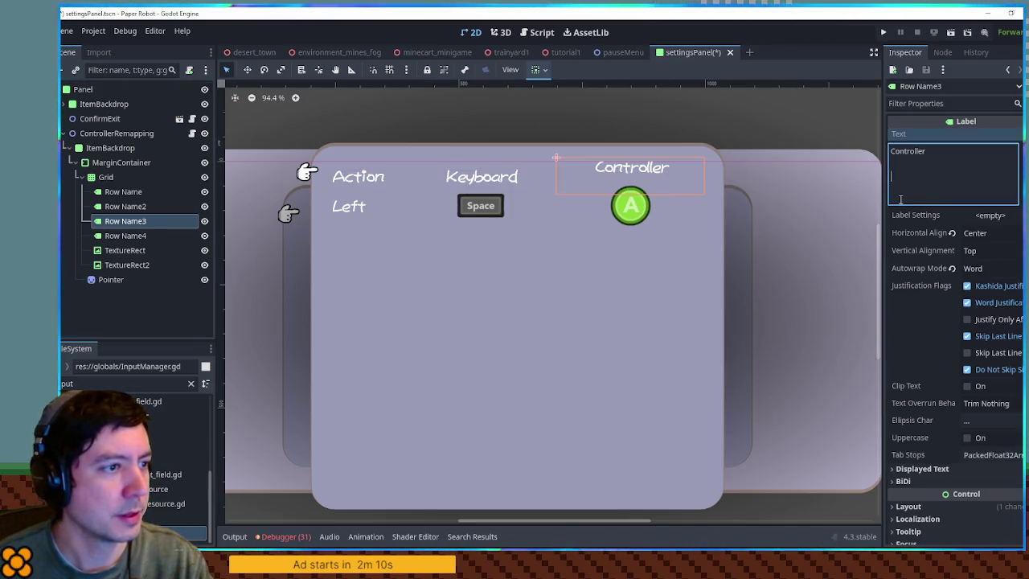
pyautogui.press('BackSpace')
pyautogui.press('Return')
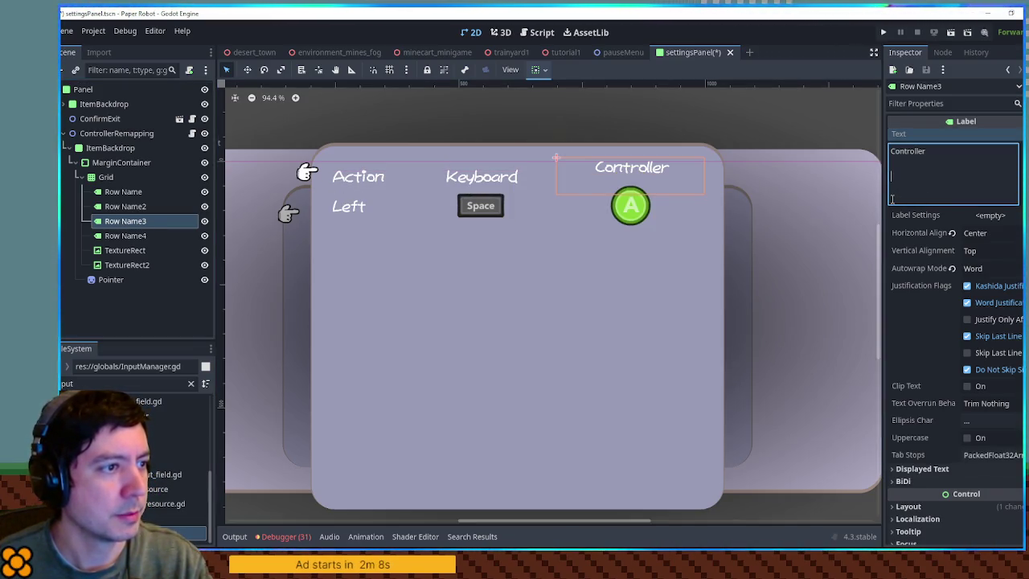
pyautogui.click(137, 206)
pyautogui.click(958, 191)
pyautogui.press('Return')
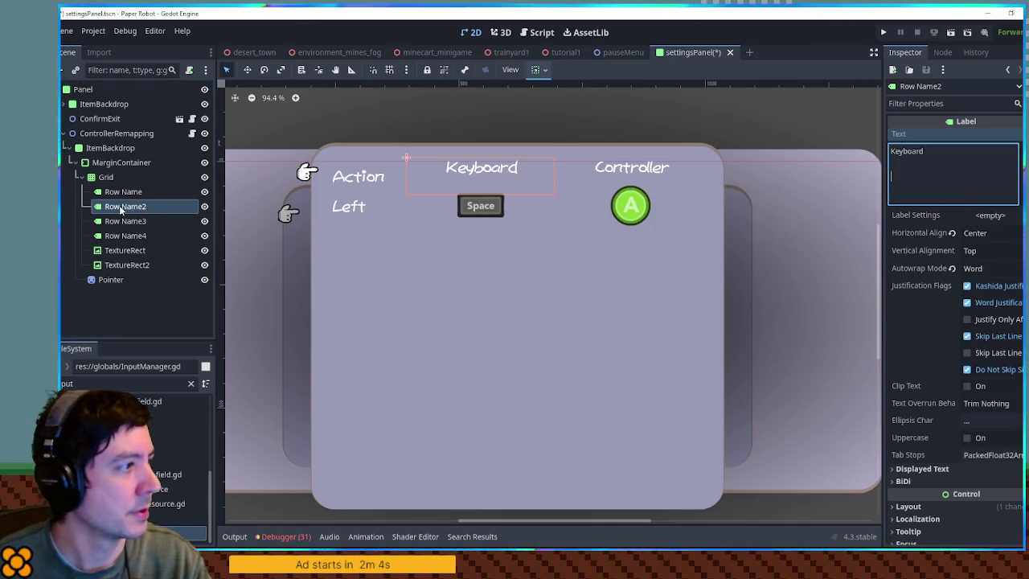
pyautogui.click(123, 191)
pyautogui.click(973, 168)
pyautogui.press('BackSpace')
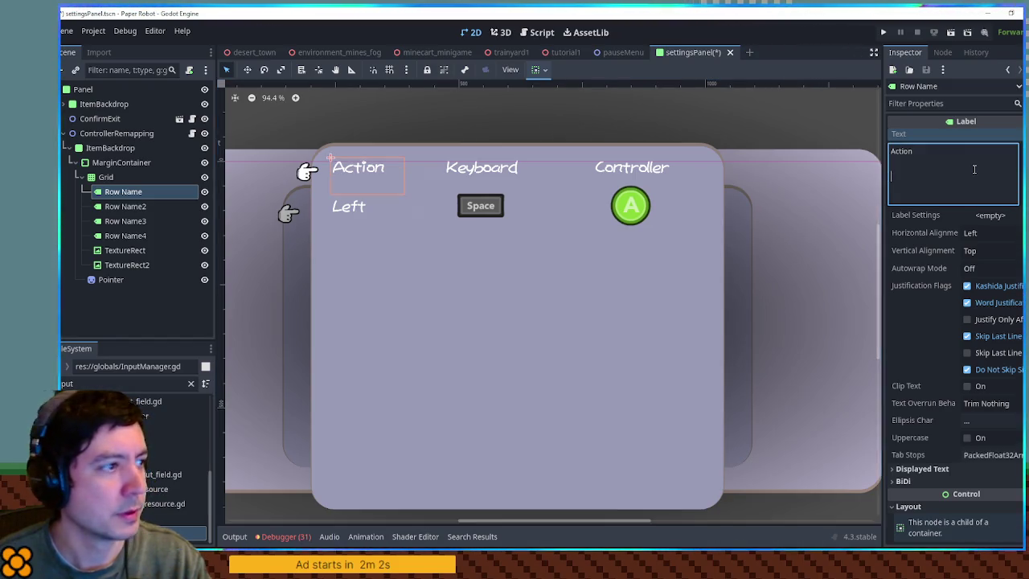
pyautogui.click(131, 207)
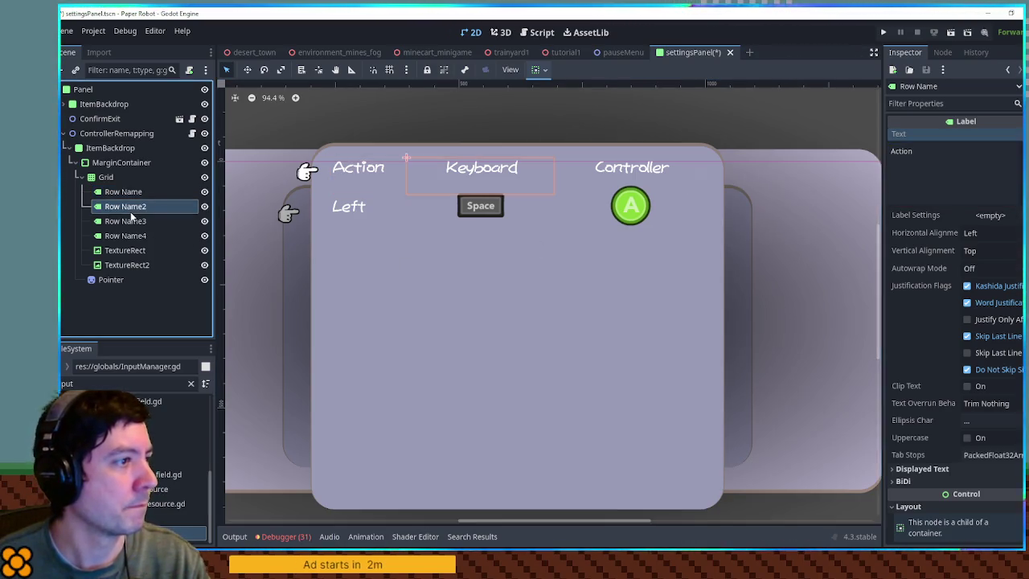
pyautogui.click(105, 177)
pyautogui.scroll(-1, 532, 187)
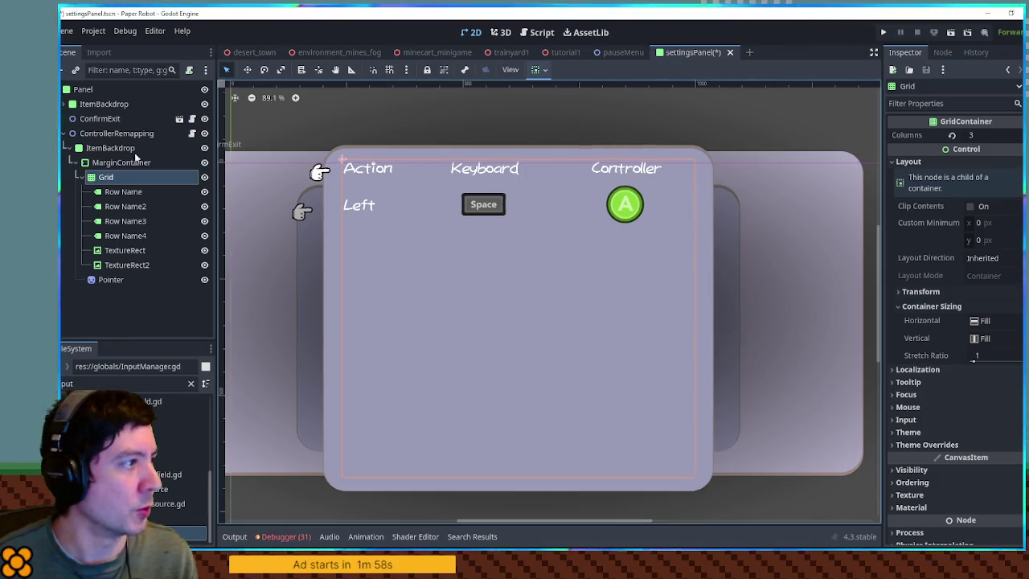
# Drag the MarginContainer's top edge down to lower the table in the panel
pyautogui.click(121, 162)
pyautogui.moveTo(518, 147); pyautogui.dragTo(519, 166)
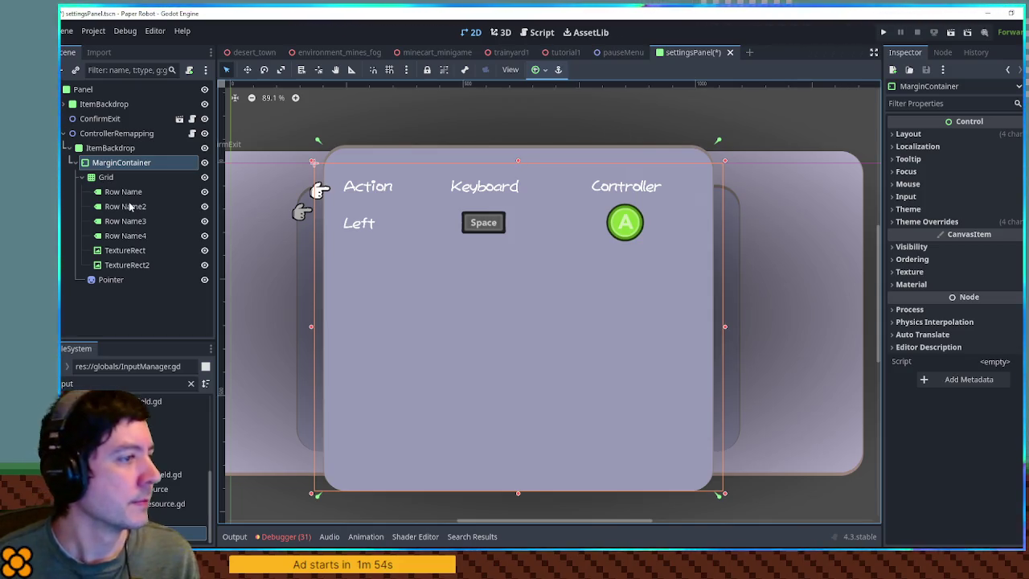
pyautogui.click(123, 192)
pyautogui.click(126, 265)
pyautogui.click(125, 235)
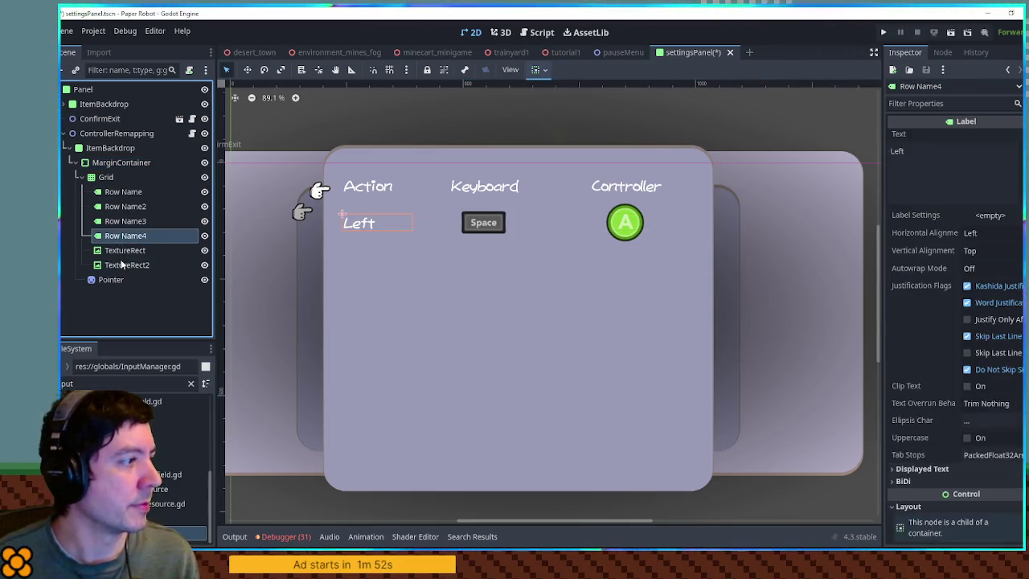
pyautogui.keyDown('shift'); pyautogui.click(127, 263); pyautogui.keyUp('shift')
pyautogui.hotkey('ctrl', 'd')
pyautogui.hotkey('ctrl', 'z')
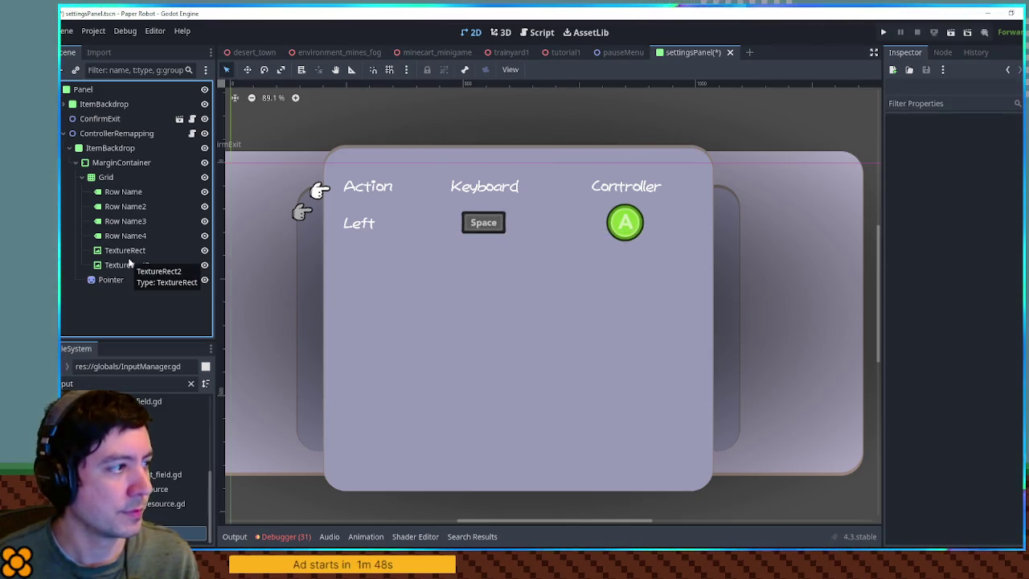
# Set the Grid's vertical container sizing to Fill
pyautogui.click(455, 212)
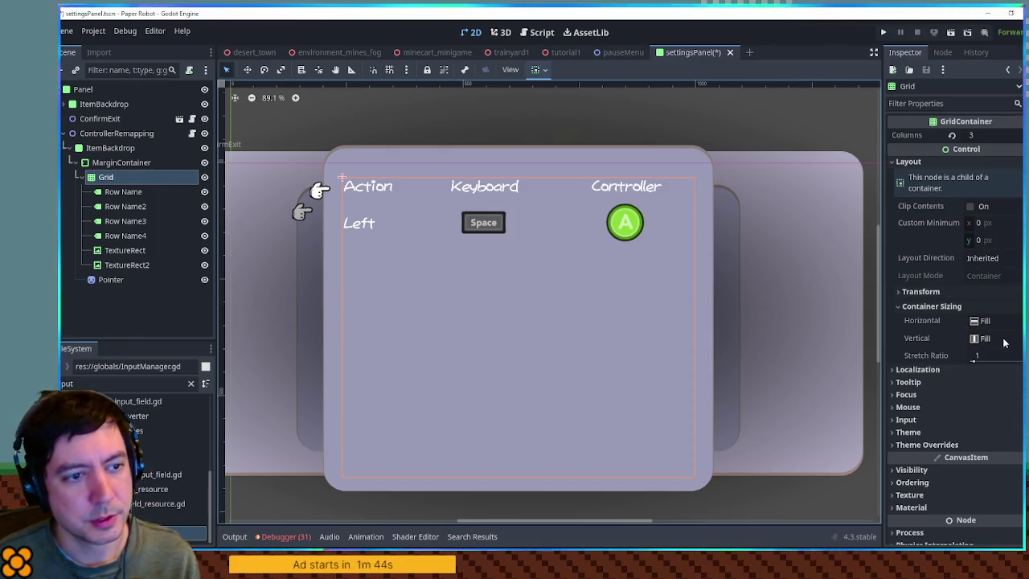
pyautogui.click(542, 70)
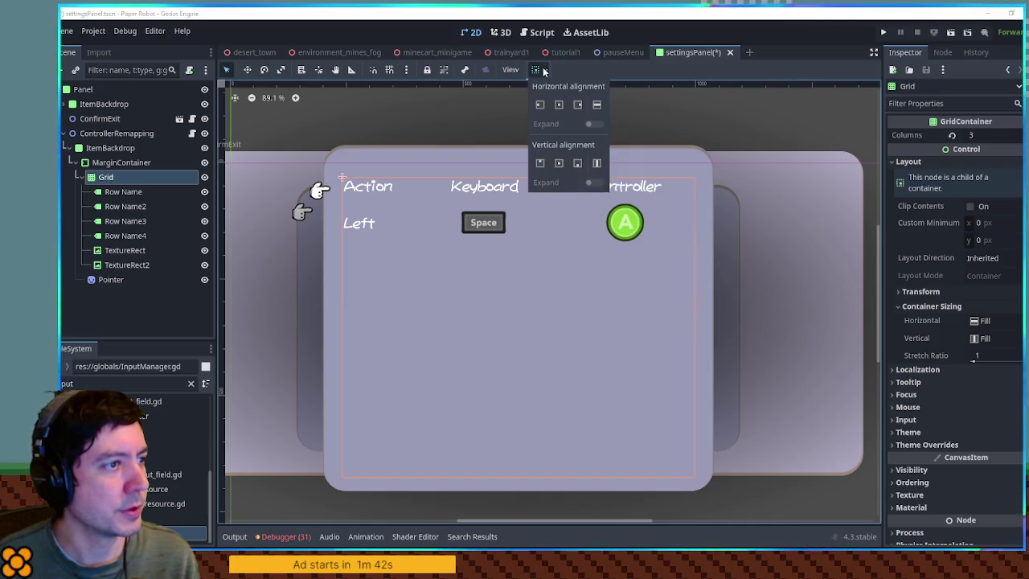
pyautogui.click(598, 163)
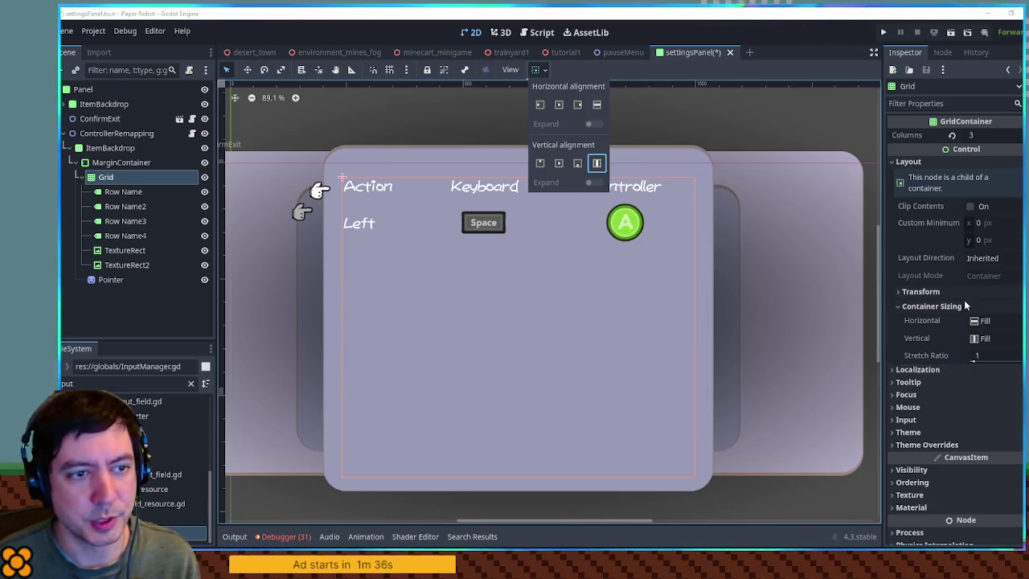
pyautogui.click(131, 251)
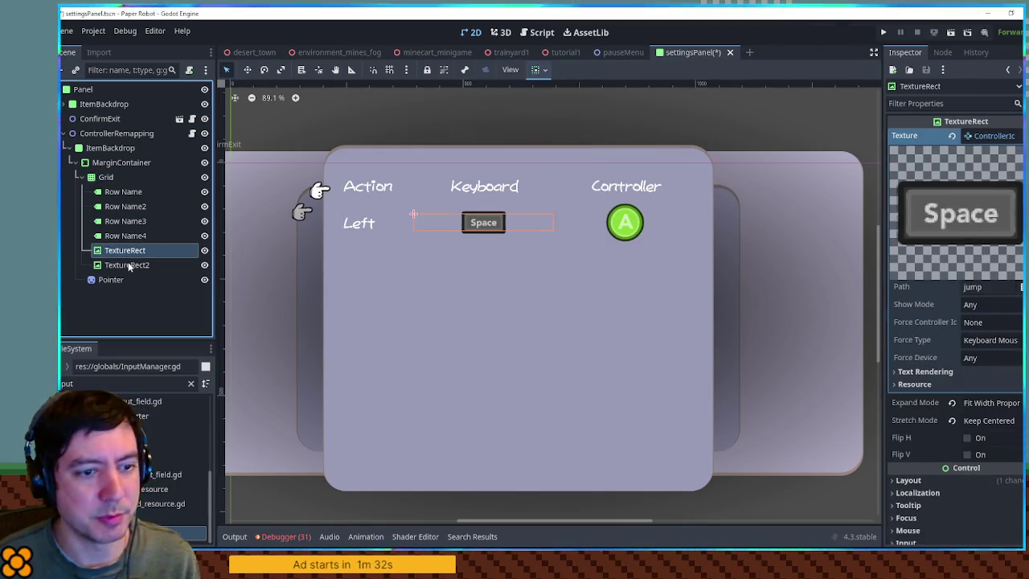
# Set Custom Minimum Size y to 100 on the Space and A icons
pyautogui.keyDown('shift'); pyautogui.click(130, 265); pyautogui.keyUp('shift')
pyautogui.click(908, 230)
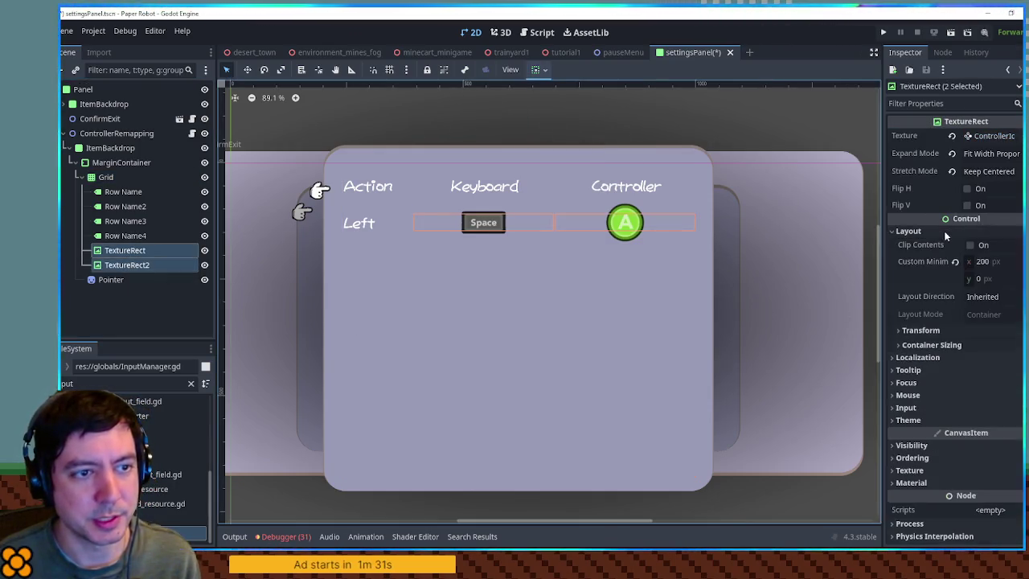
pyautogui.click(987, 278)
pyautogui.write('0')
pyautogui.press('Return')
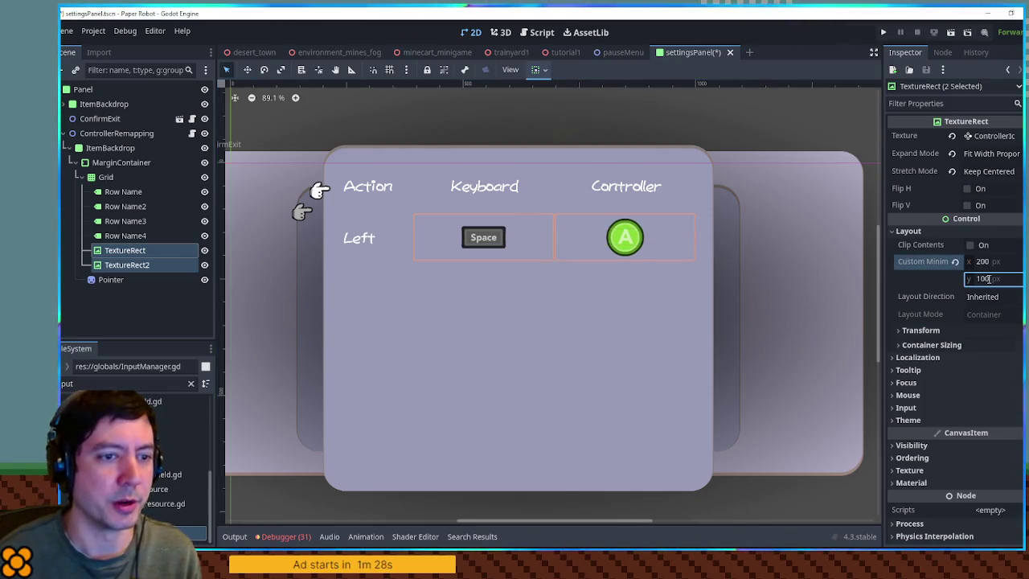
# Lower both icons' Custom Minimum Size y to 80
pyautogui.click(136, 236)
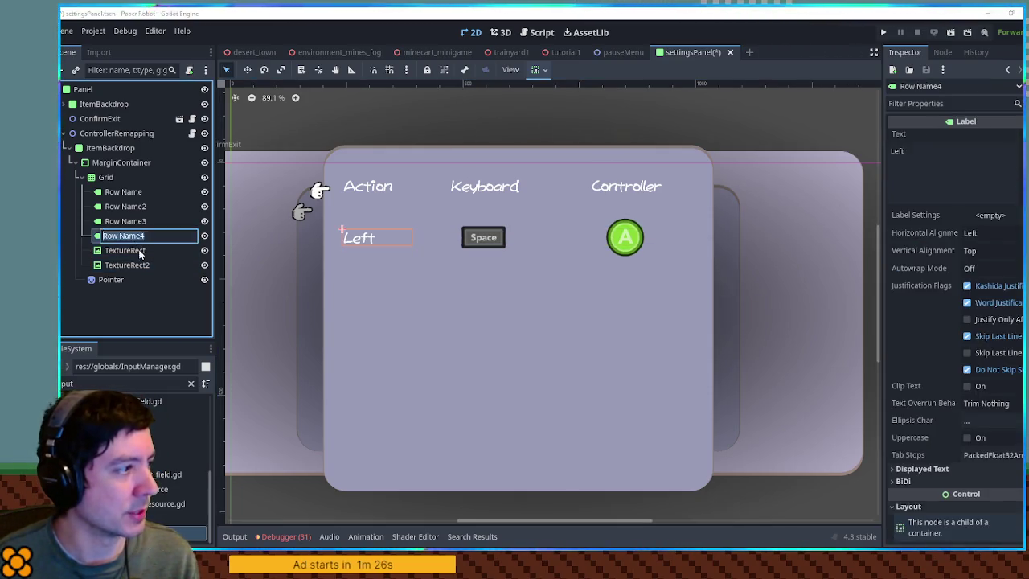
pyautogui.keyDown('shift'); pyautogui.click(130, 266); pyautogui.keyUp('shift')
pyautogui.hotkey('ctrl', 'd')
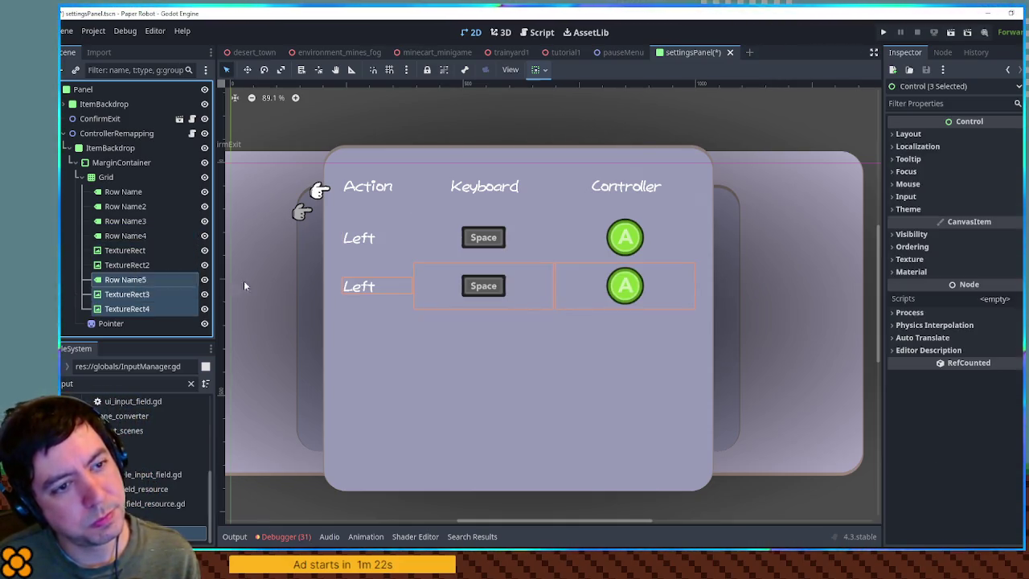
pyautogui.hotkey('ctrl', 'z')
pyautogui.click(126, 236)
pyautogui.click(126, 258)
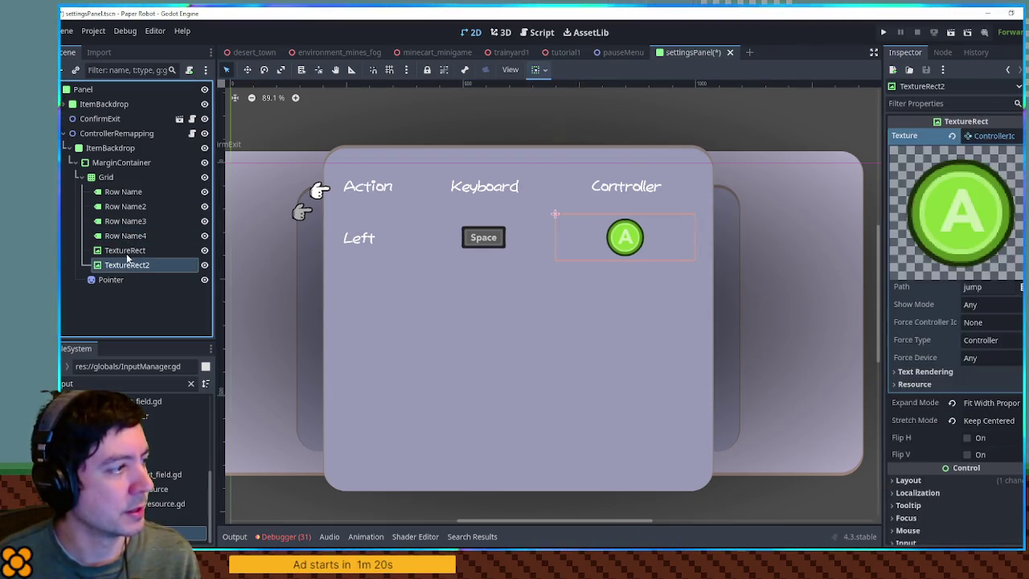
pyautogui.keyDown('ctrl'); pyautogui.click(124, 251); pyautogui.keyUp('ctrl')
pyautogui.click(1010, 232)
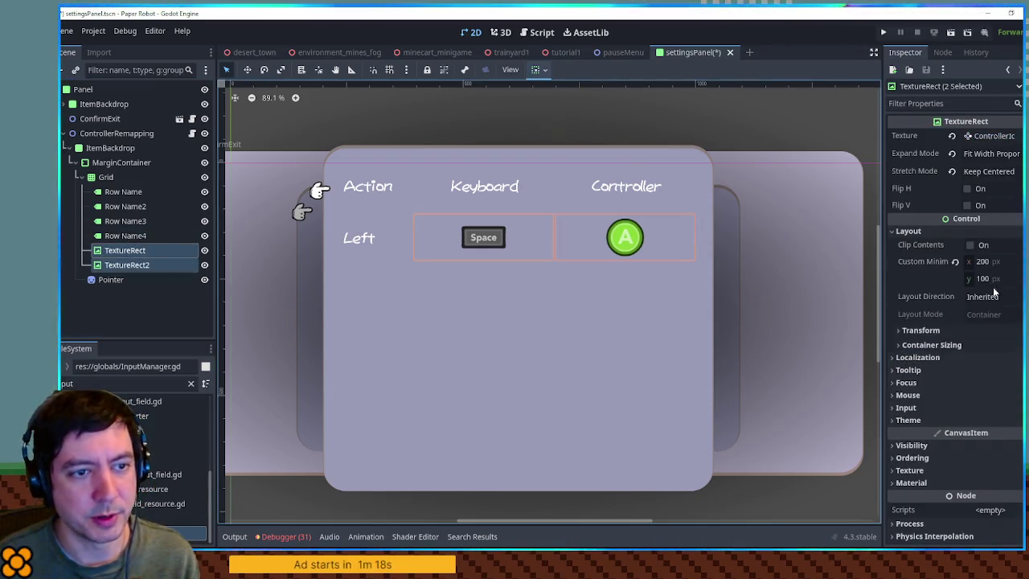
pyautogui.click(993, 281)
pyautogui.write('80')
pyautogui.press('Return')
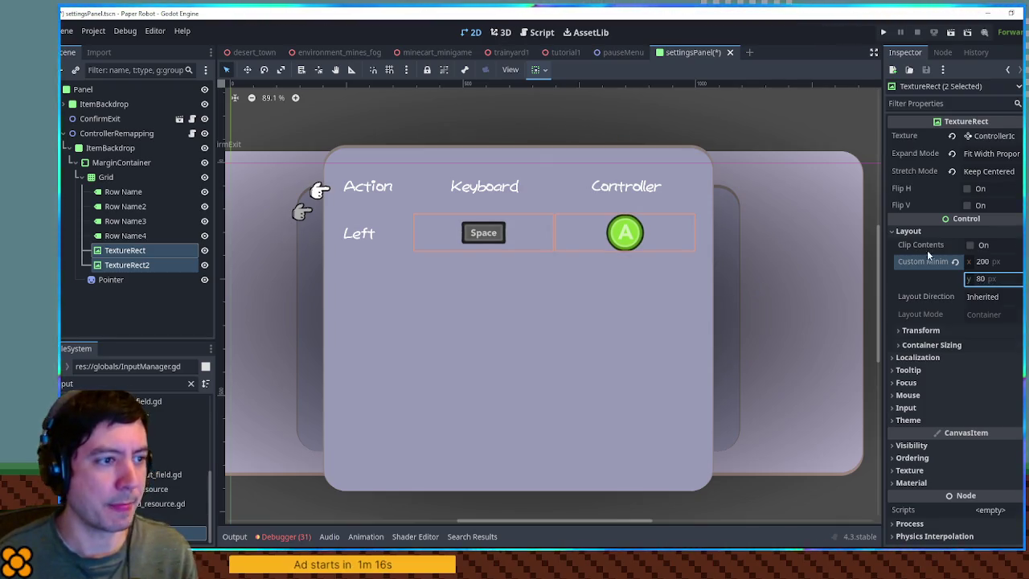
pyautogui.click(123, 236)
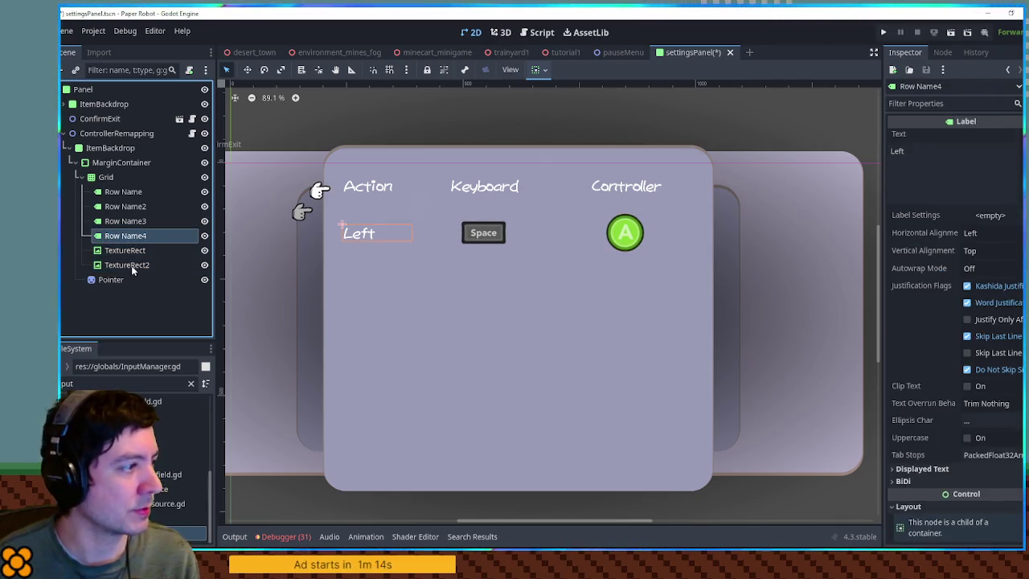
pyautogui.keyDown('shift'); pyautogui.click(131, 266); pyautogui.keyUp('shift')
pyautogui.hotkey('ctrl', 'd')
pyautogui.hotkey('ctrl', 'd')
pyautogui.hotkey('ctrl', 'd')
pyautogui.hotkey('ctrl', 'd')
pyautogui.hotkey('ctrl', 'd')
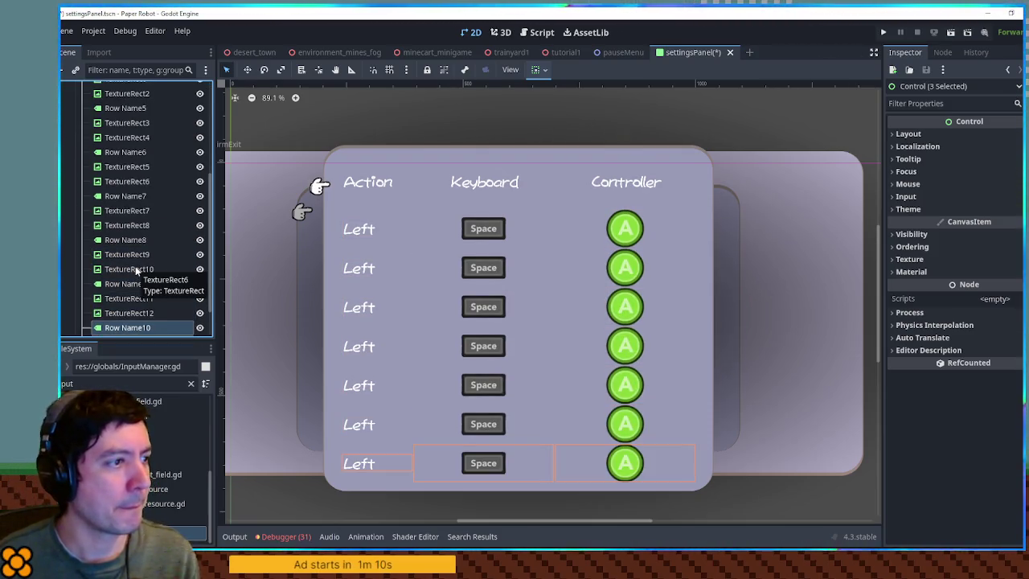
pyautogui.hotkey('ctrl', 'z')
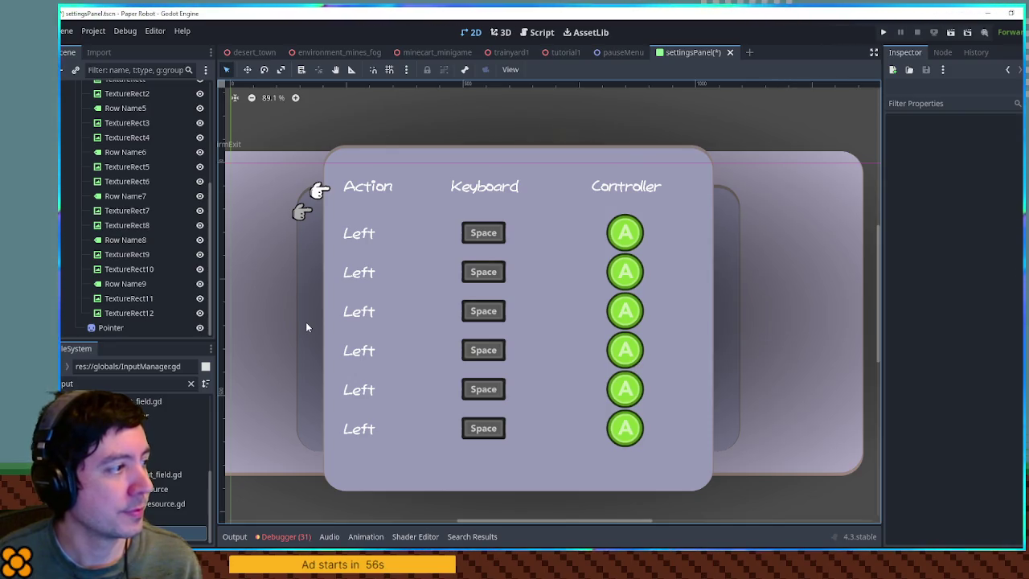
pyautogui.hotkey('ctrl', 'z')
pyautogui.hotkey('ctrl', 'z')
pyautogui.hotkey('ctrl', 'z')
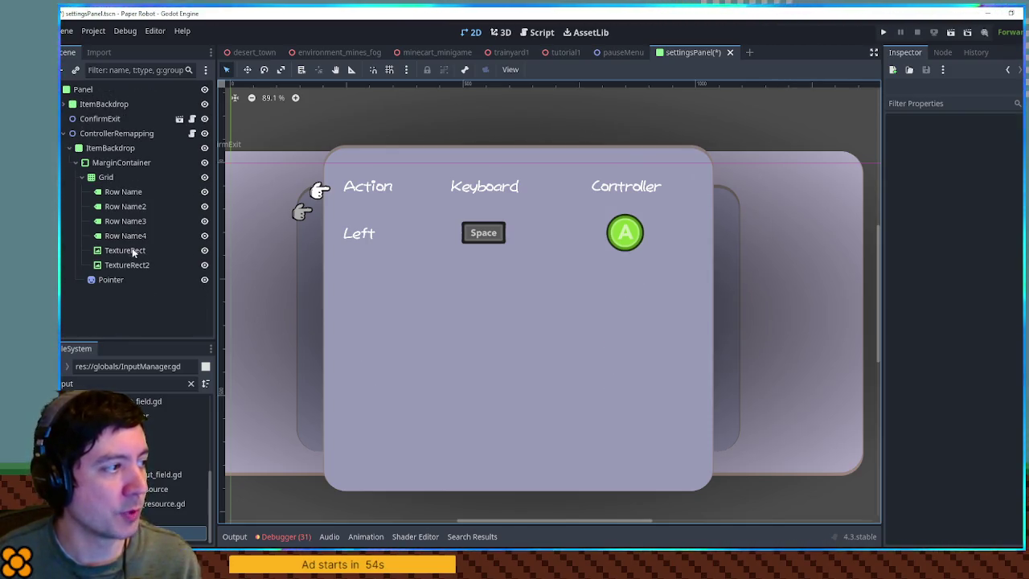
pyautogui.click(134, 237)
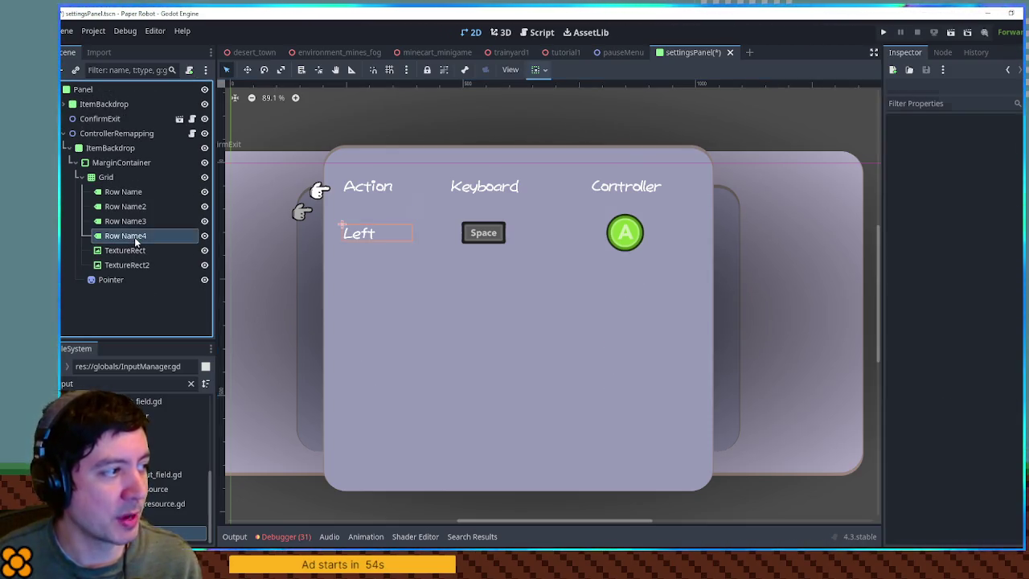
# Rename the three header labels to Heading, Heading2 and Heading3
pyautogui.click(132, 193)
pyautogui.click(132, 193)
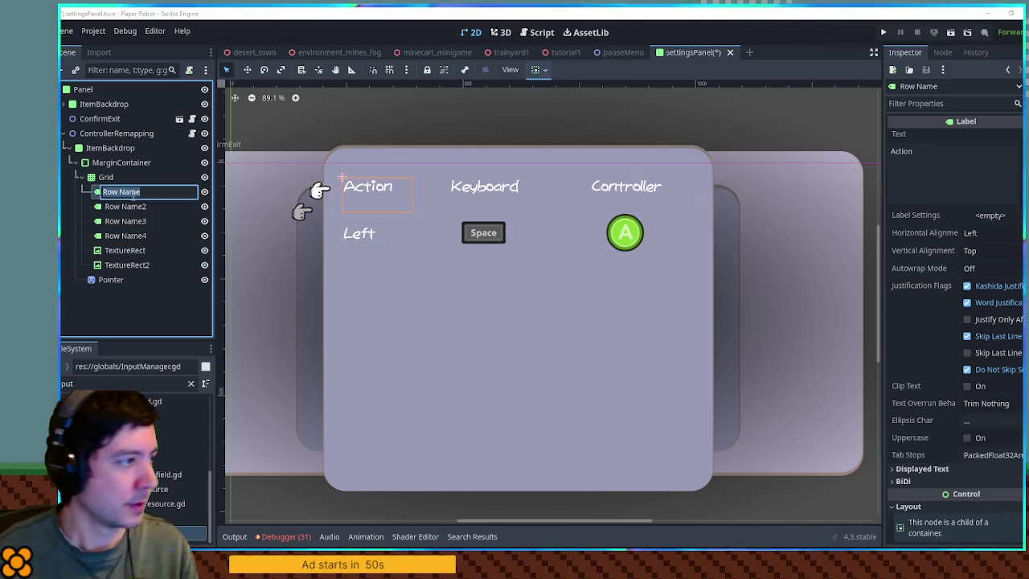
pyautogui.keyDown('shift'); pyautogui.click(142, 235); pyautogui.keyUp('shift')
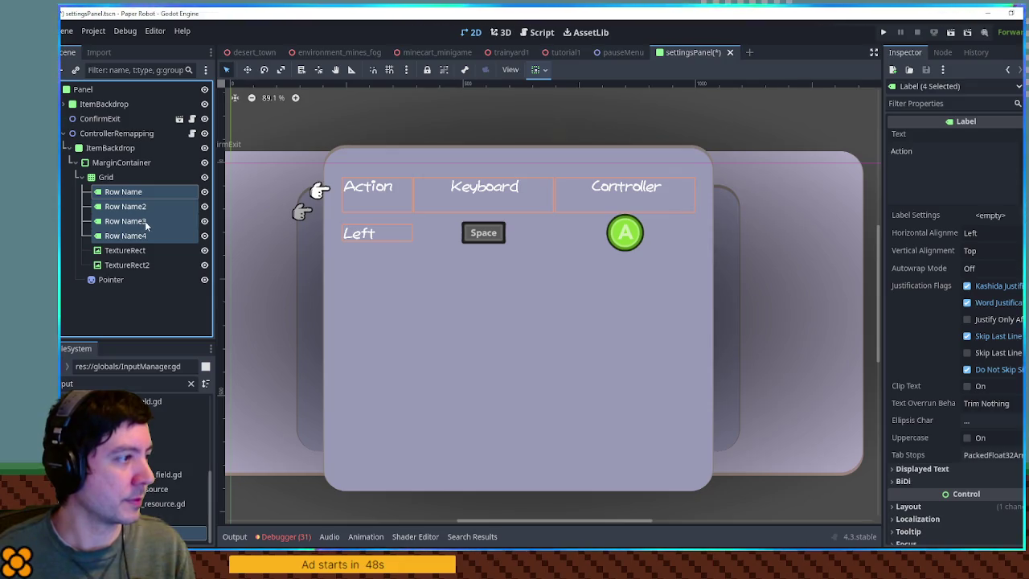
pyautogui.click(145, 221)
pyautogui.keyDown('shift'); pyautogui.click(141, 191); pyautogui.keyUp('shift')
pyautogui.click(142, 192)
pyautogui.write('Head')
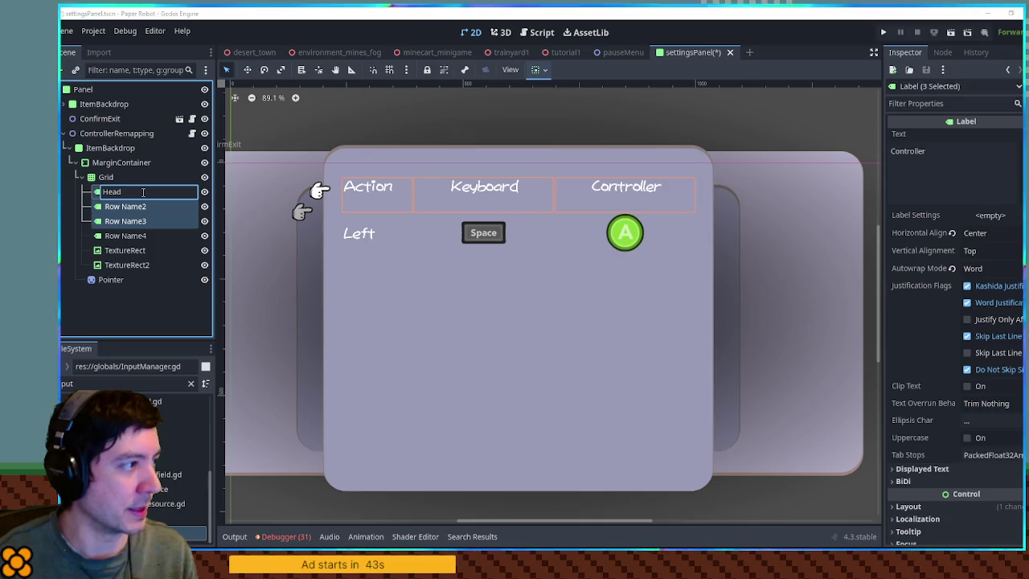
pyautogui.press('Return')
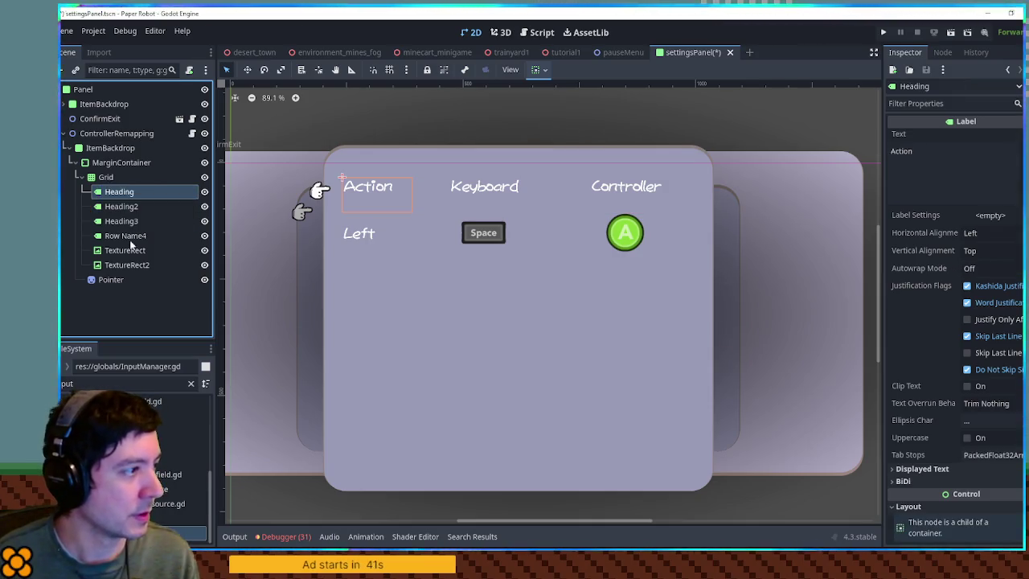
# Rename the Left row label, Space icon and controller A icon to ActionName, KeyboardBind and ControllerBind
pyautogui.click(131, 238)
pyautogui.click(131, 238)
pyautogui.write('Act')
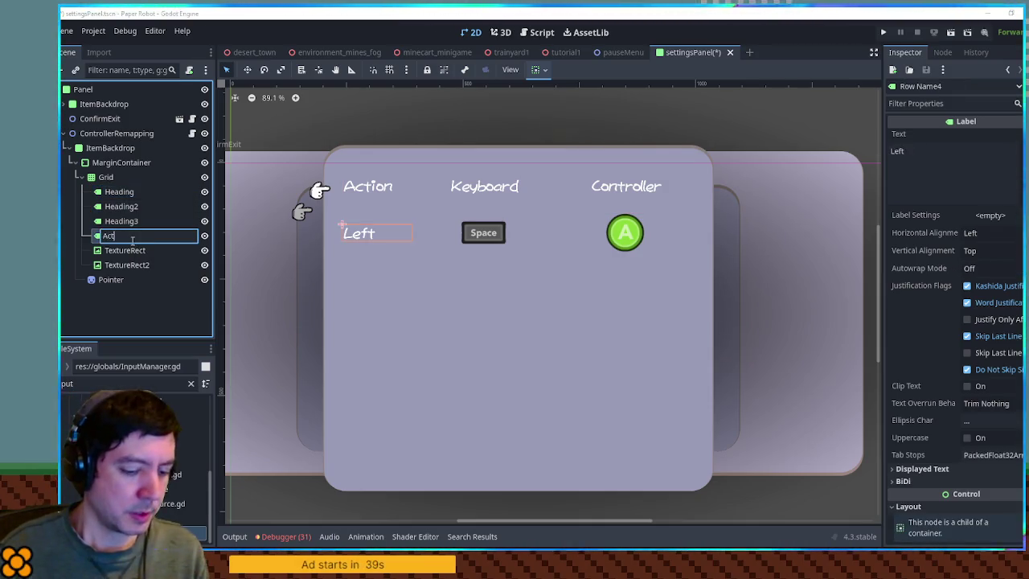
pyautogui.press('Return')
pyautogui.click(133, 249)
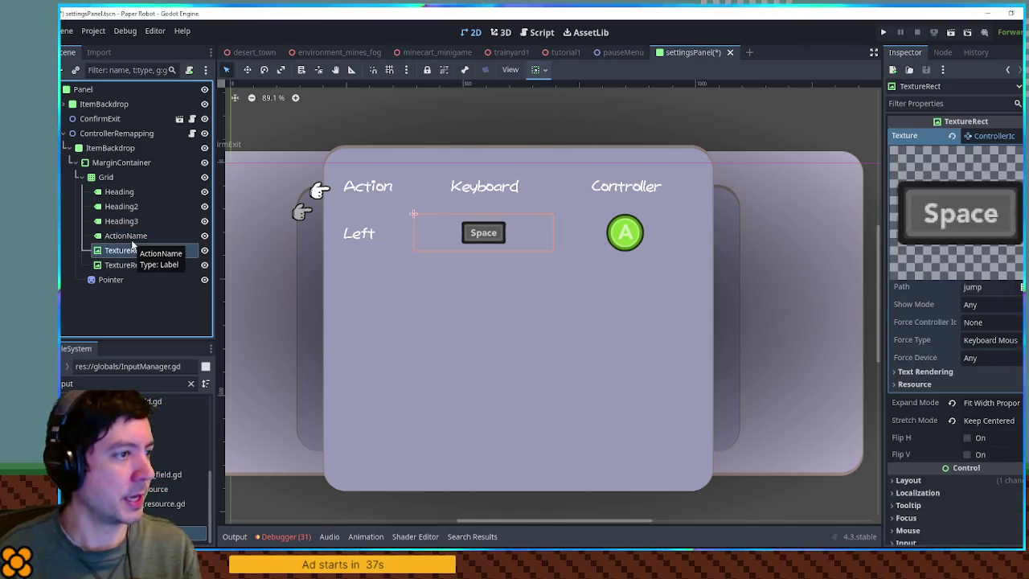
pyautogui.click(133, 249)
pyautogui.write('KeyboardBind')
pyautogui.press('Return')
pyautogui.press('Down')
pyautogui.press('F2')
pyautogui.write('Control')
pyautogui.press('Return')
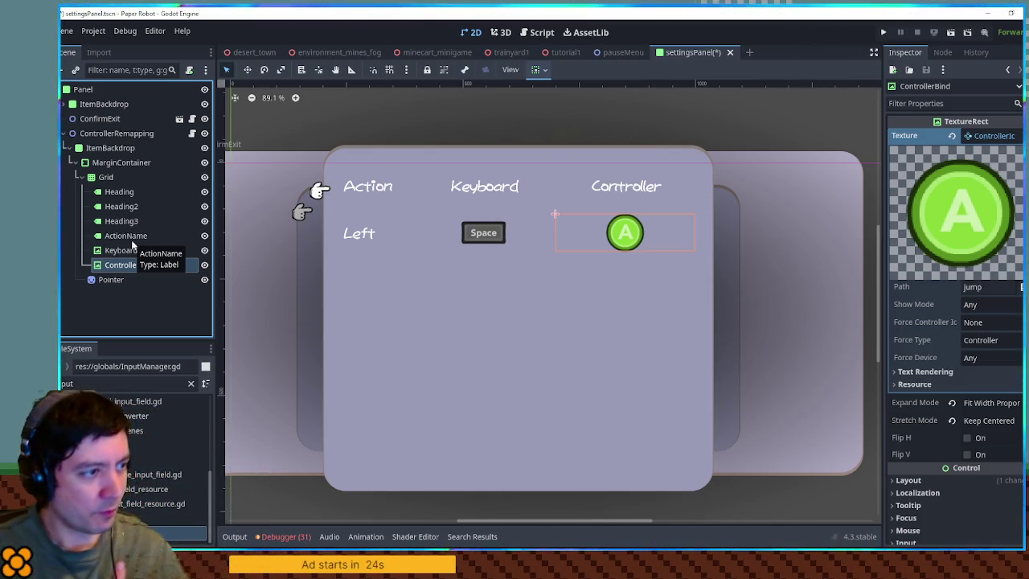
pyautogui.click(113, 296)
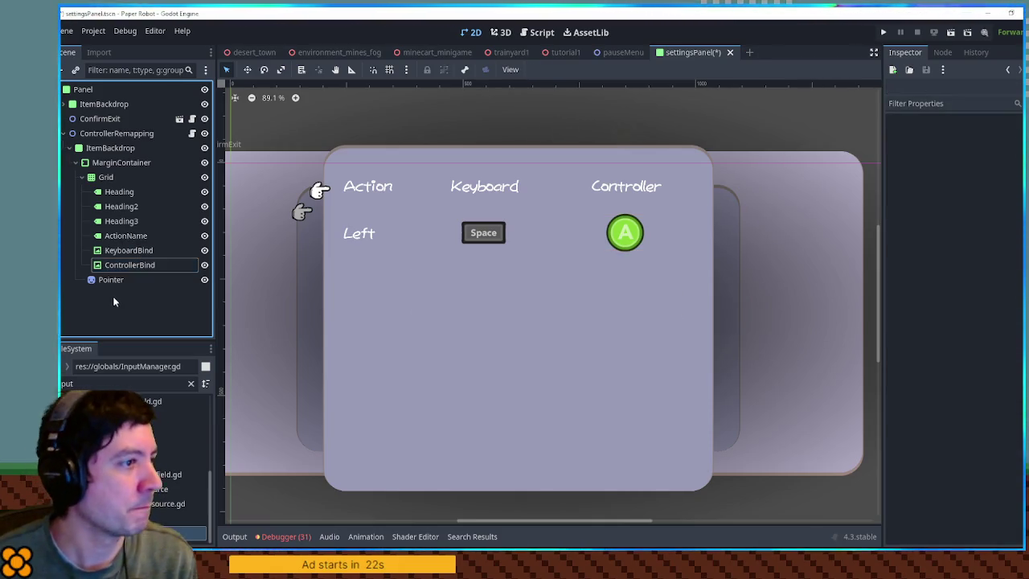
# Stretch the MarginContainer taller to shift the table up, and save the settingsPanel scene
pyautogui.scroll(-2, 464, 270)
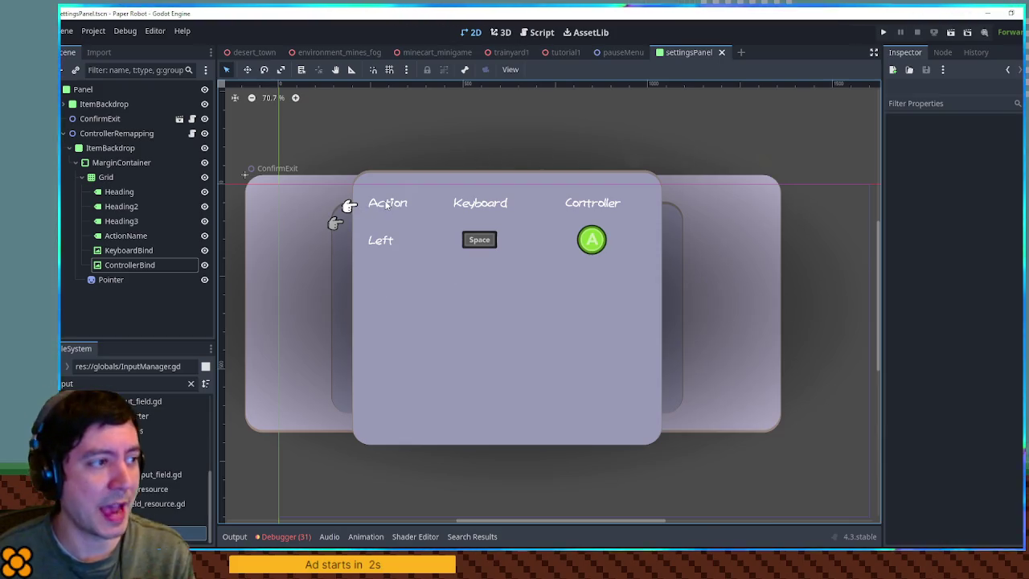
pyautogui.click(385, 201)
pyautogui.click(147, 167)
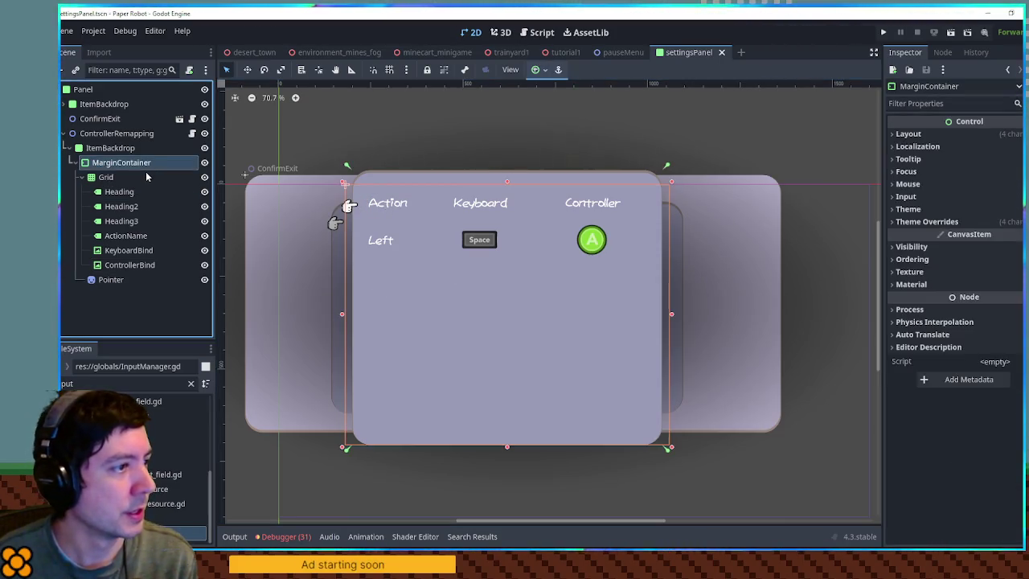
pyautogui.moveTo(508, 185); pyautogui.dragTo(509, 175)
pyautogui.hotkey('ctrl', 's')
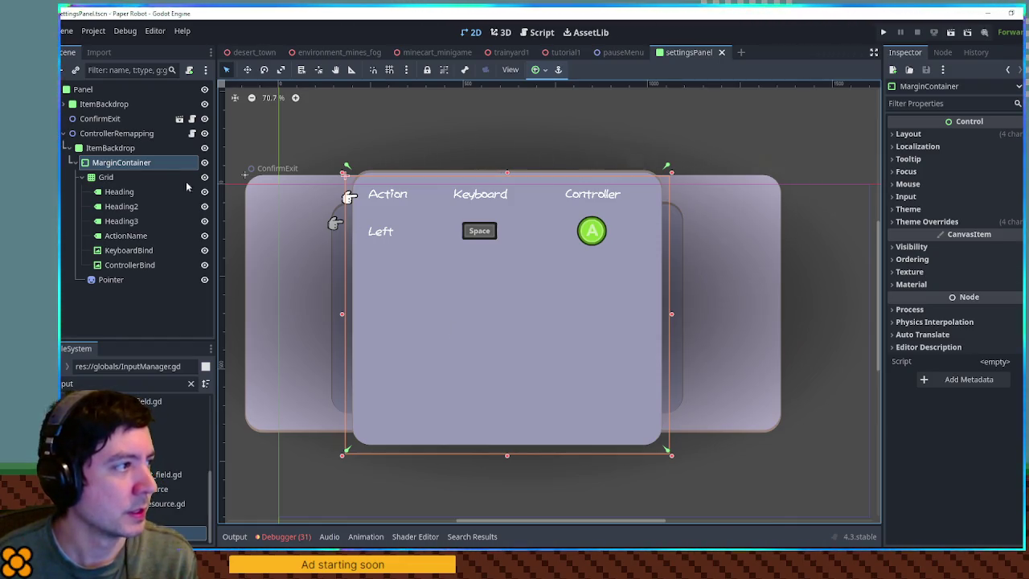
pyautogui.rightClick(108, 133)
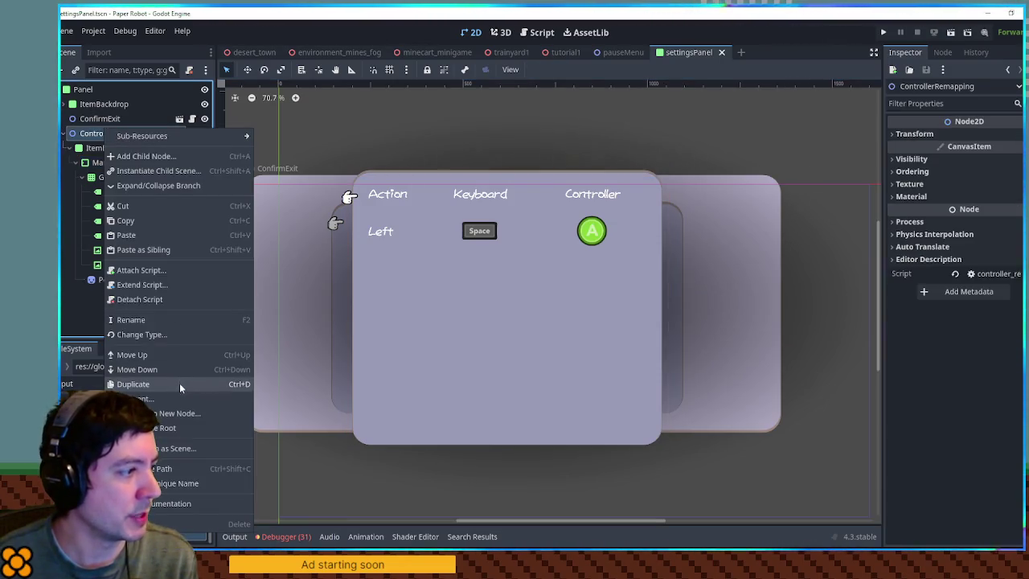
# Begin saving the ControllerRemapping branch into menus/pauseMenu, then cancel the save dialog
pyautogui.click(180, 448)
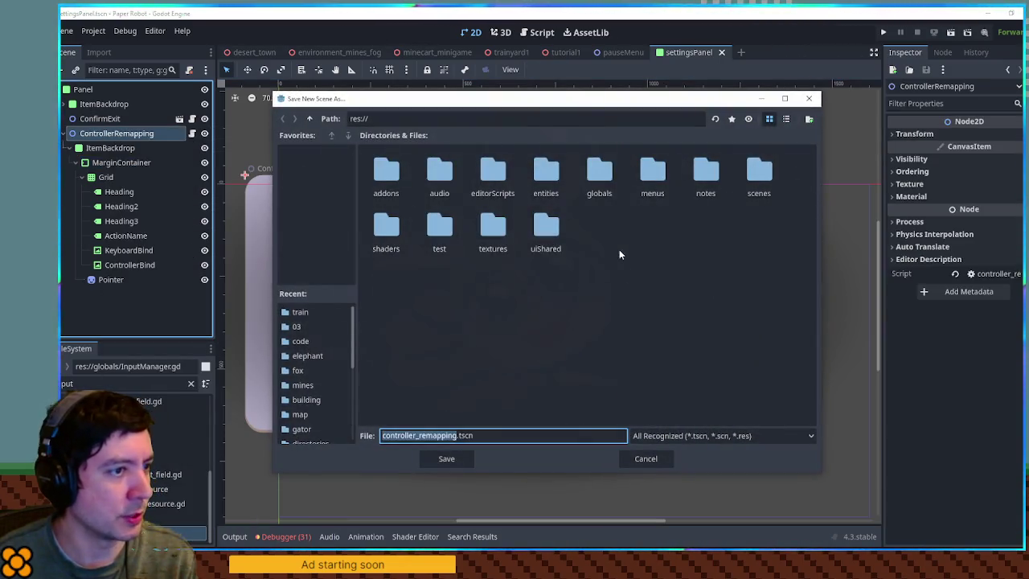
pyautogui.doubleClick(652, 170)
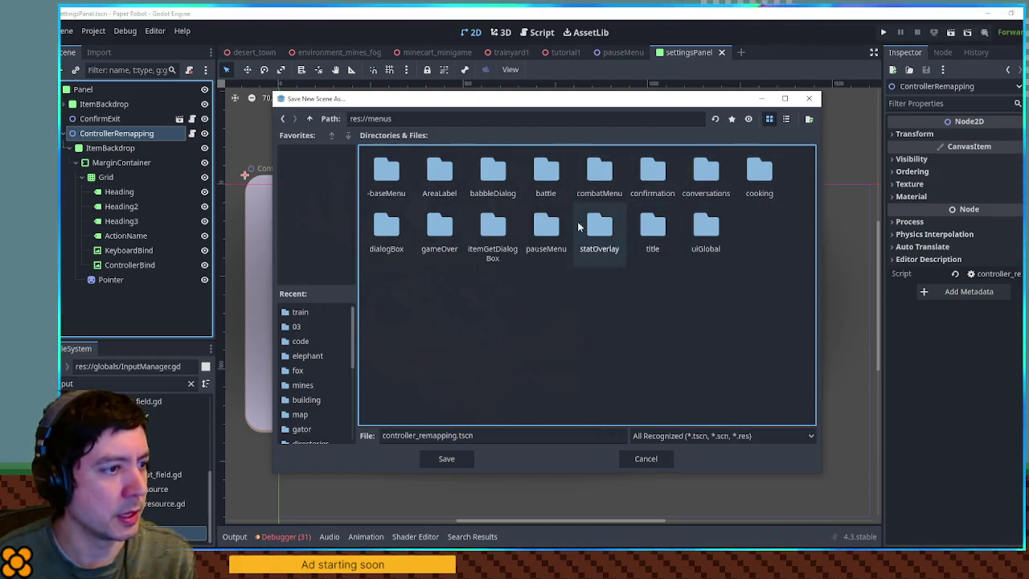
pyautogui.doubleClick(554, 229)
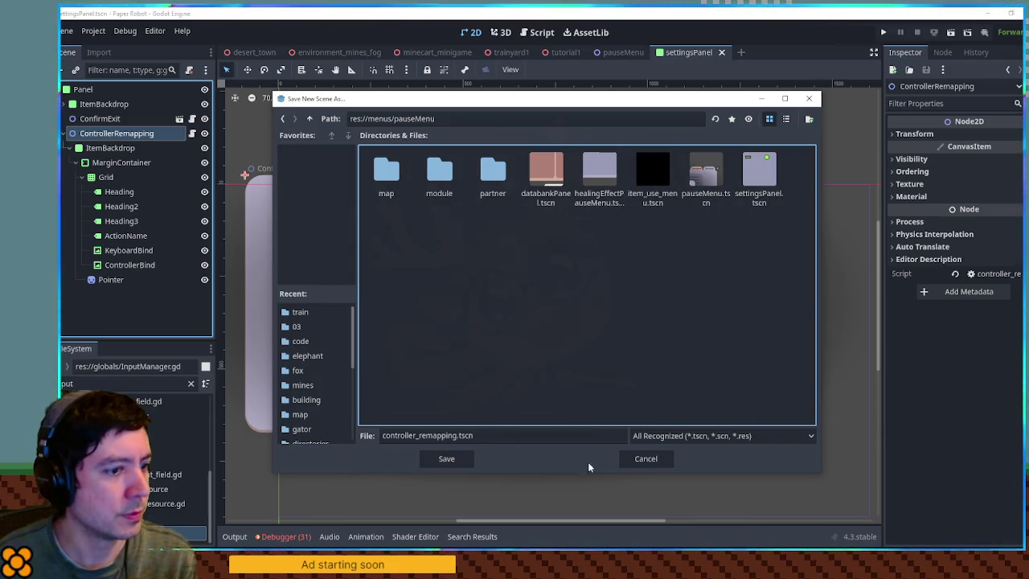
pyautogui.click(645, 458)
pyautogui.click(542, 32)
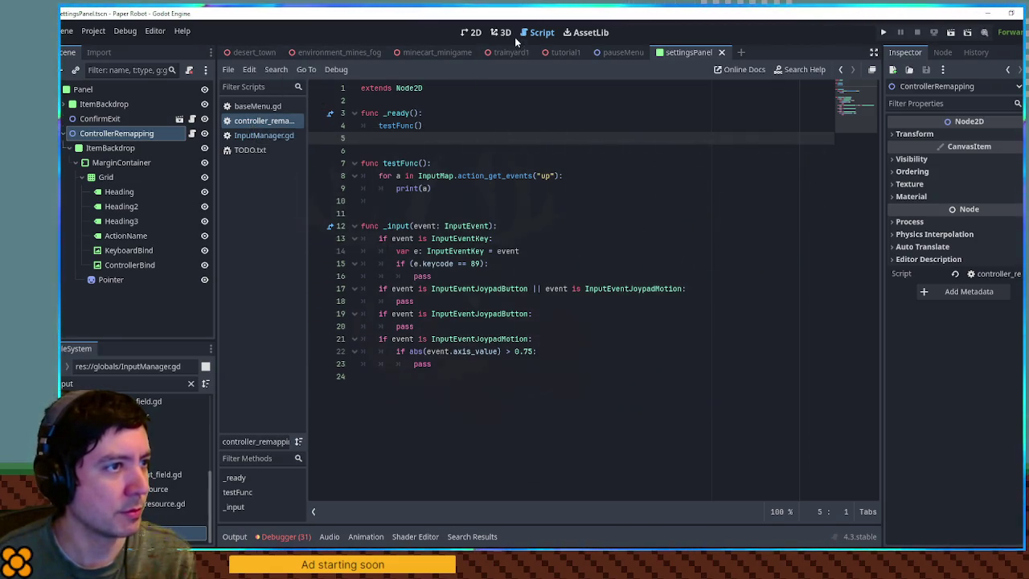
# Save the ControllerRemapping branch as controller_remapping.tscn and save settingsPanel
pyautogui.rightClick(141, 134)
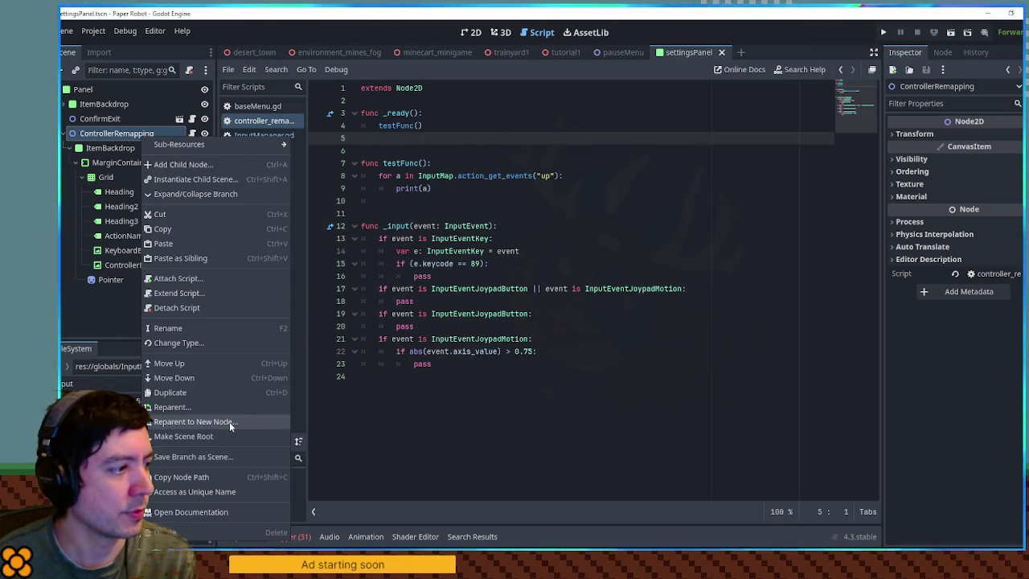
pyautogui.click(226, 455)
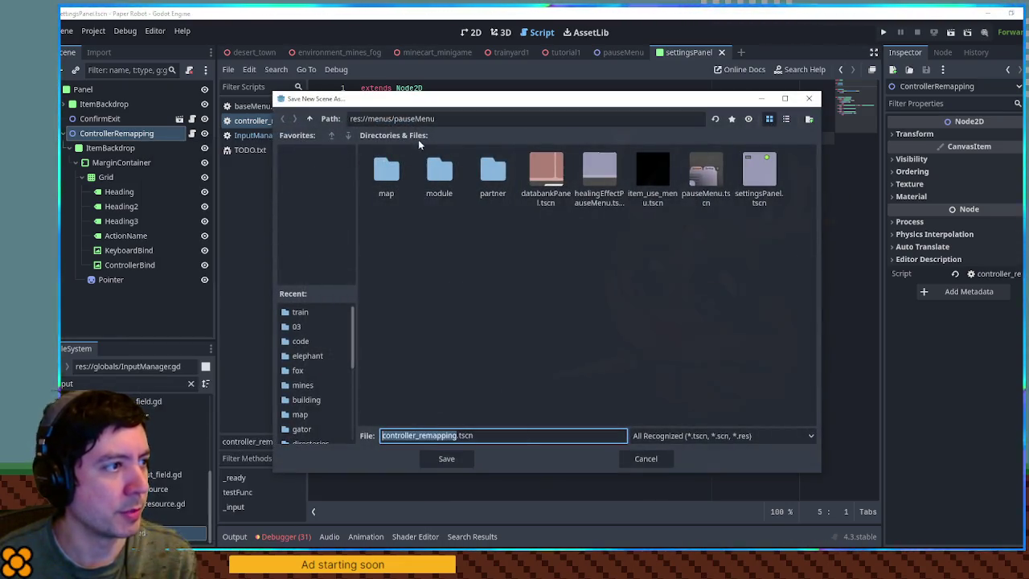
pyautogui.click(454, 458)
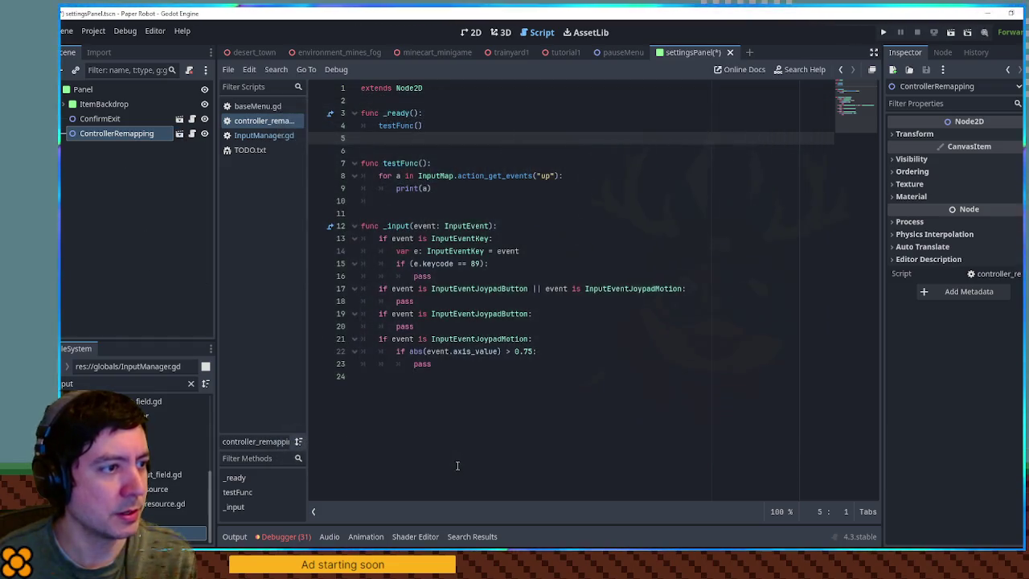
pyautogui.hotkey('ctrl', 's')
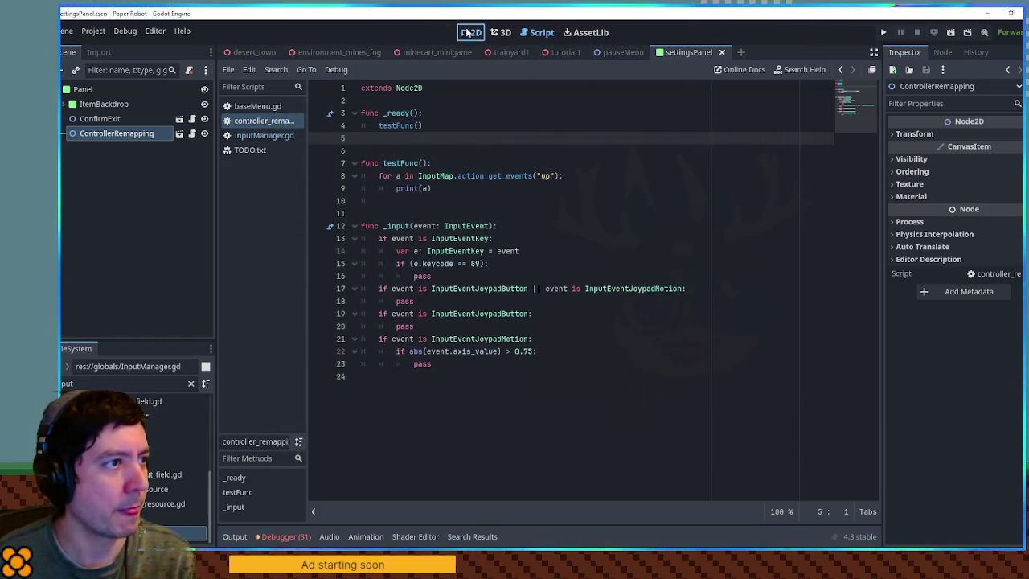
# Open the controller_remapping scene in its own tab and centre the panel in view
pyautogui.click(466, 33)
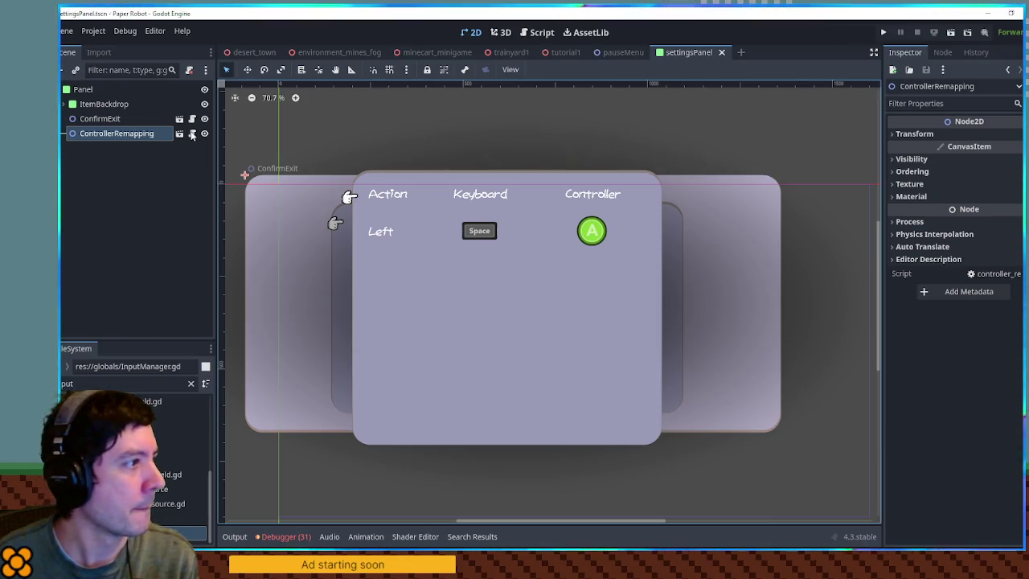
pyautogui.click(191, 134)
pyautogui.scroll(-2, 427, 205)
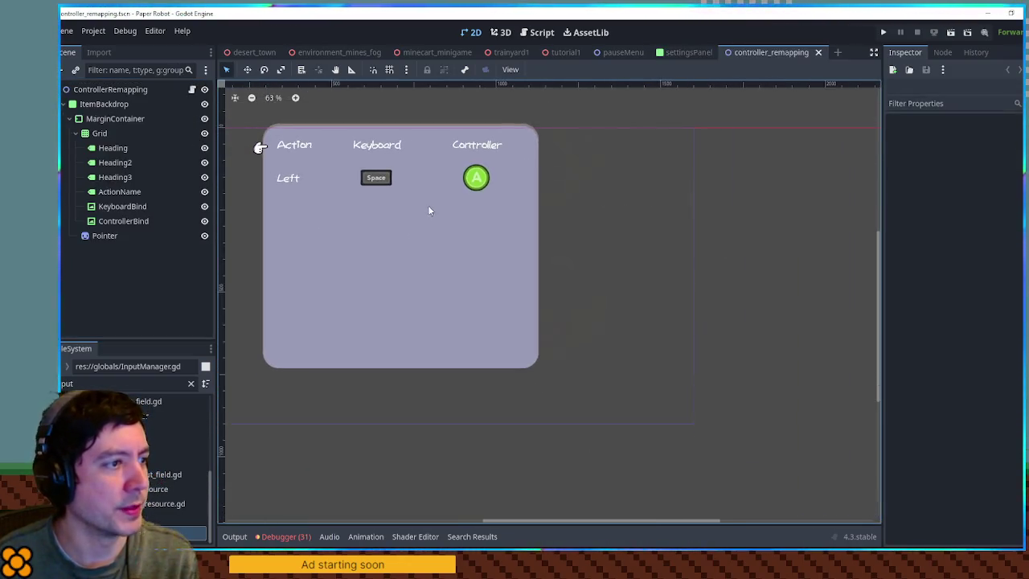
pyautogui.moveTo(428, 205); pyautogui.dragTo(557, 224)
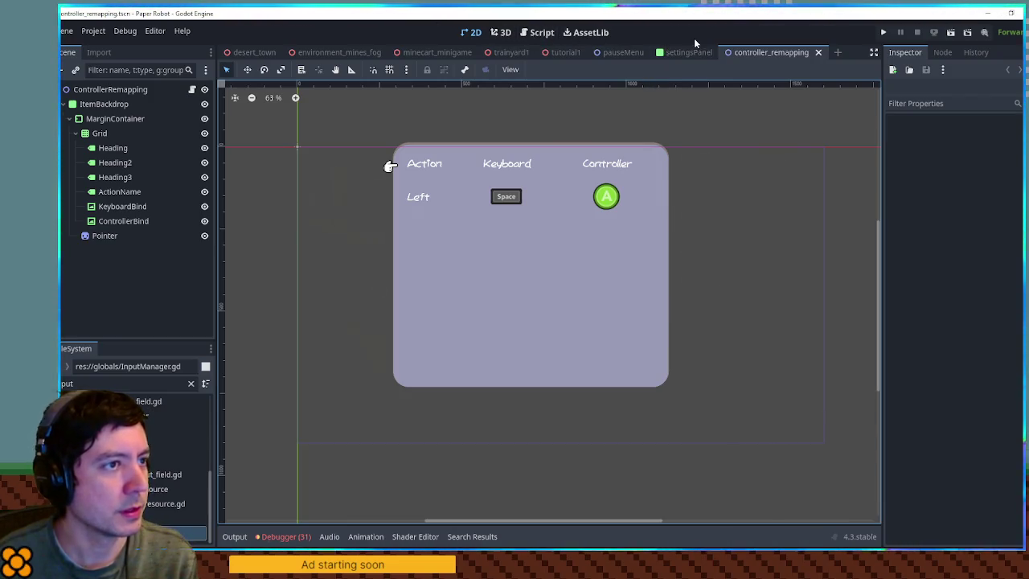
pyautogui.click(568, 52)
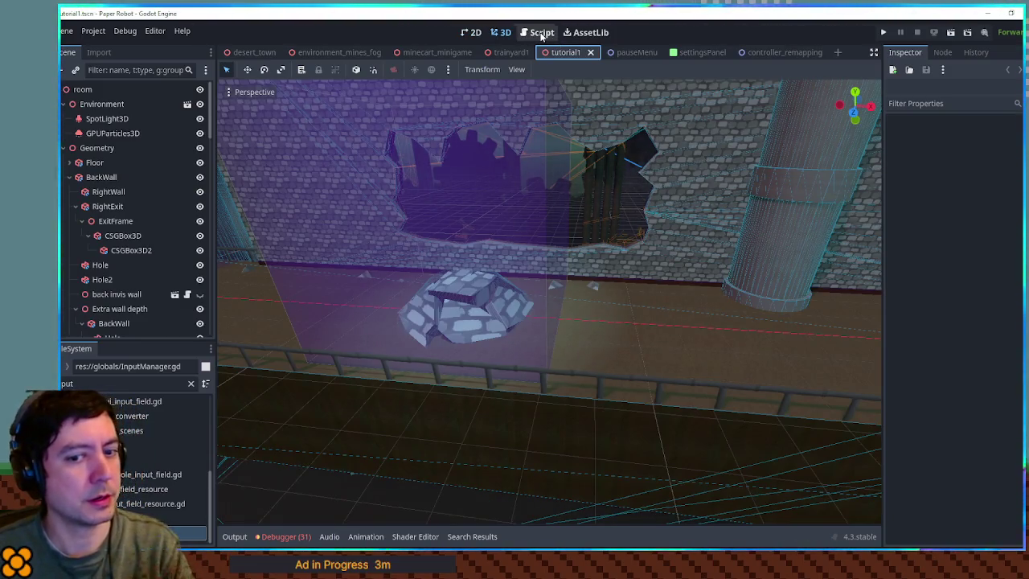
# Test-run the game, close it, and review the Input Map in Project Settings
pyautogui.press('F5')
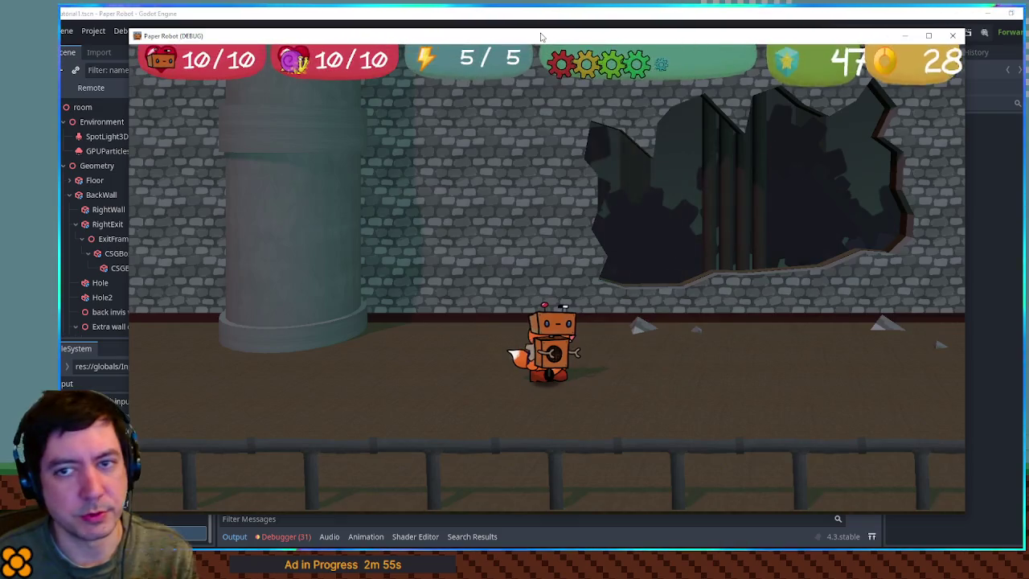
pyautogui.hotkey('alt', 'F4')
pyautogui.doubleClick(420, 226)
pyautogui.click(107, 30)
pyautogui.click(106, 46)
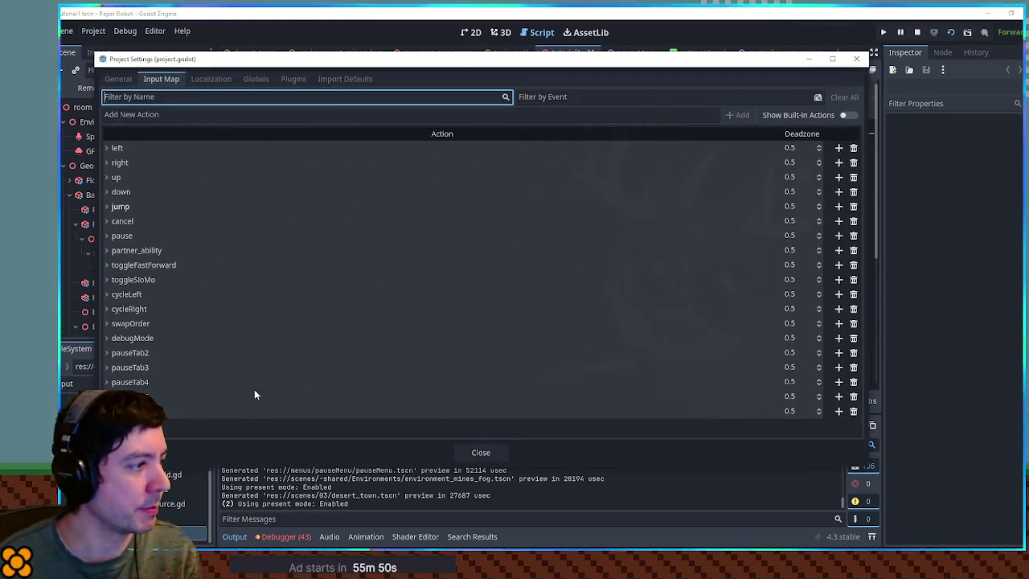
pyautogui.press('Escape')
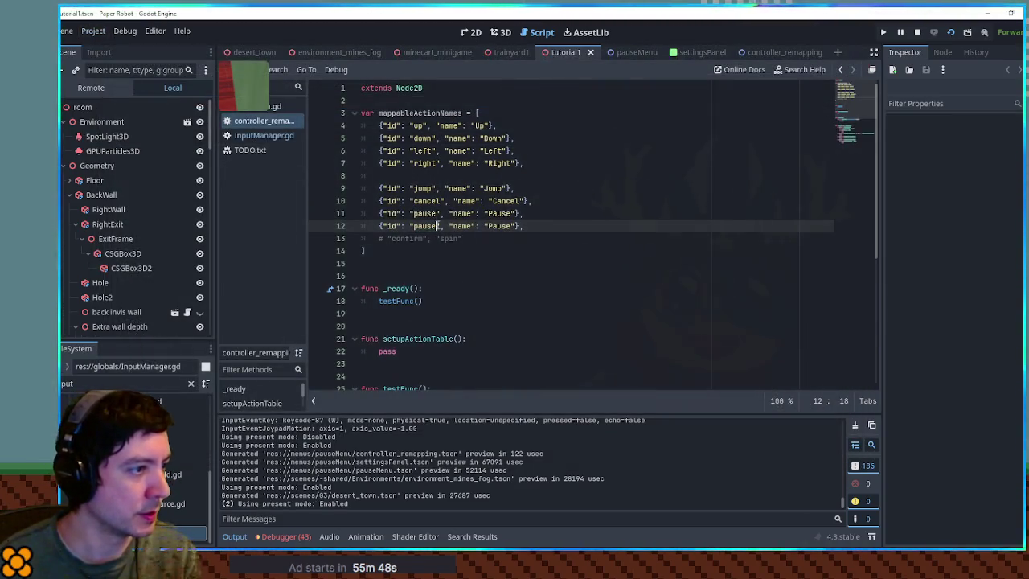
# Change line 12's entry to id pauseTab2 with a Partners display name
pyautogui.write('Tab2')
pyautogui.doubleClick(515, 225)
pyautogui.click(554, 227)
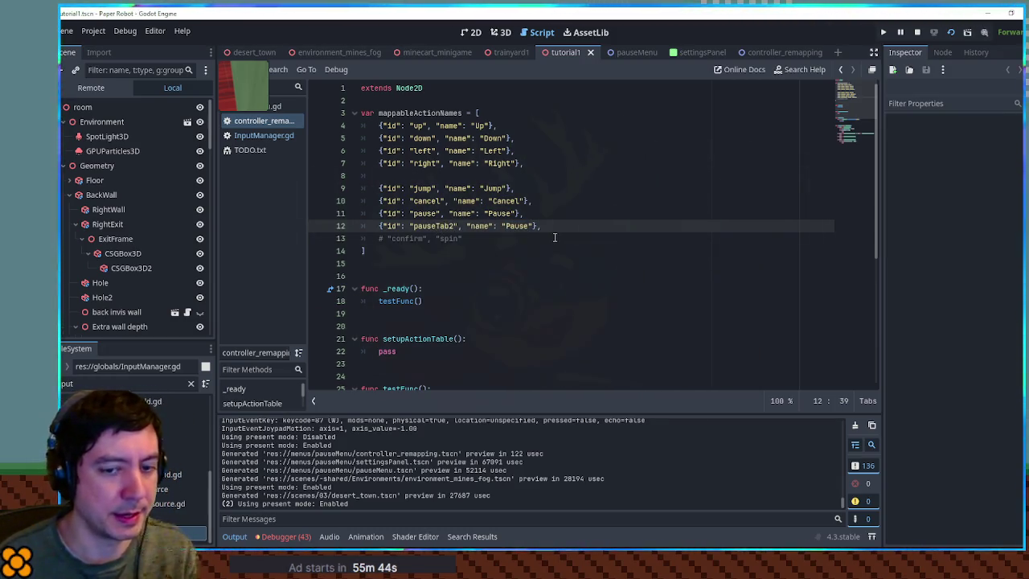
pyautogui.press('Left')
pyautogui.press('Left')
pyautogui.press('Left')
pyautogui.write('()')
pyautogui.press('End')
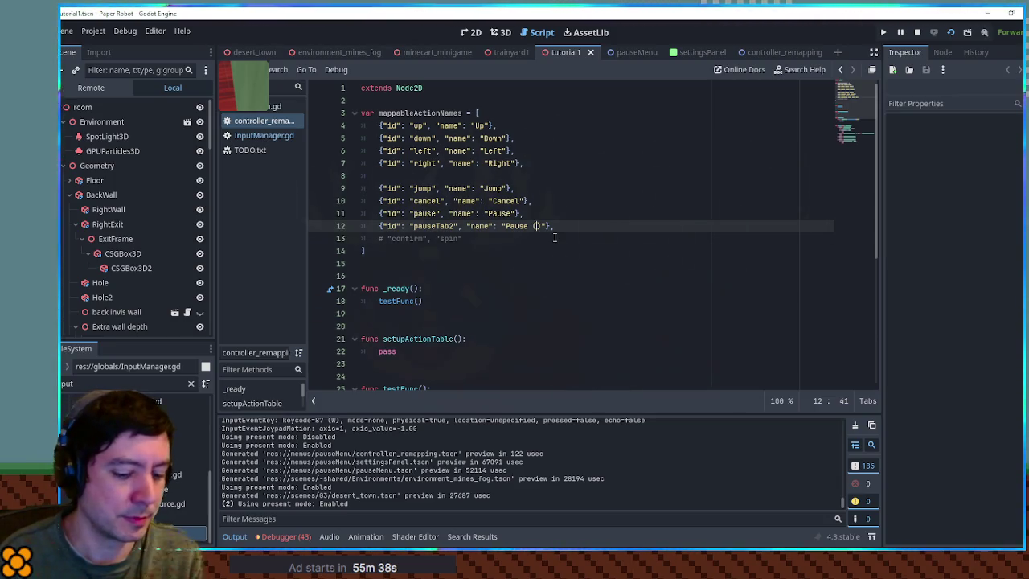
pyautogui.write('Partners')
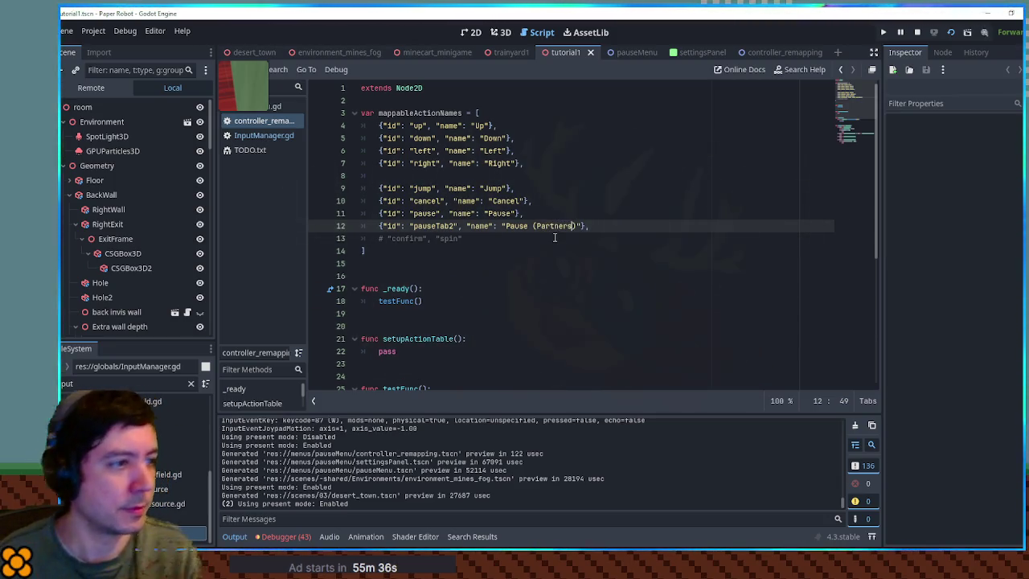
# Duplicate the pauseTab2 line and renumber the copies' ids up to pauseTab6
pyautogui.hotkey('ctrl', 'shift', 'd')
pyautogui.hotkey('ctrl', 'shift', 'd')
pyautogui.hotkey('ctrl', 'shift', 'd')
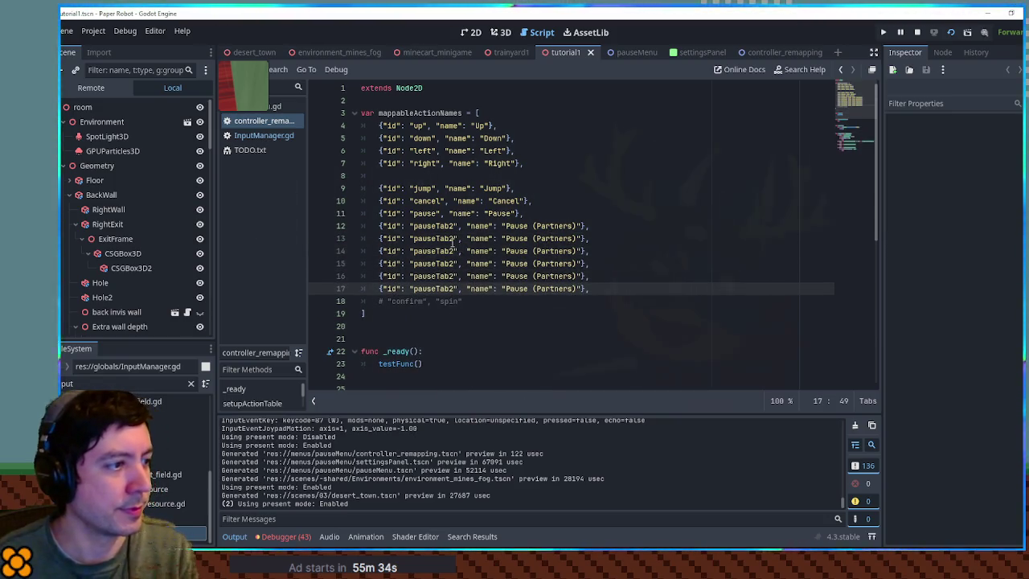
pyautogui.click(452, 239)
pyautogui.click(451, 251)
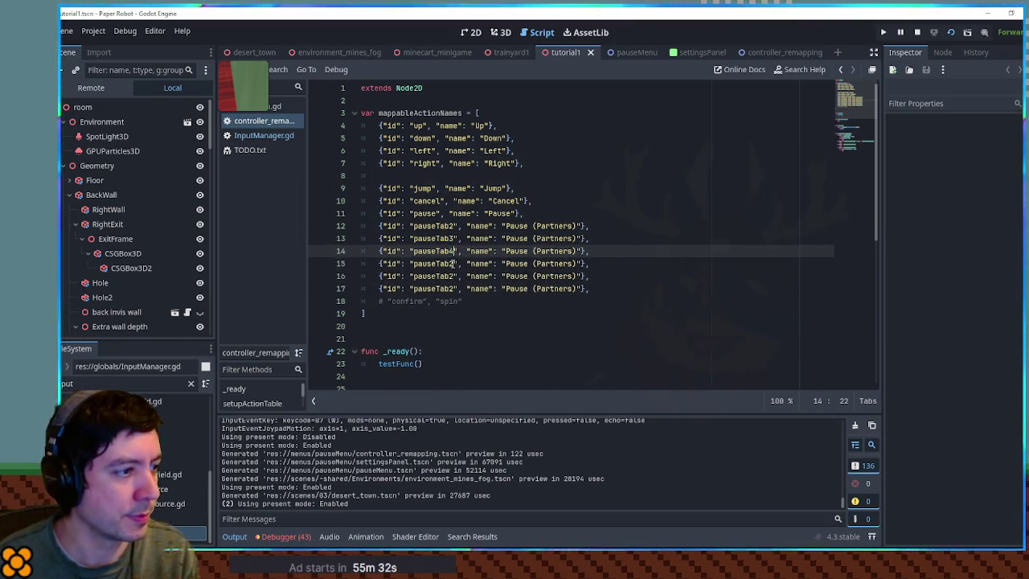
pyautogui.click(452, 264)
pyautogui.press('Delete')
pyautogui.write('5')
pyautogui.click(451, 276)
pyautogui.click(454, 287)
# Remove the extra duplicate and give the copied entries distinct names such as Modules
pyautogui.hotkey('ctrl', 'shift', 'k')
pyautogui.doubleClick(558, 275)
pyautogui.write('Setting')
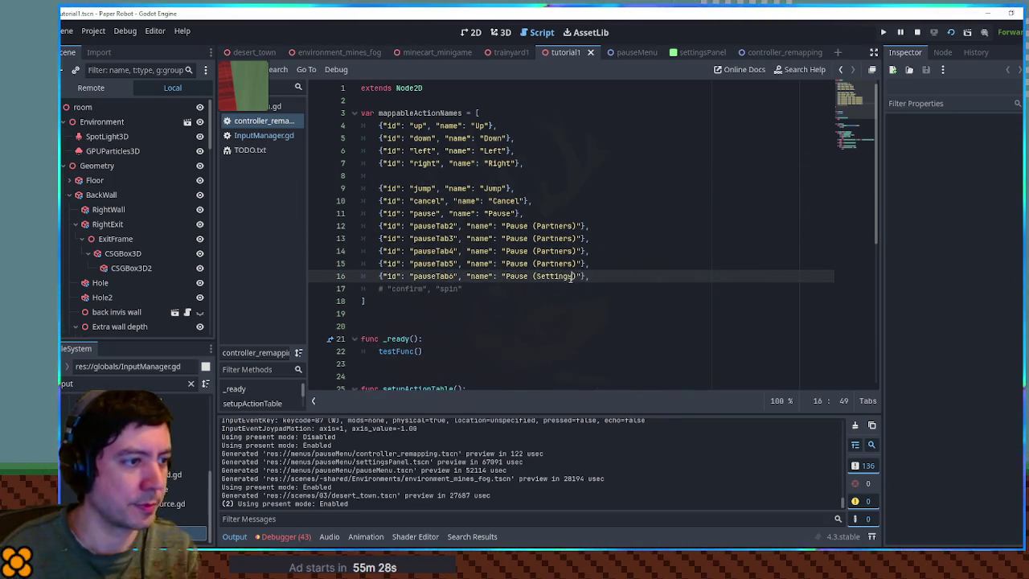
pyautogui.press('Up')
pyautogui.hotkey('ctrl', 'BackSpace')
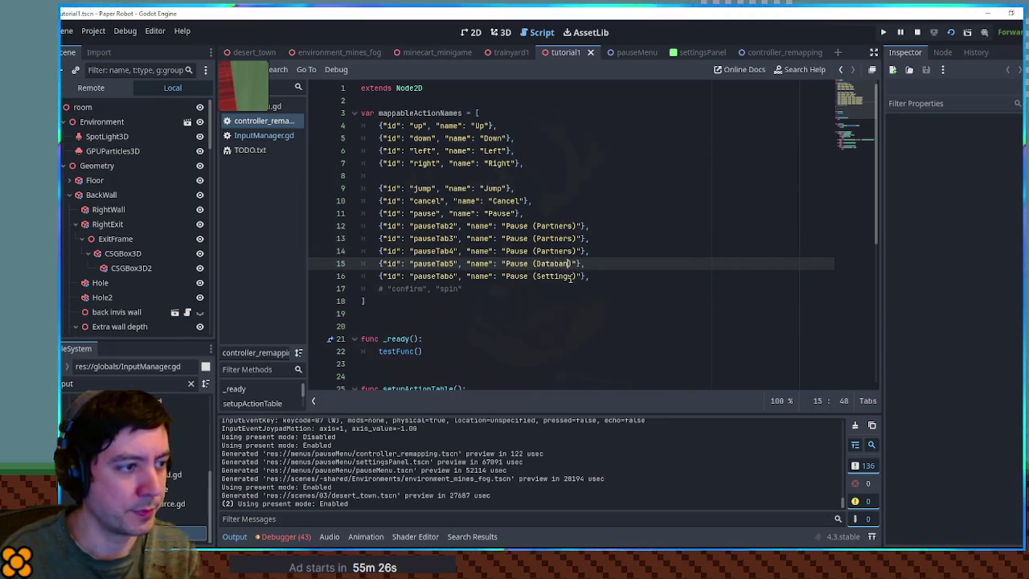
pyautogui.press('Up')
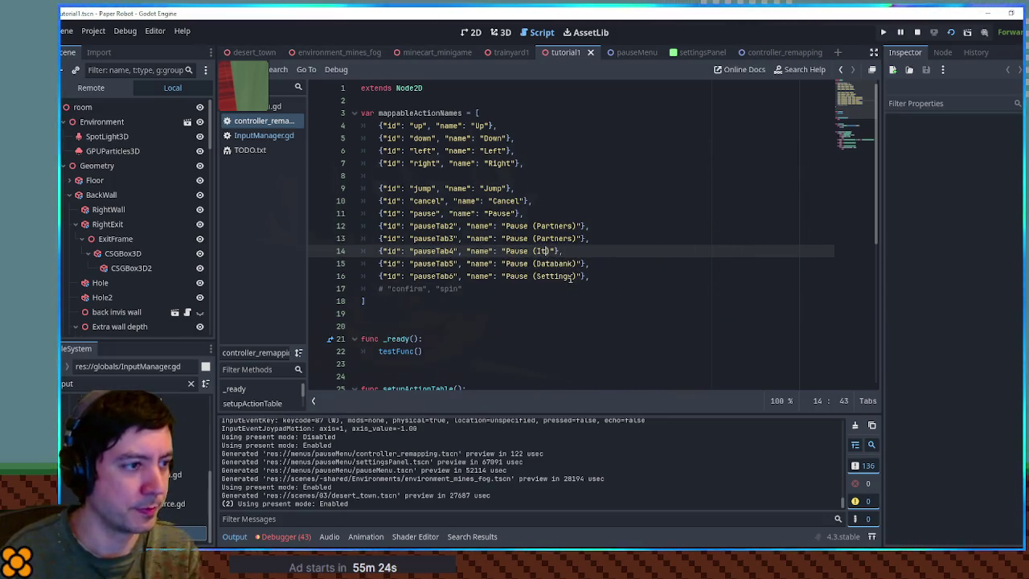
pyautogui.press('Up')
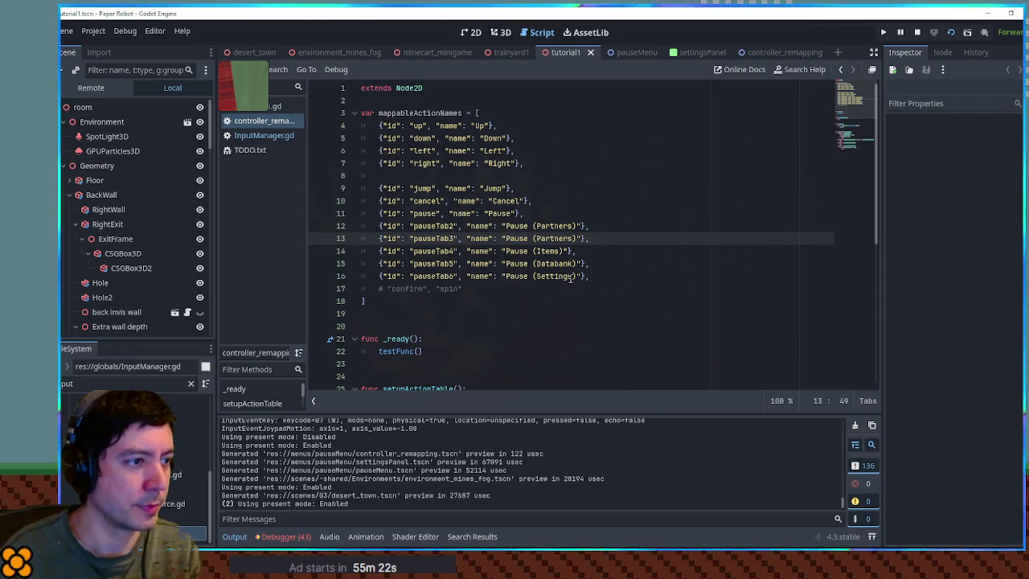
pyautogui.press('Down')
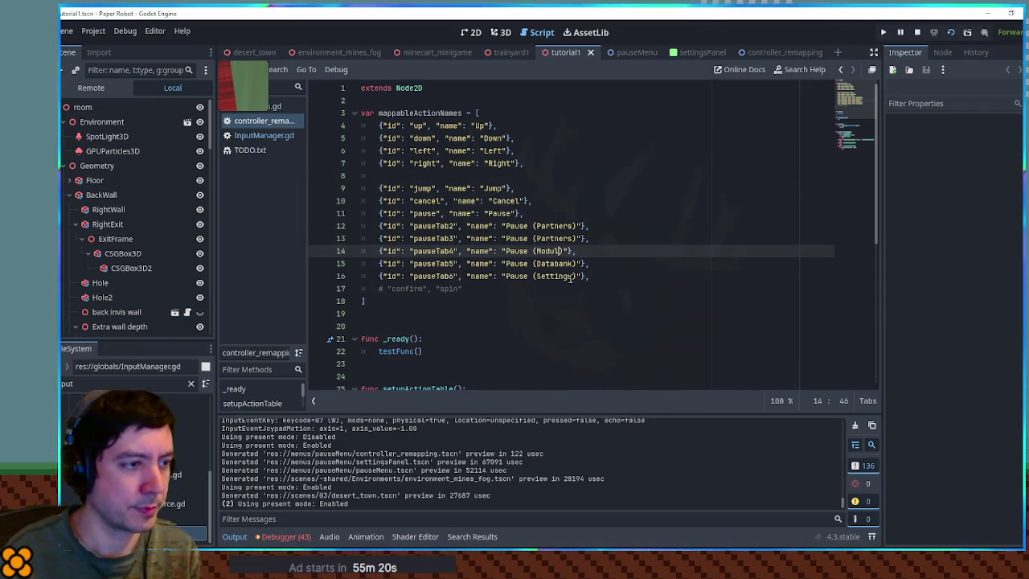
pyautogui.write('les')
pyautogui.press('Up')
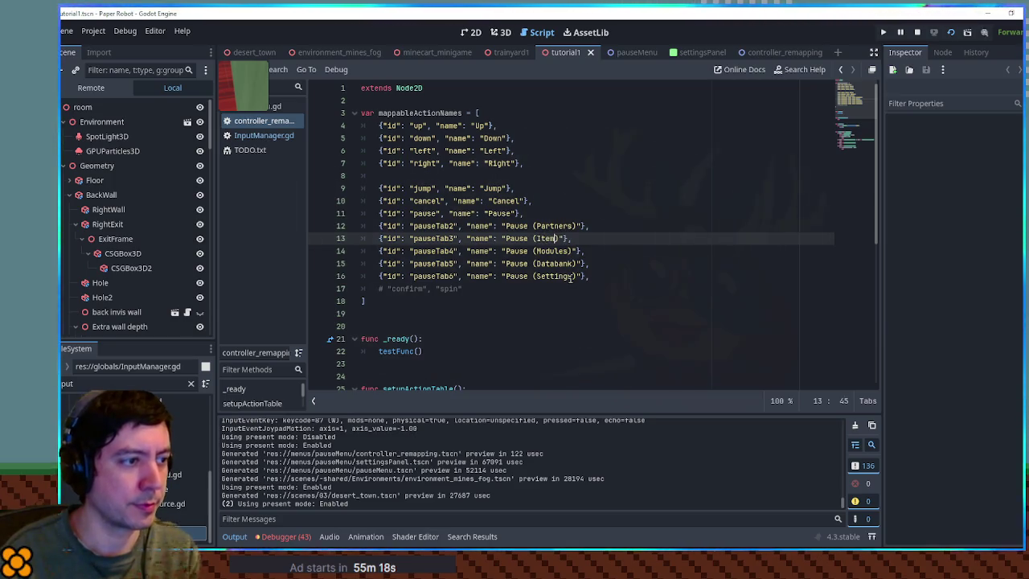
# Insert a blank line before the pause entries and save the script
pyautogui.click(541, 207)
pyautogui.press('Return')
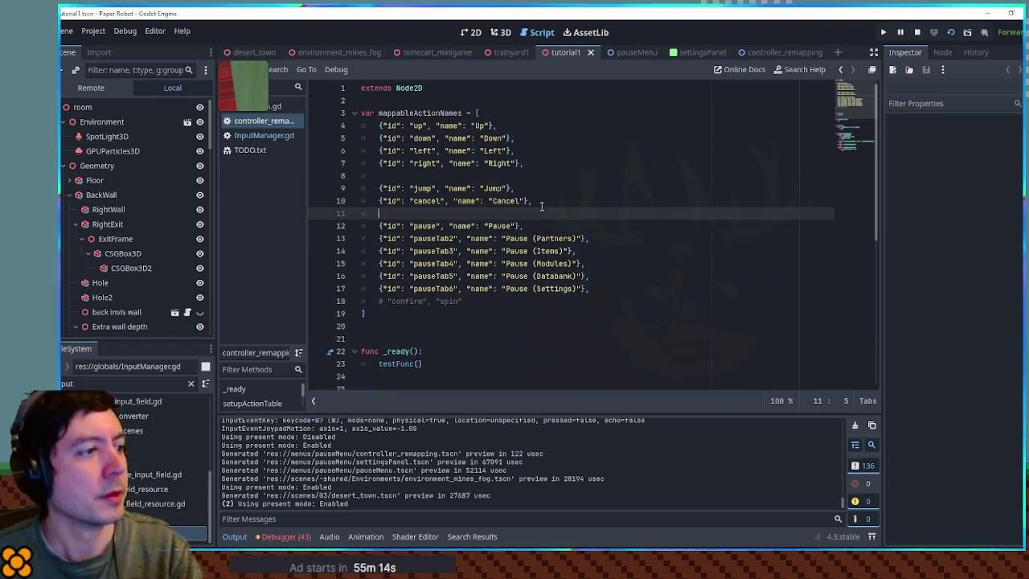
pyautogui.click(682, 245)
pyautogui.scroll(-2, 654, 273)
pyautogui.click(624, 239)
pyautogui.hotkey('ctrl', 's')
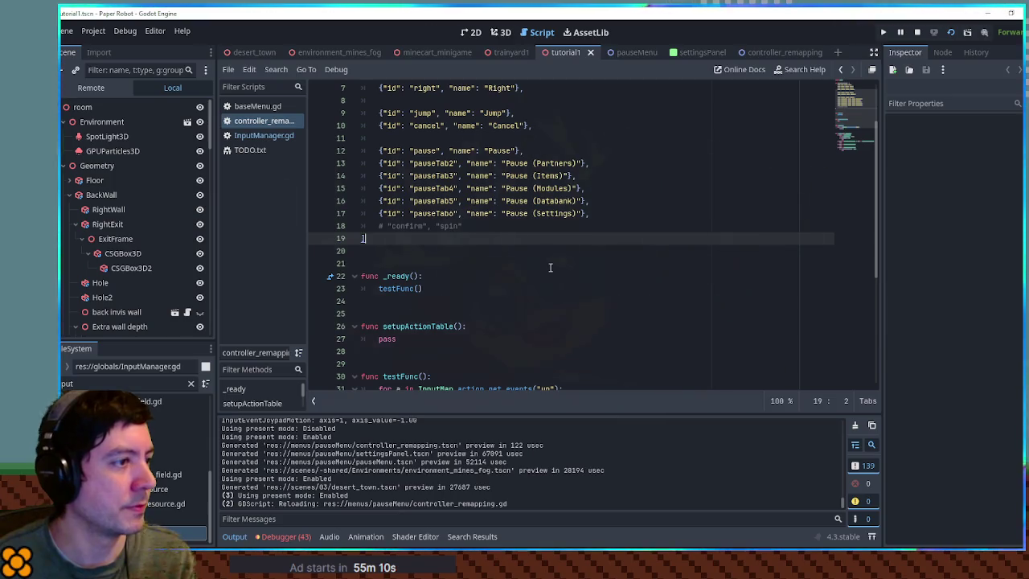
# Make _ready call setupActionTable instead of testFunc
pyautogui.scroll(2, 537, 267)
pyautogui.scroll(-4, 537, 267)
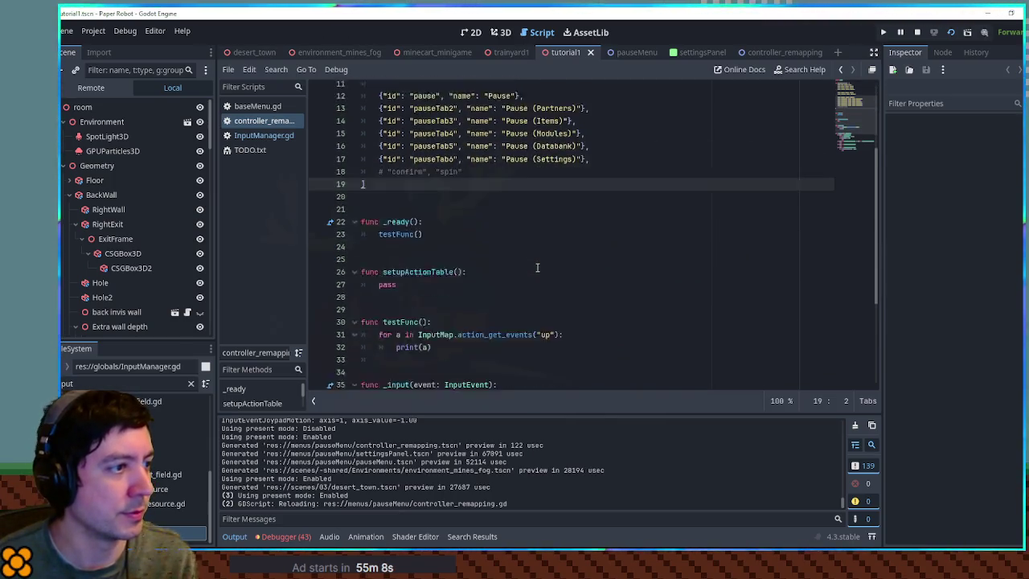
pyautogui.scroll(1, 537, 267)
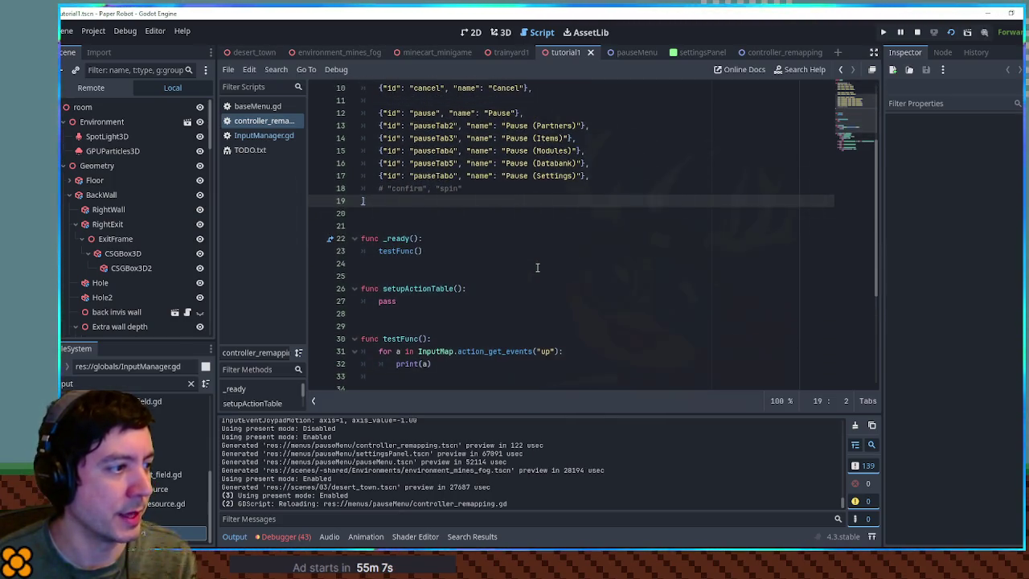
pyautogui.doubleClick(413, 287)
pyautogui.hotkey('ctrl', 'c')
pyautogui.click(396, 234)
pyautogui.doubleClick(400, 250)
pyautogui.hotkey('ctrl', 'v')
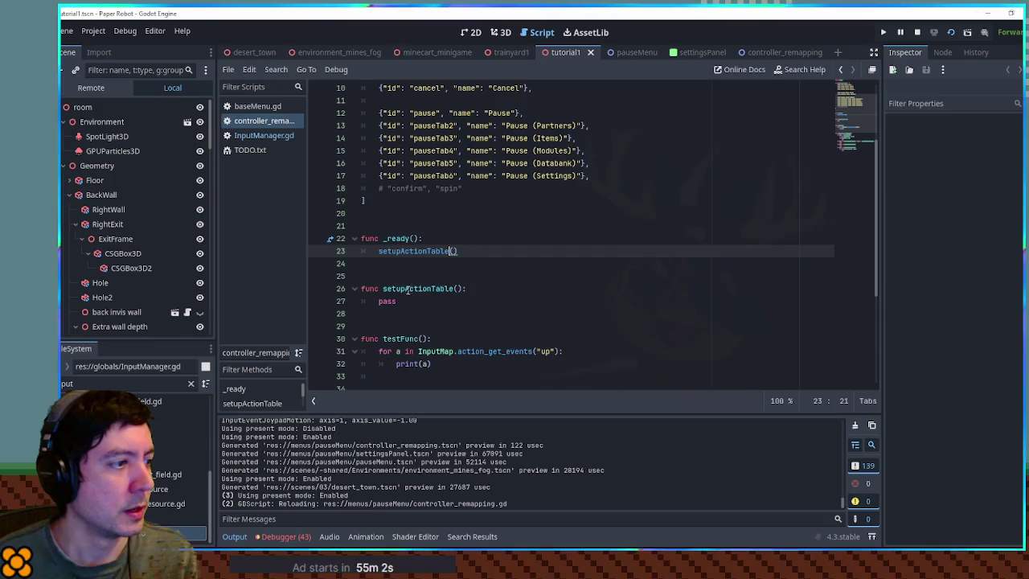
# Rename the array mappableActionNames to mappableActions
pyautogui.doubleClick(387, 299)
pyautogui.scroll(3, 585, 327)
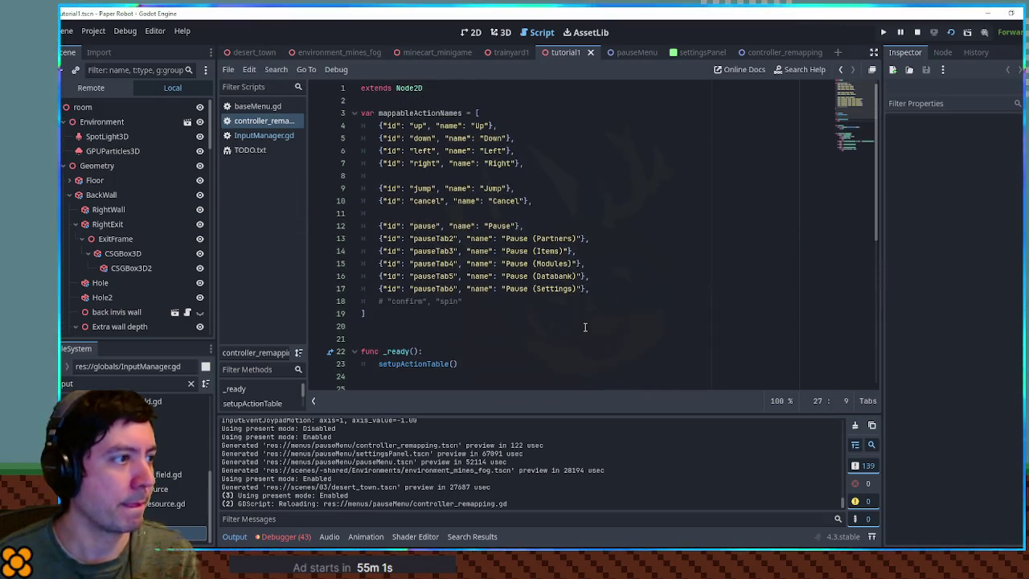
pyautogui.doubleClick(416, 113)
pyautogui.click(440, 113)
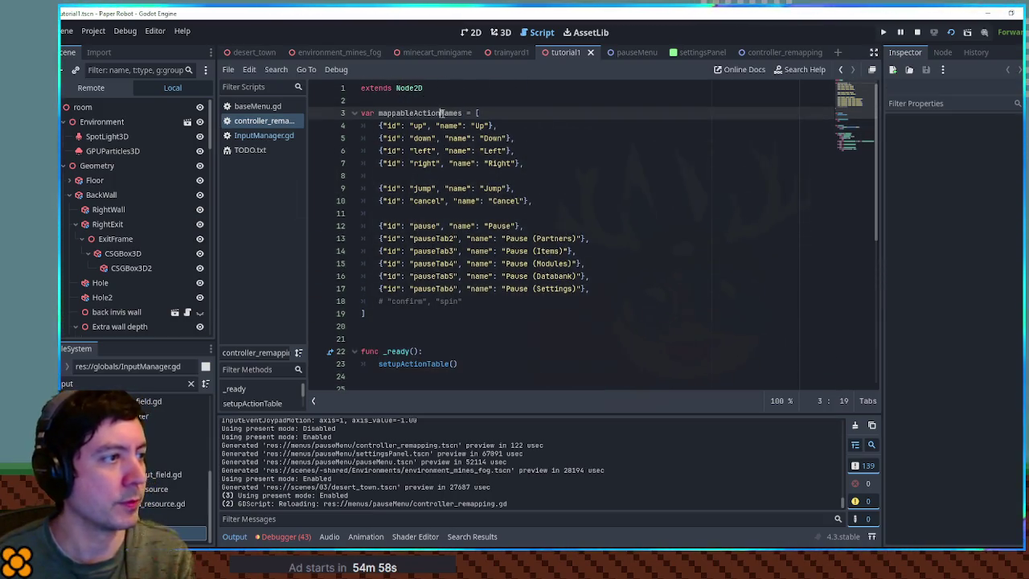
pyautogui.press('Delete')
pyautogui.press('Delete')
pyautogui.press('Delete')
pyautogui.doubleClick(440, 113)
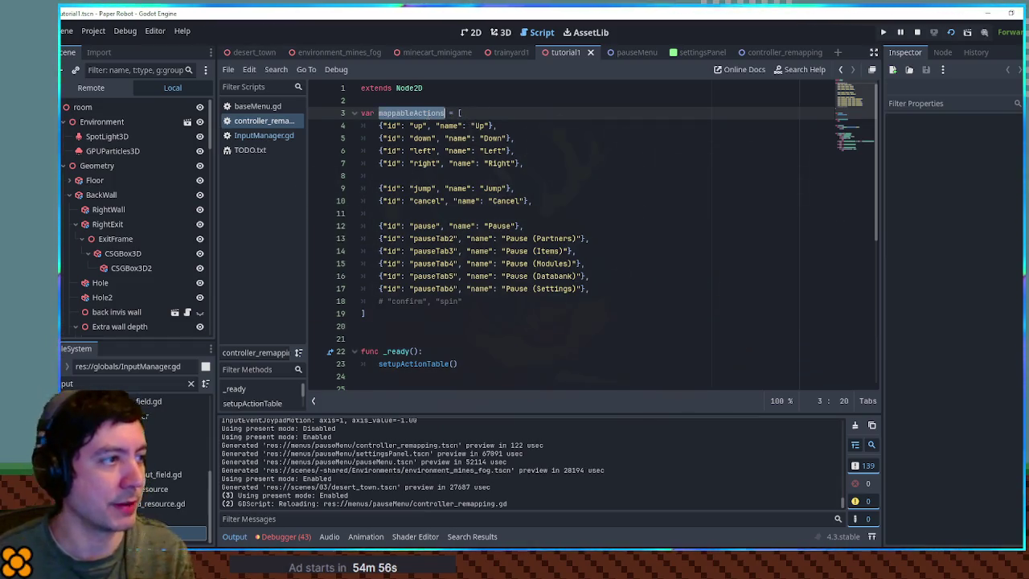
# Replace pass in setupActionTable with 'for mappableAction in mappableActions:'
pyautogui.scroll(-6, 390, 187)
pyautogui.doubleClick(390, 187)
pyautogui.write('f')
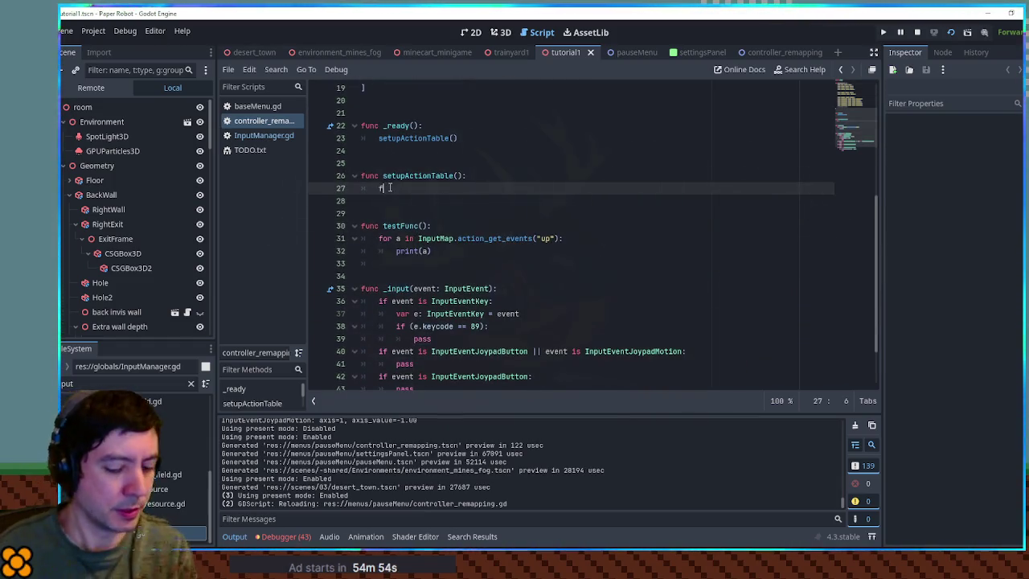
pyautogui.write('or mappableAction in mappableActions')
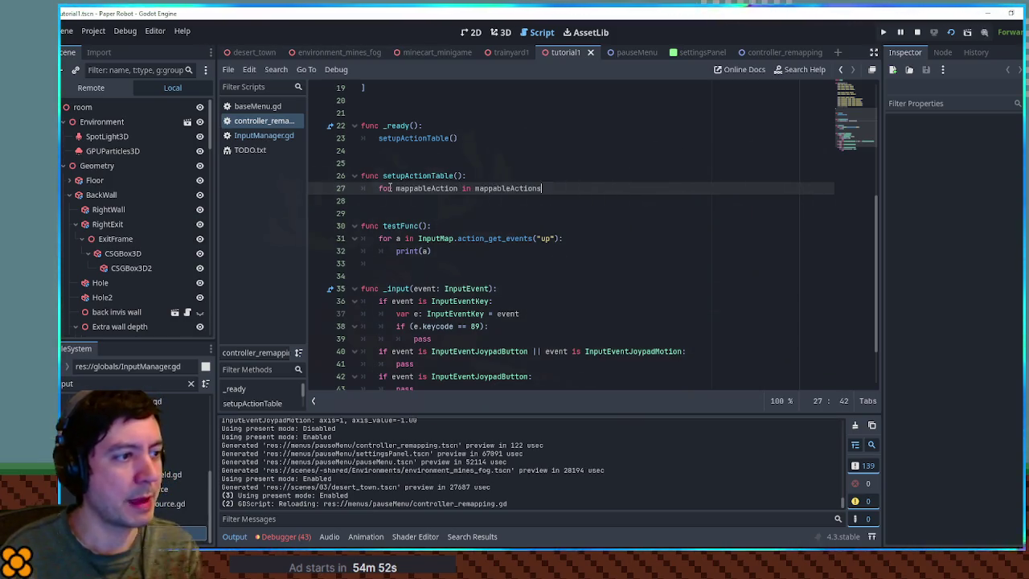
pyautogui.write(':')
pyautogui.press('Return')
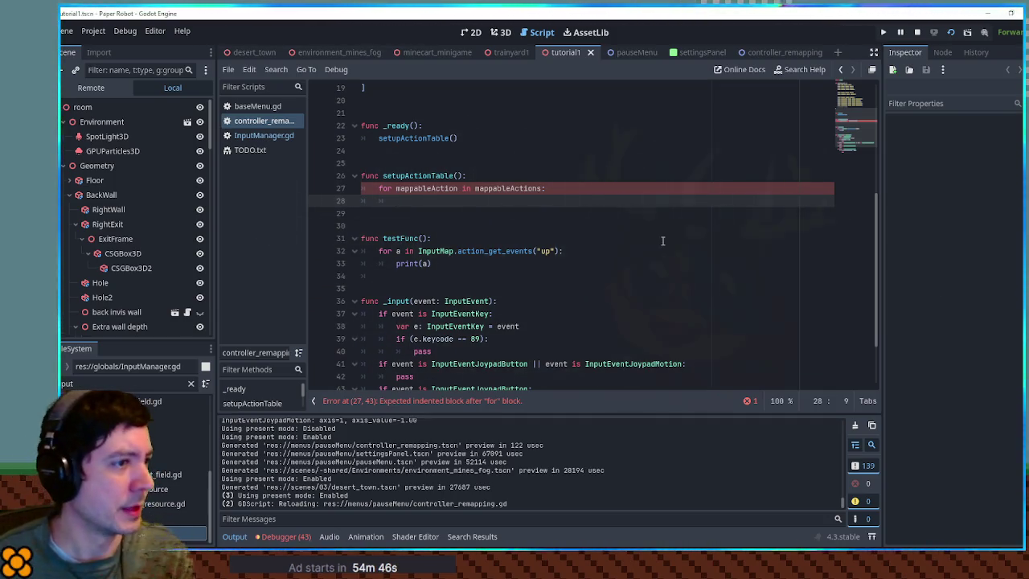
pyautogui.scroll(6, 662, 240)
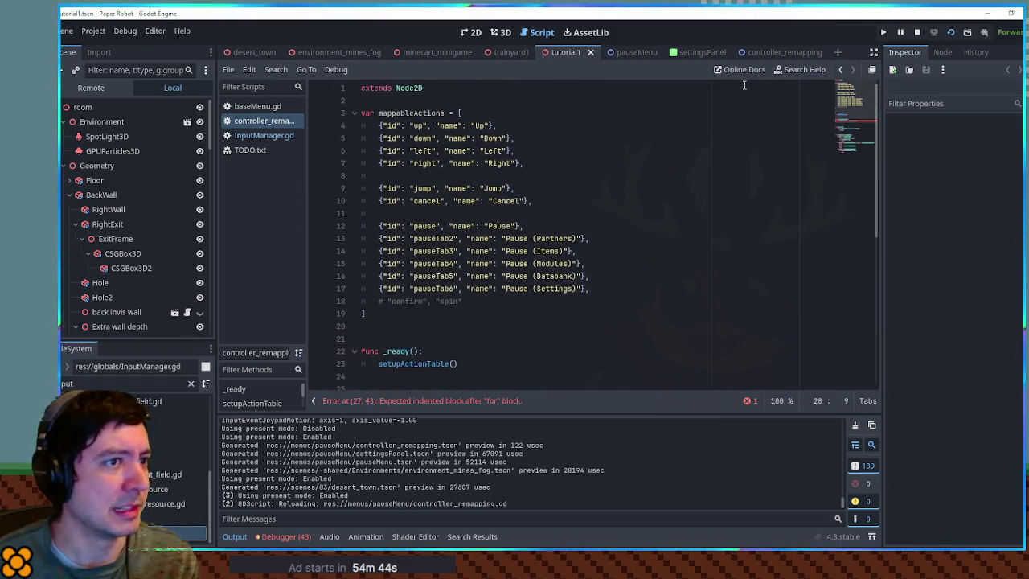
pyautogui.click(771, 51)
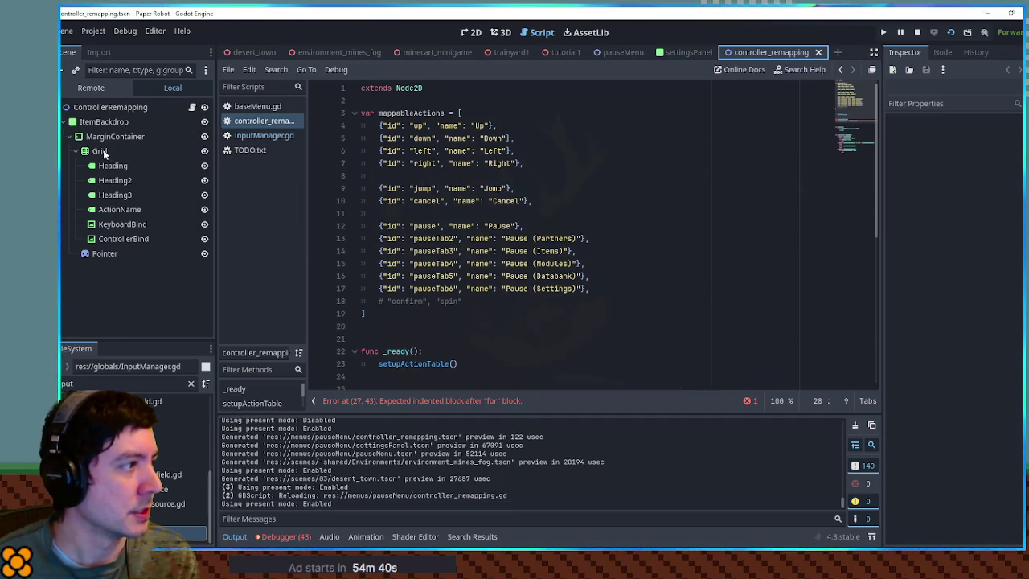
# Add a plain Node under MarginContainer, then undo it
pyautogui.click(113, 209)
pyautogui.keyDown('shift'); pyautogui.click(124, 240); pyautogui.keyUp('shift')
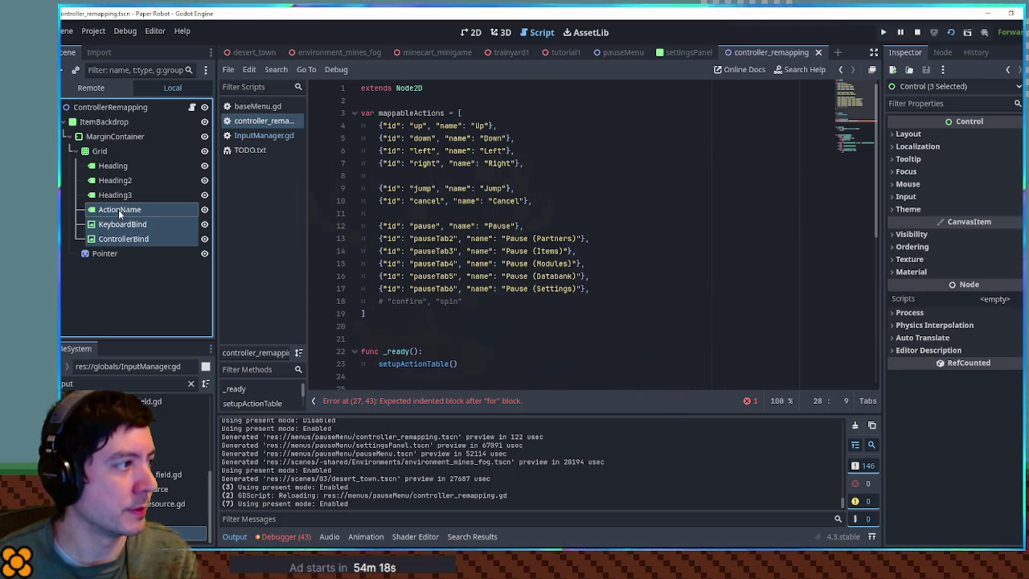
pyautogui.click(106, 137)
pyautogui.hotkey('ctrl', 'a')
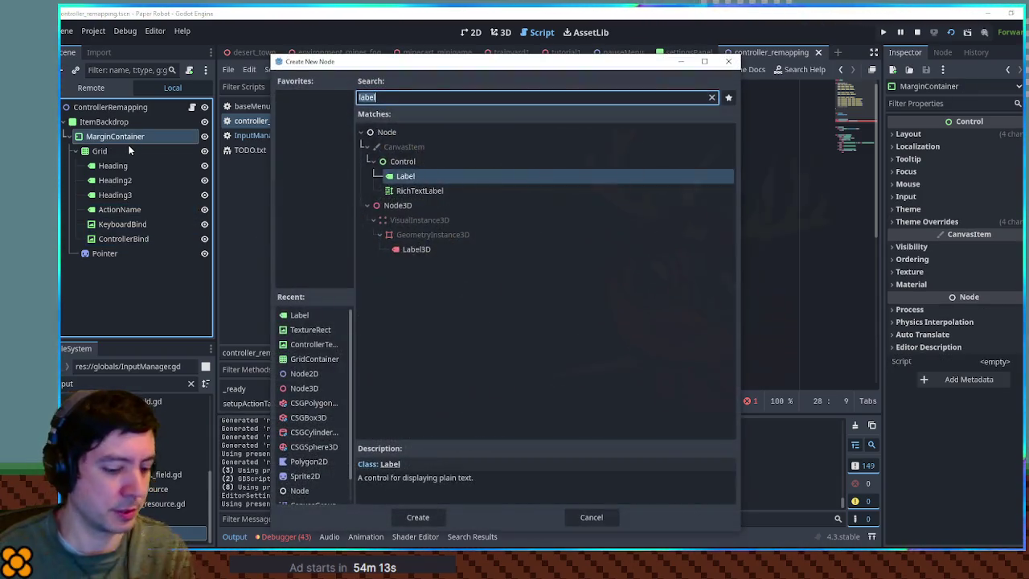
pyautogui.write('nde')
pyautogui.press('BackSpace')
pyautogui.press('BackSpace')
pyautogui.write('ode')
pyautogui.press('Return')
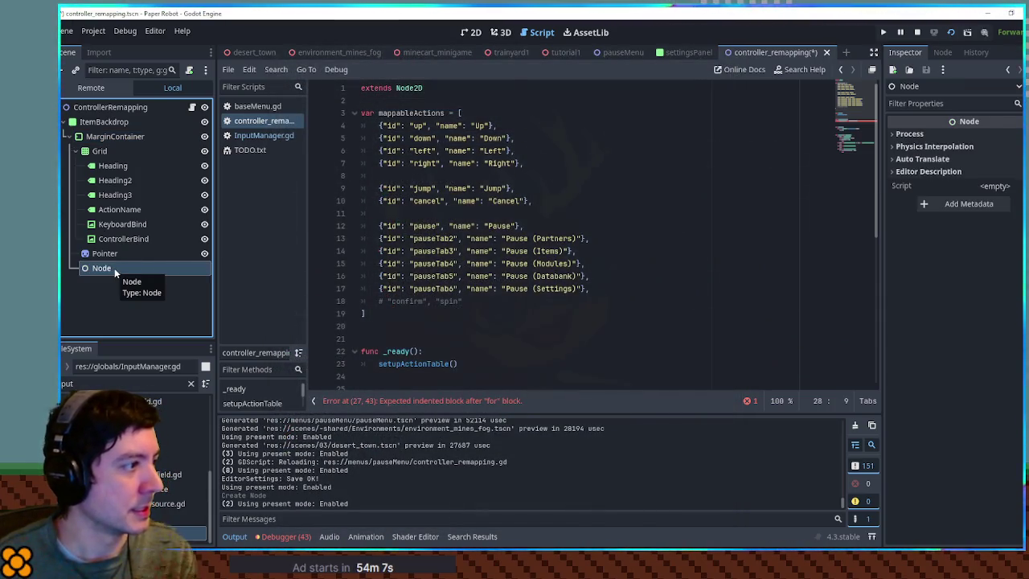
pyautogui.hotkey('ctrl', 'z')
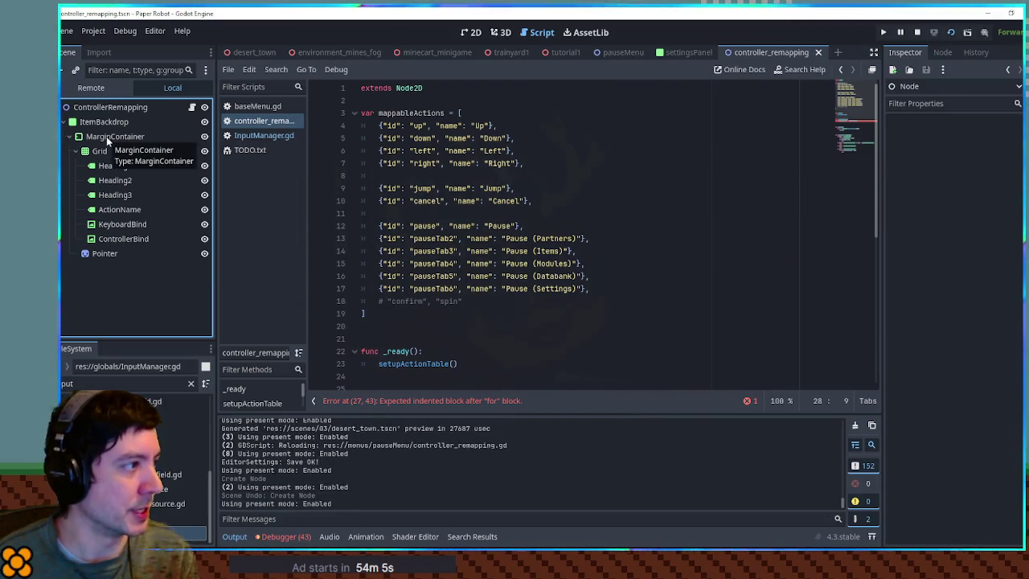
# Add a Node2D child to MarginContainer and name it BaseRow
pyautogui.click(106, 136)
pyautogui.hotkey('ctrl', 'a')
pyautogui.write('2d')
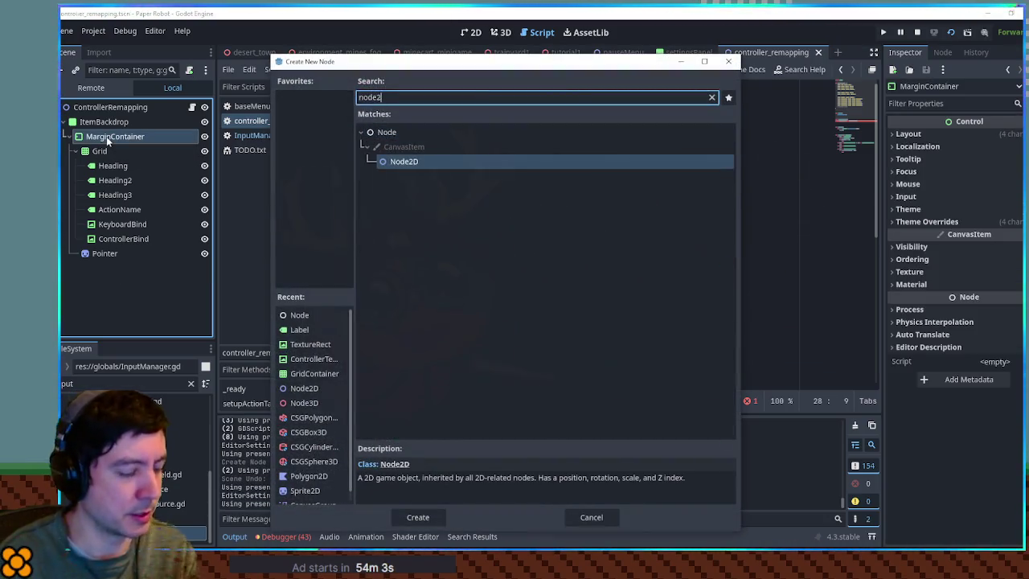
pyautogui.press('Return')
pyautogui.press('F2')
pyautogui.write('Ba')
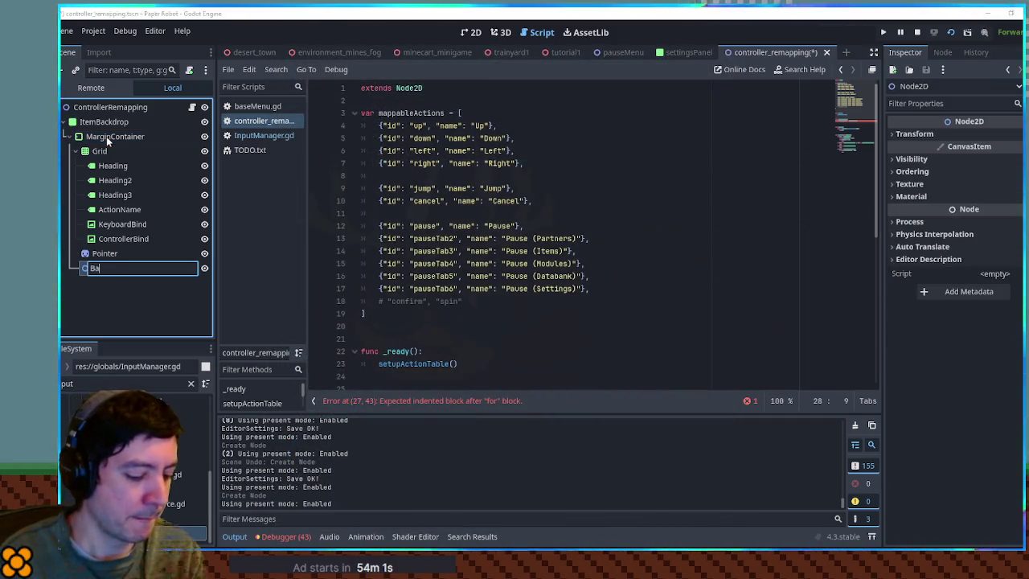
pyautogui.write('seRow')
pyautogui.press('Return')
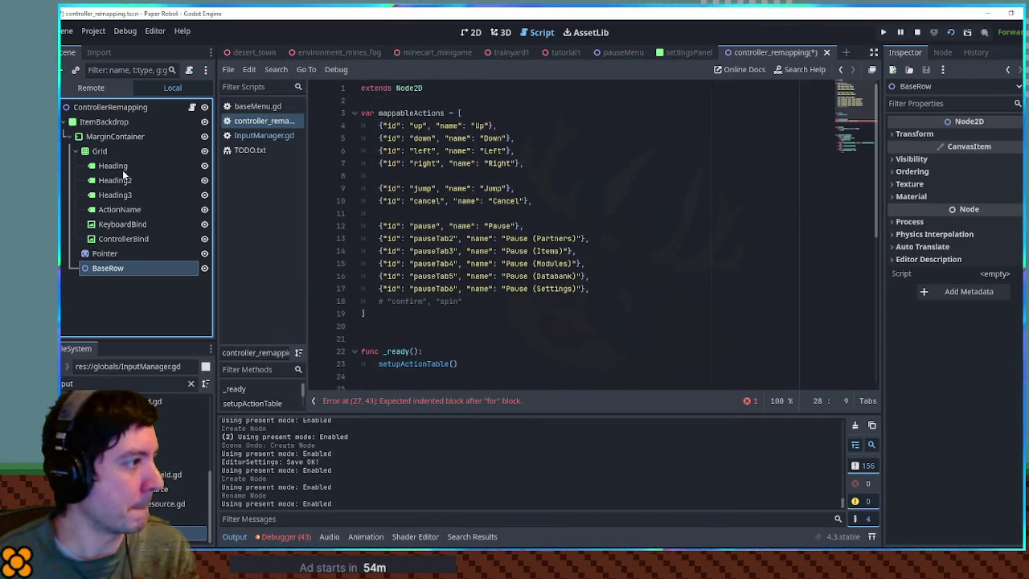
pyautogui.click(116, 211)
pyautogui.keyDown('shift'); pyautogui.click(122, 239); pyautogui.keyUp('shift')
pyautogui.moveTo(123, 239); pyautogui.dragTo(114, 270)
pyautogui.click(204, 223)
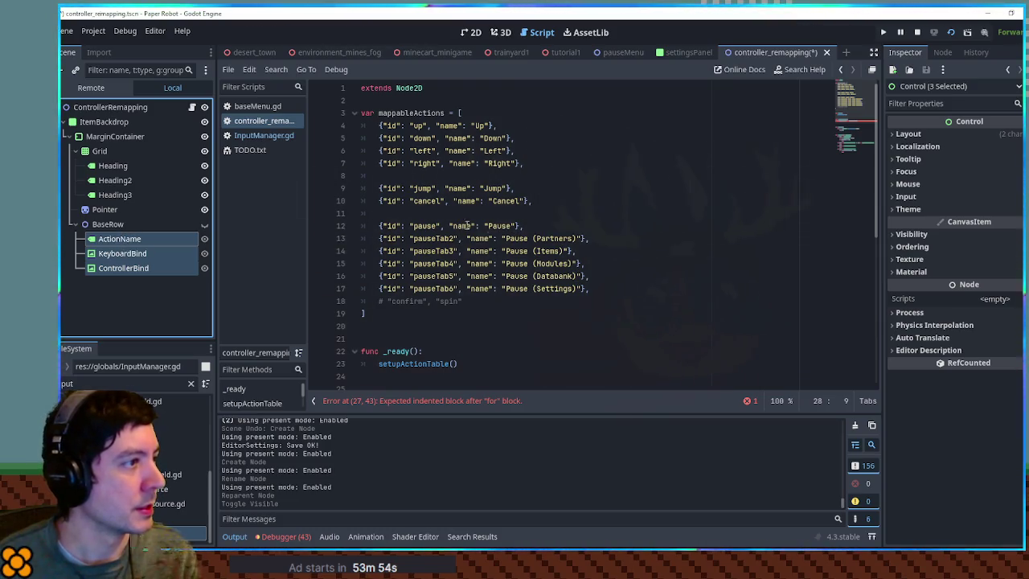
pyautogui.moveTo(94, 265)
pyautogui.mouseDown()
pyautogui.moveTo(375, 120)
pyautogui.moveTo(362, 101)
pyautogui.mouseUp()
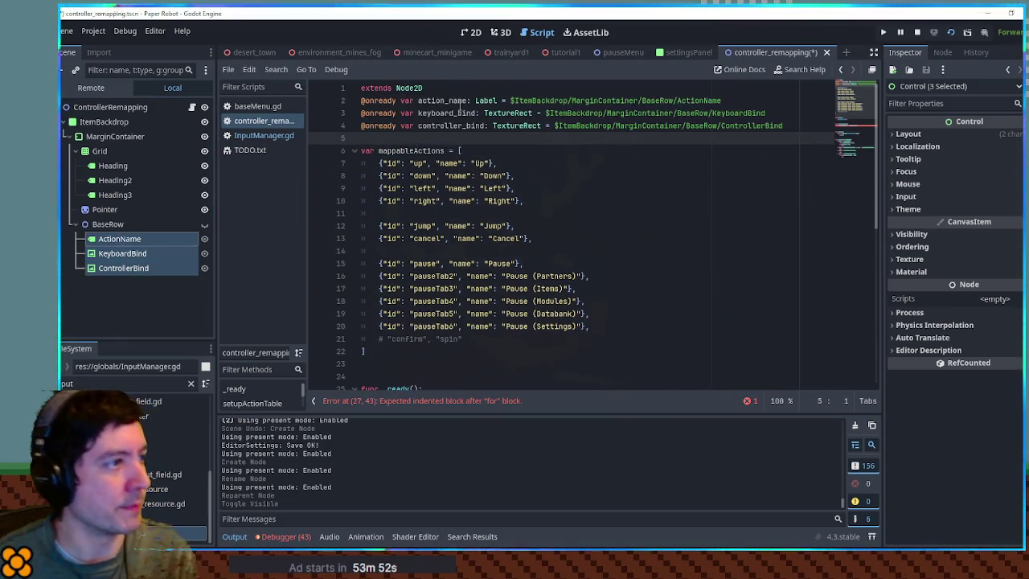
pyautogui.press('Return')
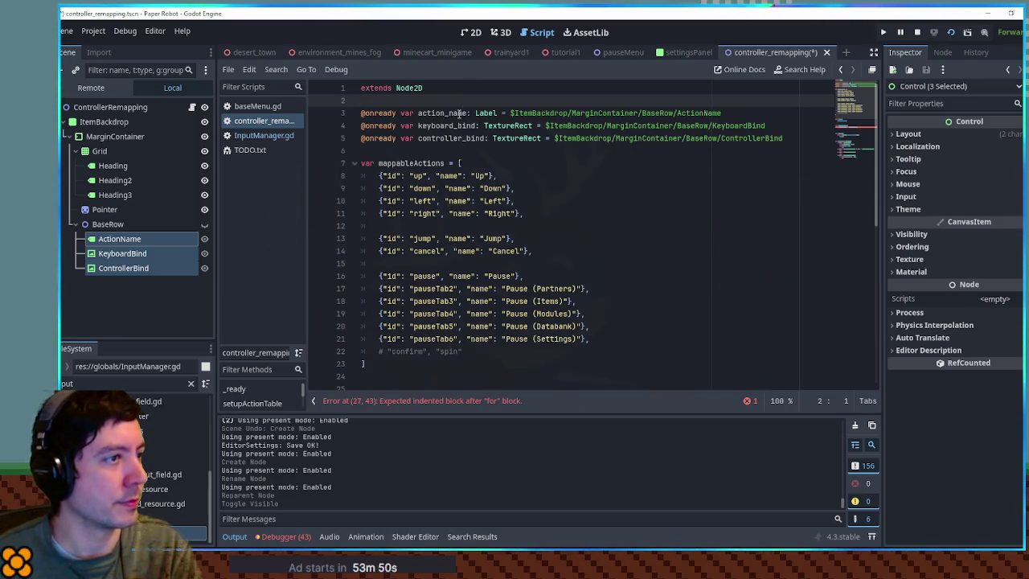
pyautogui.press('Return')
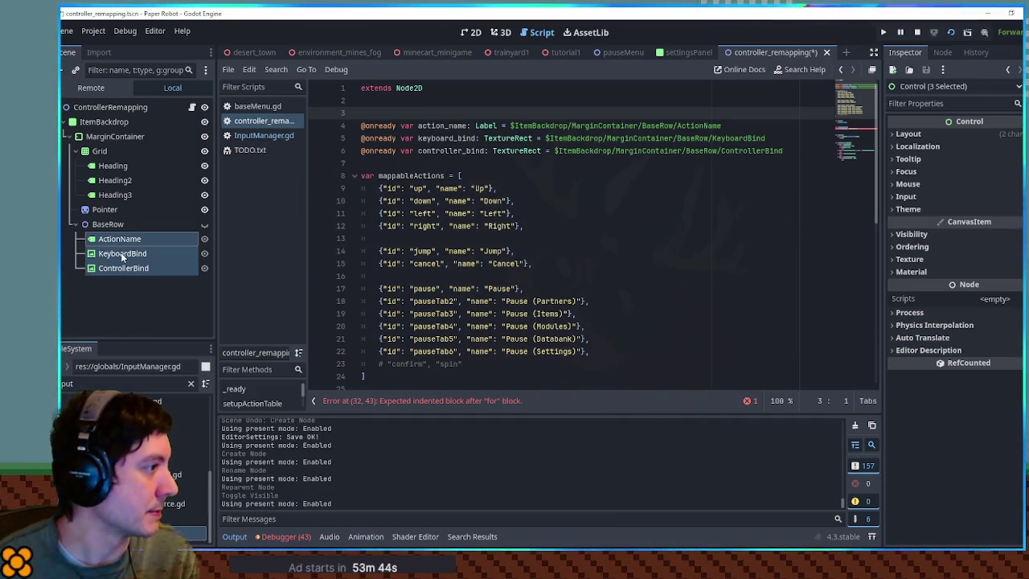
pyautogui.click(105, 151)
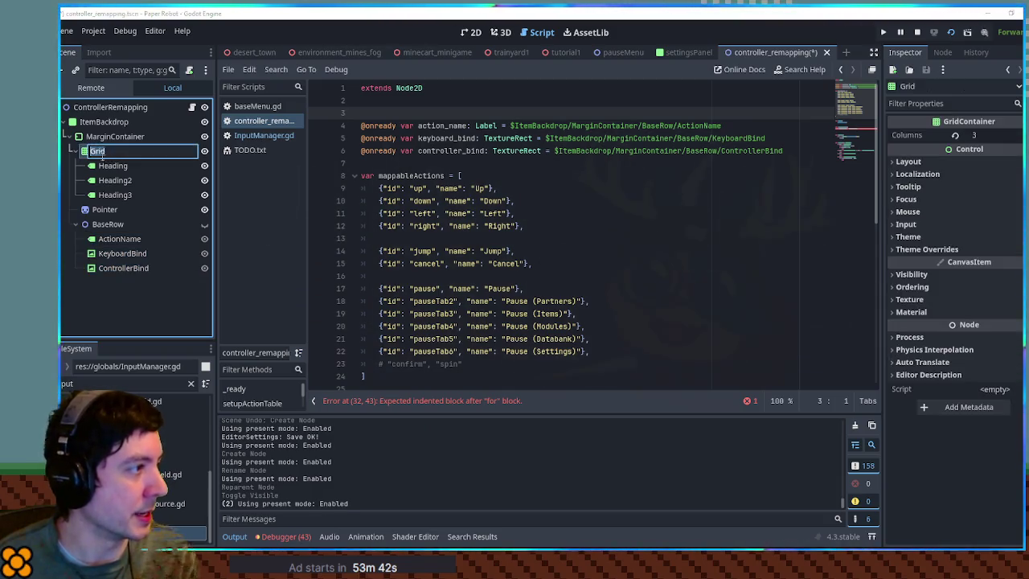
pyautogui.keyDown('ctrl'); pyautogui.moveTo(103, 154); pyautogui.dragTo(440, 114); pyautogui.keyUp('ctrl')
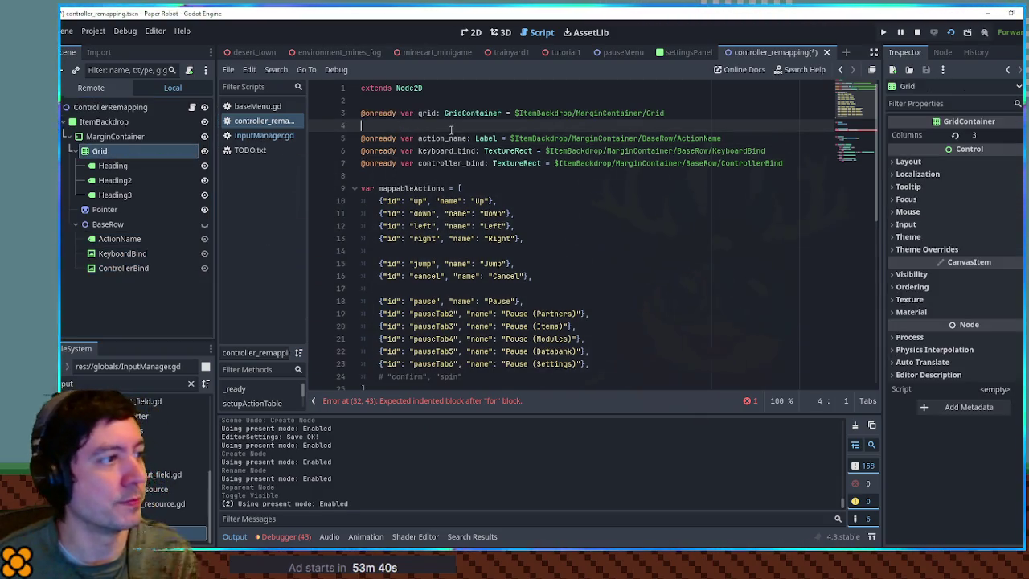
pyautogui.press('Delete')
# Start declaring a newRowName variable on line 33 inside the for loop
pyautogui.scroll(-4, 458, 336)
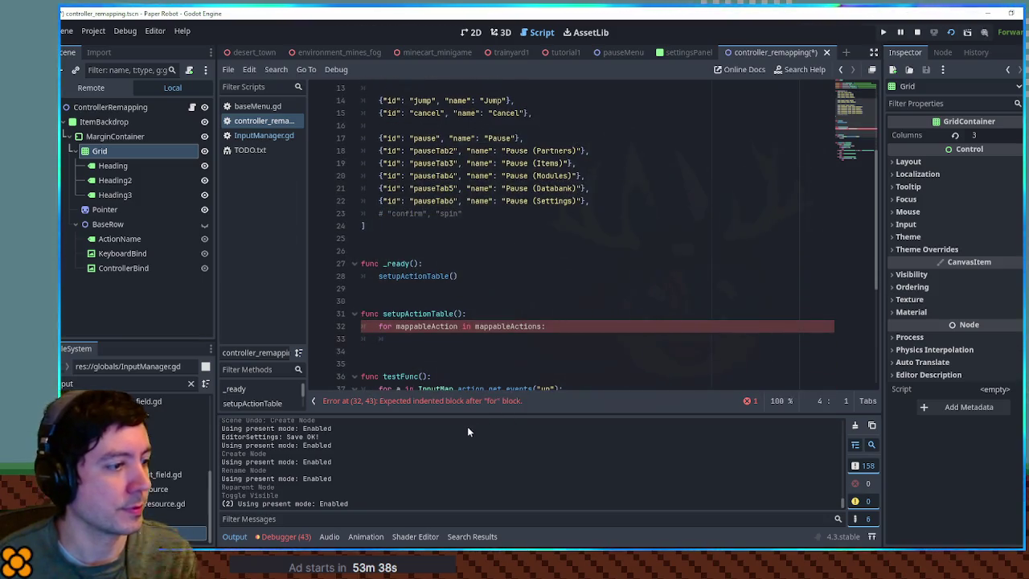
pyautogui.click(459, 337)
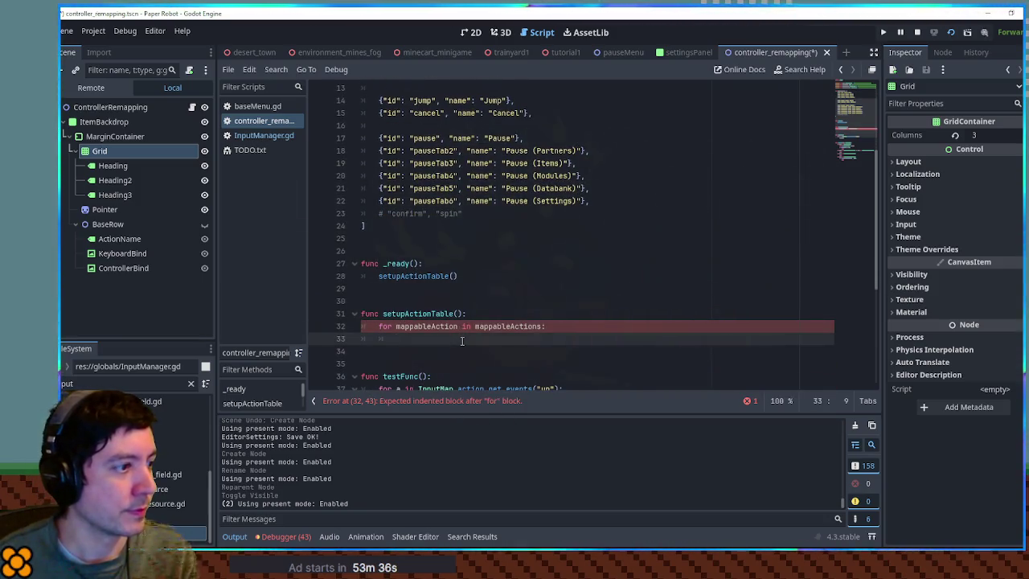
pyautogui.scroll(4, 460, 340)
pyautogui.doubleClick(428, 112)
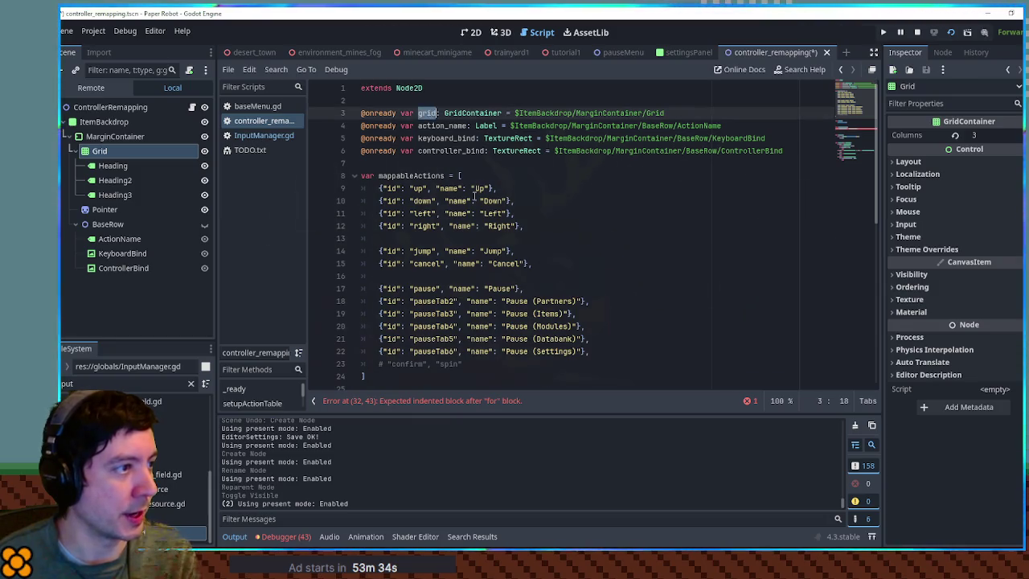
pyautogui.scroll(-5, 478, 263)
pyautogui.click(498, 302)
pyautogui.write('var ')
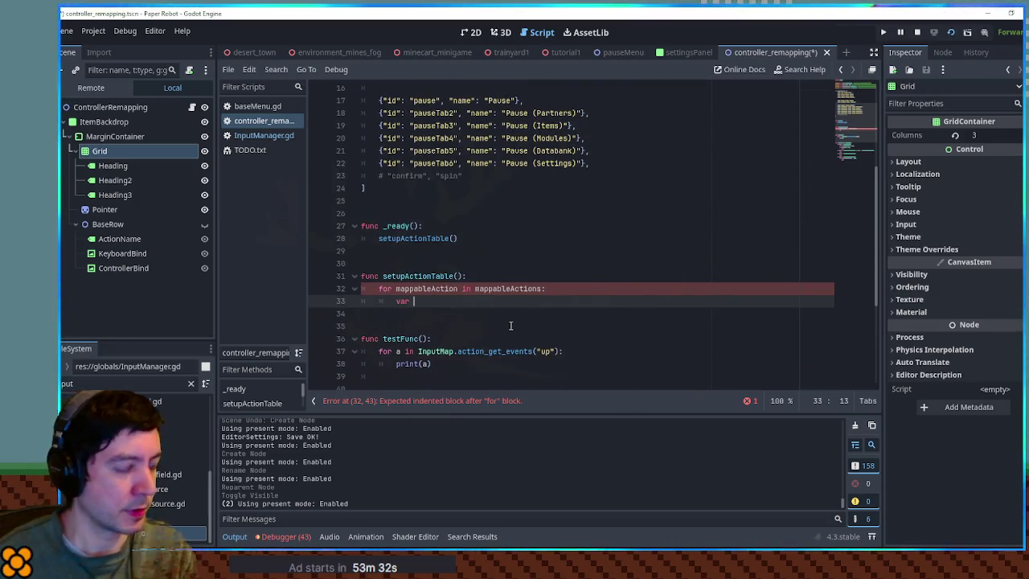
pyautogui.write('new')
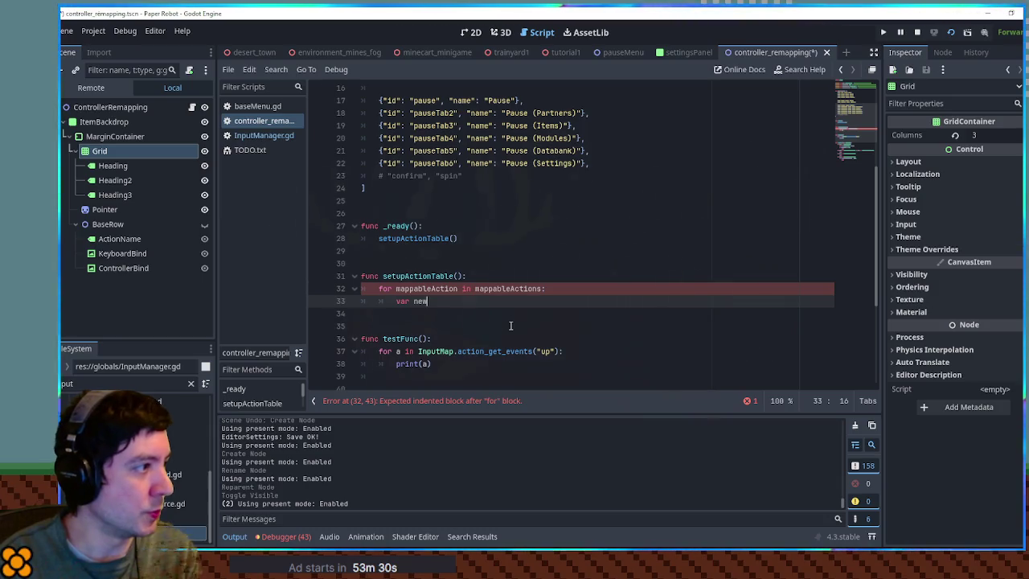
pyautogui.write('RowName =')
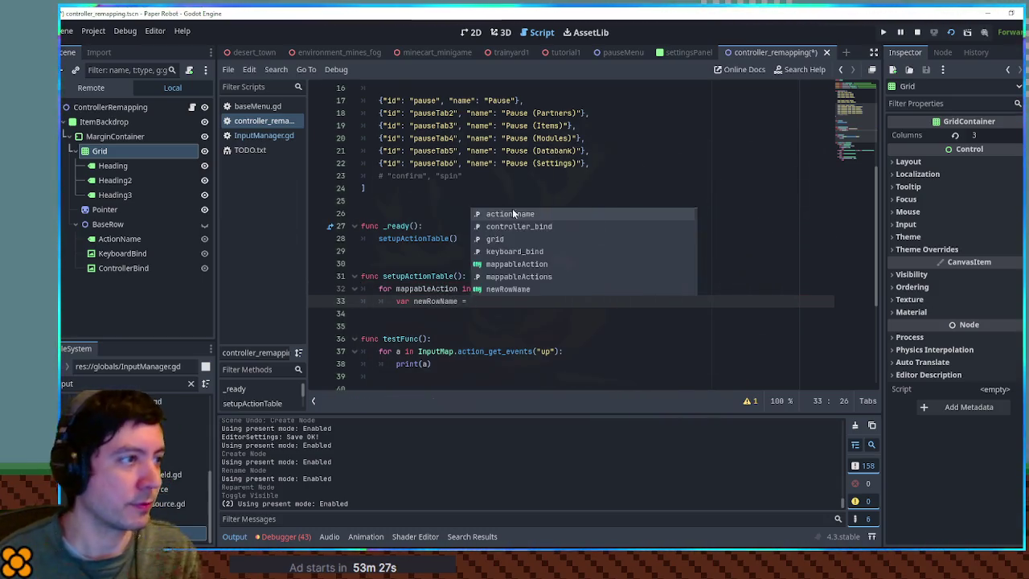
# Assign newRowName a Label-typed duplicate of the action_name label with action_name.duplicate()
pyautogui.scroll(5, 514, 241)
pyautogui.doubleClick(442, 125)
pyautogui.hotkey('ctrl', 'c')
pyautogui.scroll(-5, 517, 220)
pyautogui.click(493, 300)
pyautogui.hotkey('ctrl', 'v')
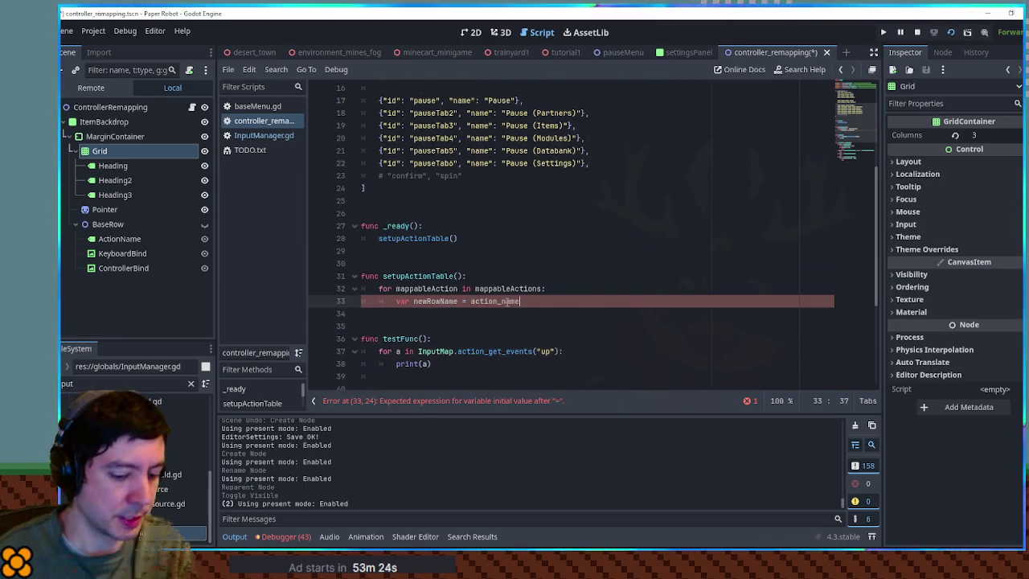
pyautogui.write('.duplicate(')
pyautogui.press('Return')
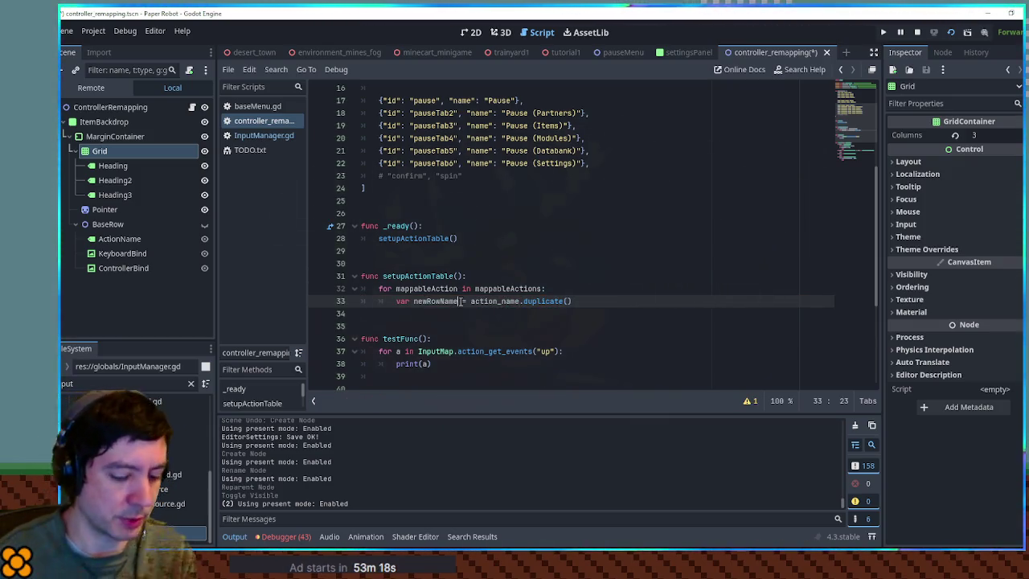
pyautogui.write(': Label')
pyautogui.hotkey('ctrl', 'Return')
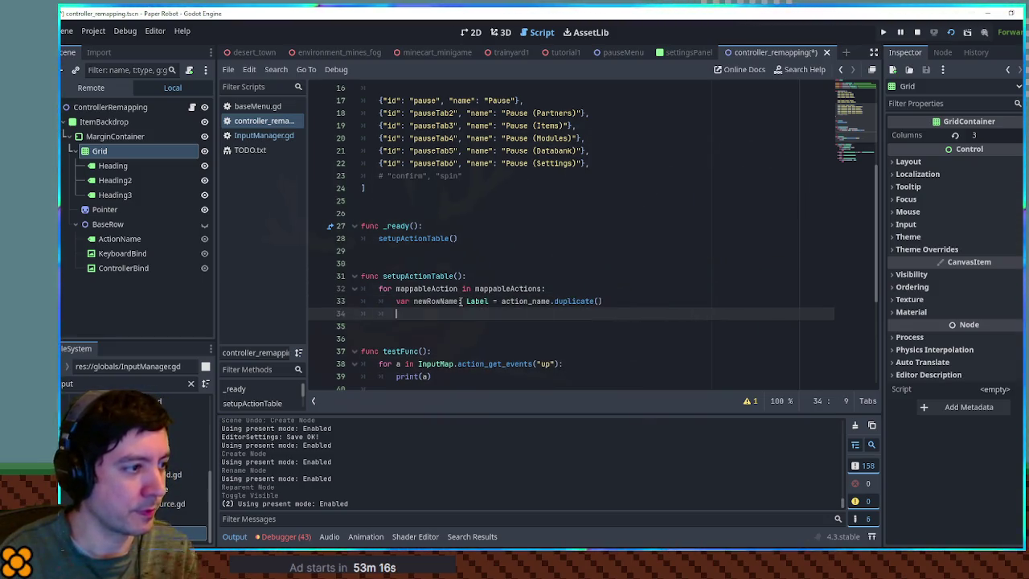
pyautogui.press('Tab')
# Set newRowName.text to mappableAction.name and add newRowName to the grid with add_child
pyautogui.write('newRowN')
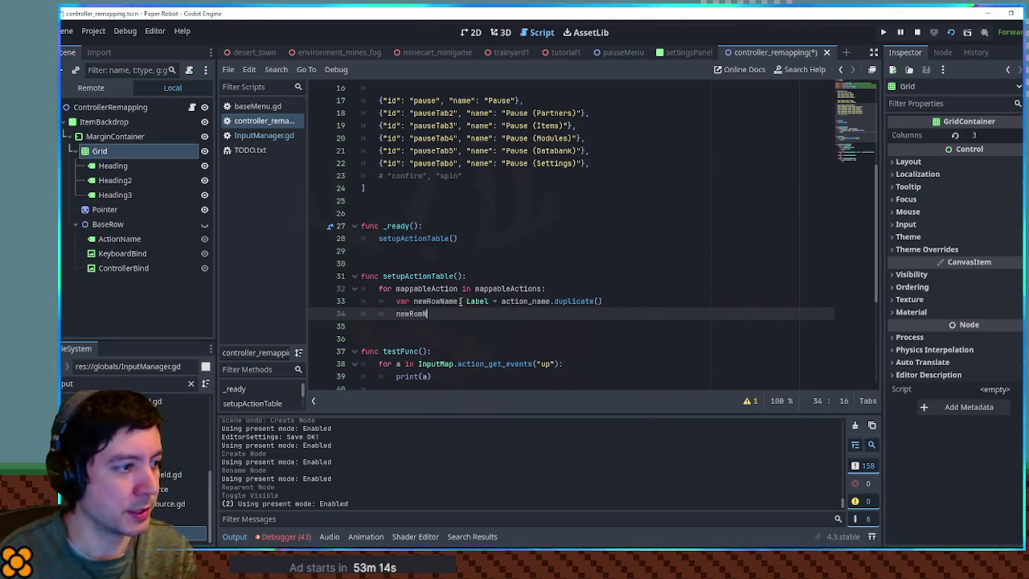
pyautogui.write('Name.text')
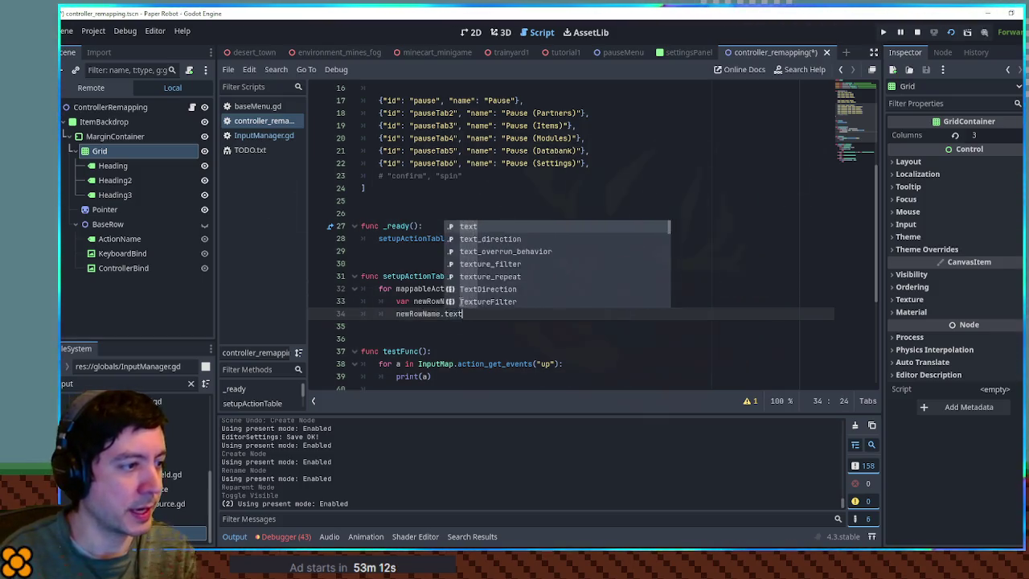
pyautogui.write(' = mappableAction.name')
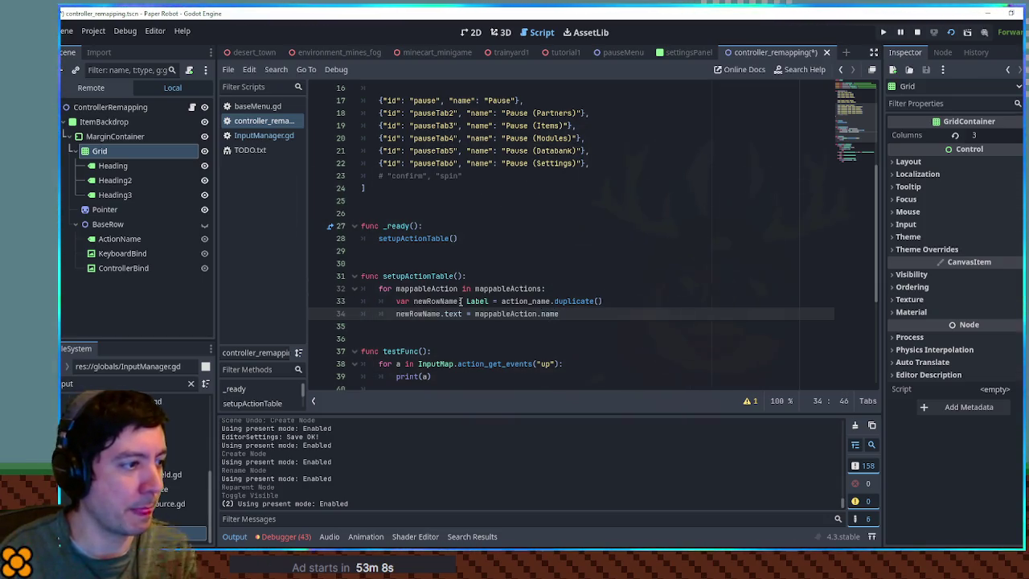
pyautogui.press('Return')
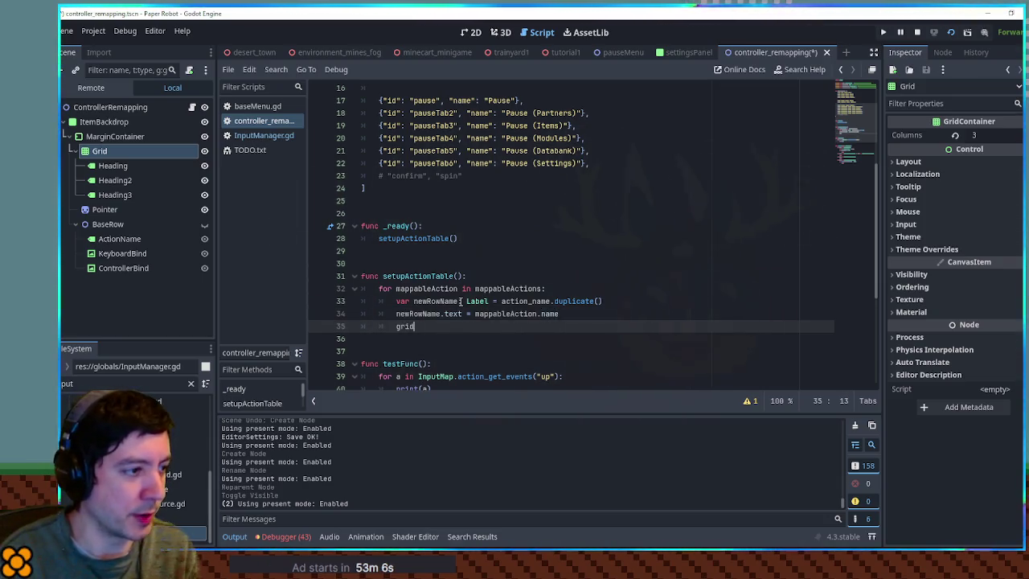
pyautogui.write('.add')
pyautogui.press('Return')
pyautogui.hotkey('ctrl', 'z')
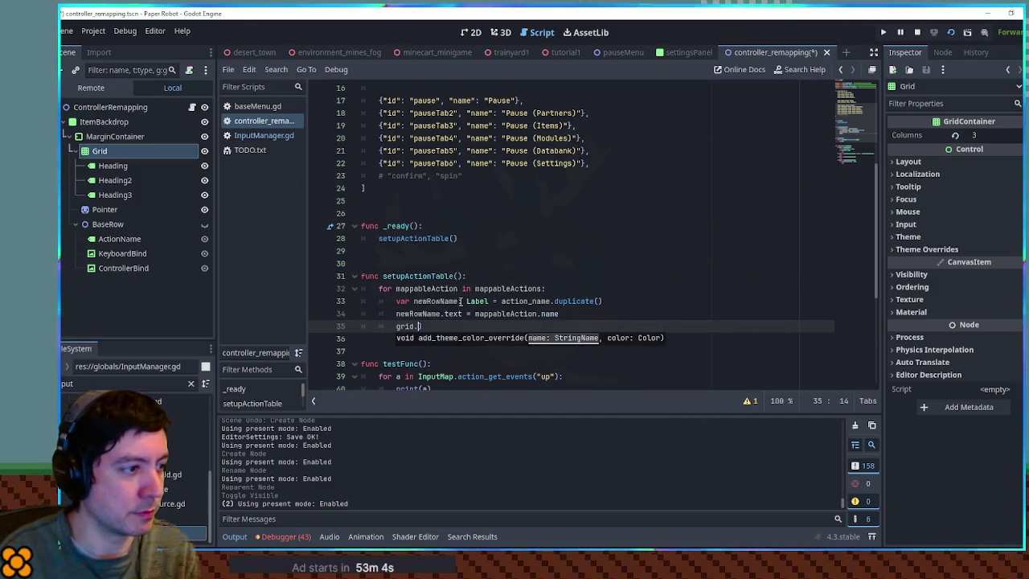
pyautogui.write('_ch')
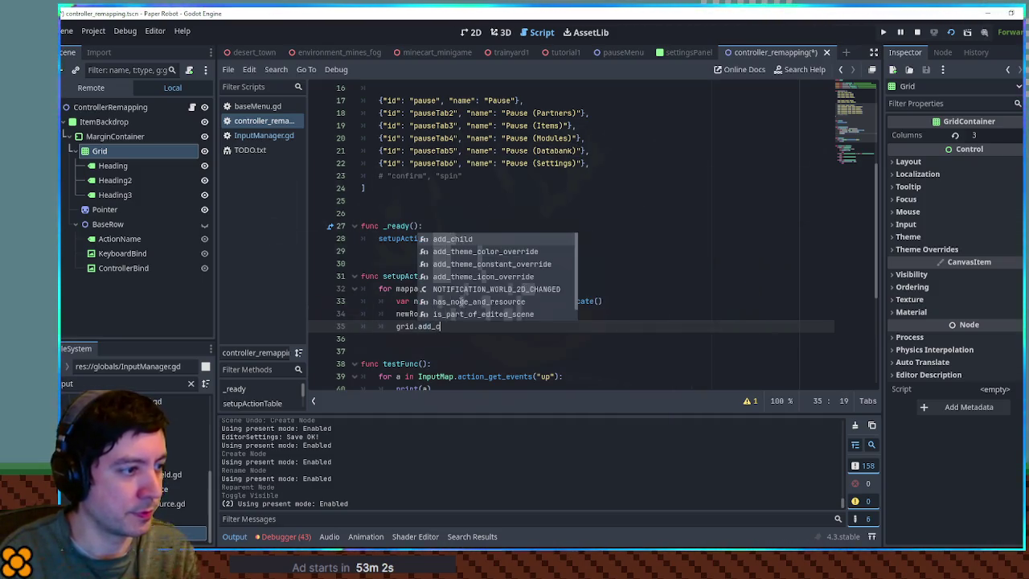
pyautogui.press('Return')
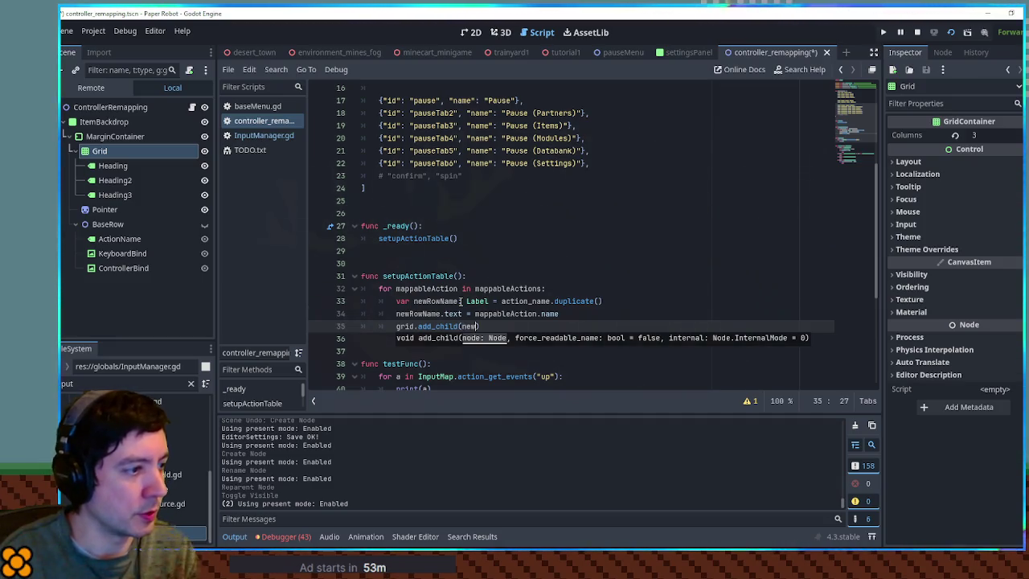
pyautogui.write('RowN')
pyautogui.press('Return')
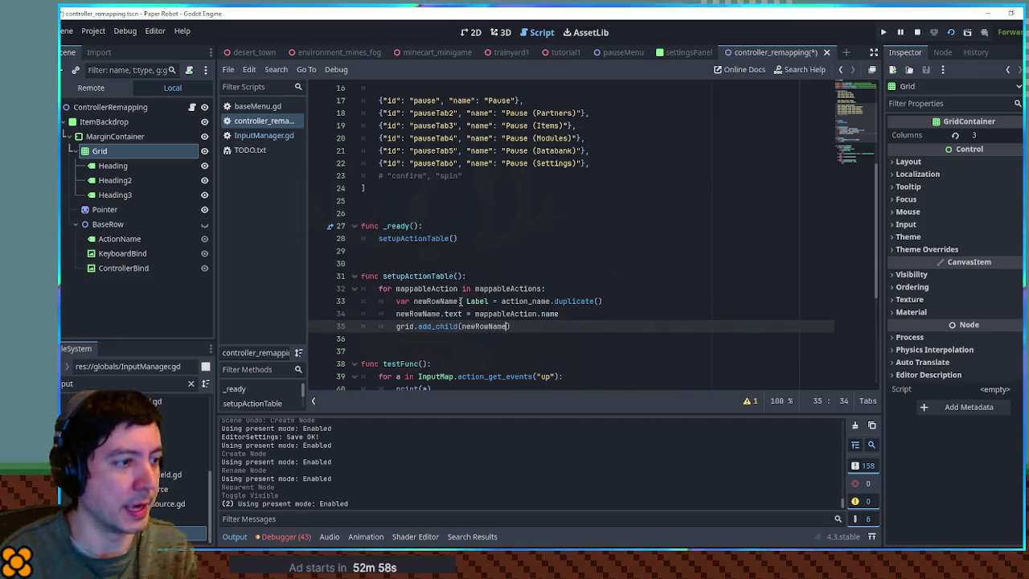
pyautogui.click(485, 265)
# Open a new line after add_child and begin typing 'Key' for the next statement
pyautogui.click(576, 325)
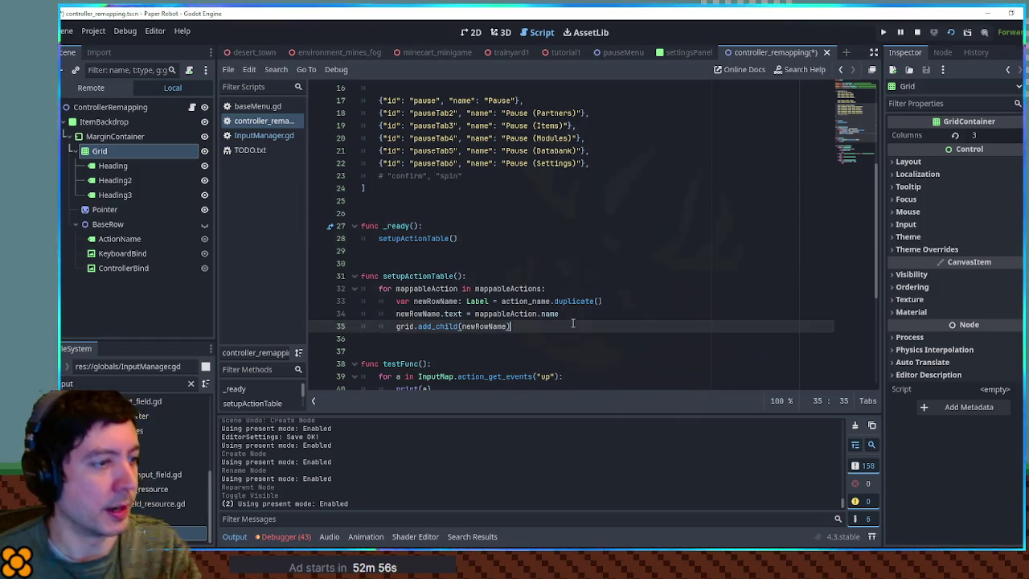
pyautogui.press('Return')
pyautogui.press('Return')
pyautogui.scroll(-2, 569, 257)
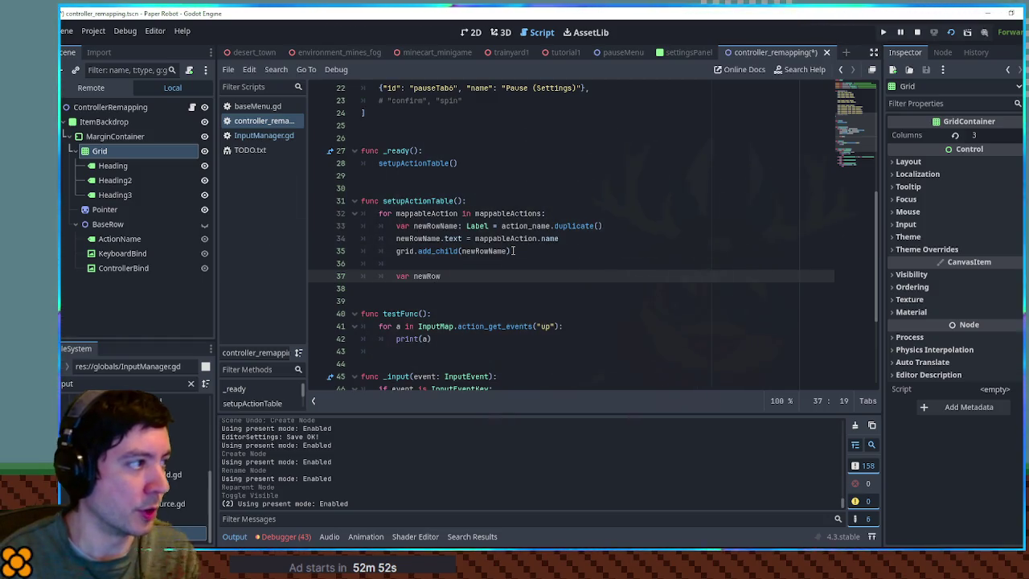
pyautogui.scroll(7, 597, 129)
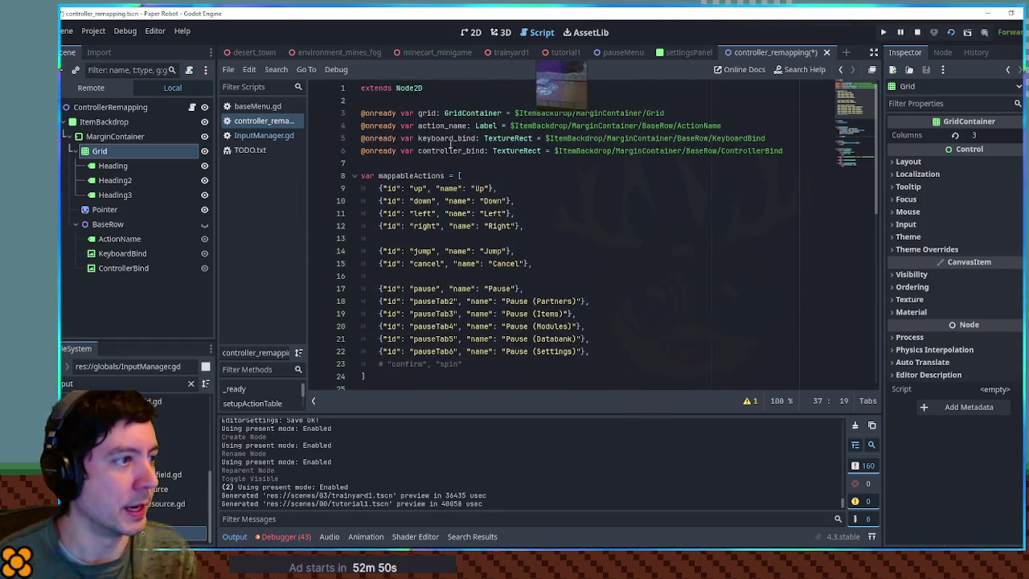
pyautogui.write('Keyboard: TextureRect =')
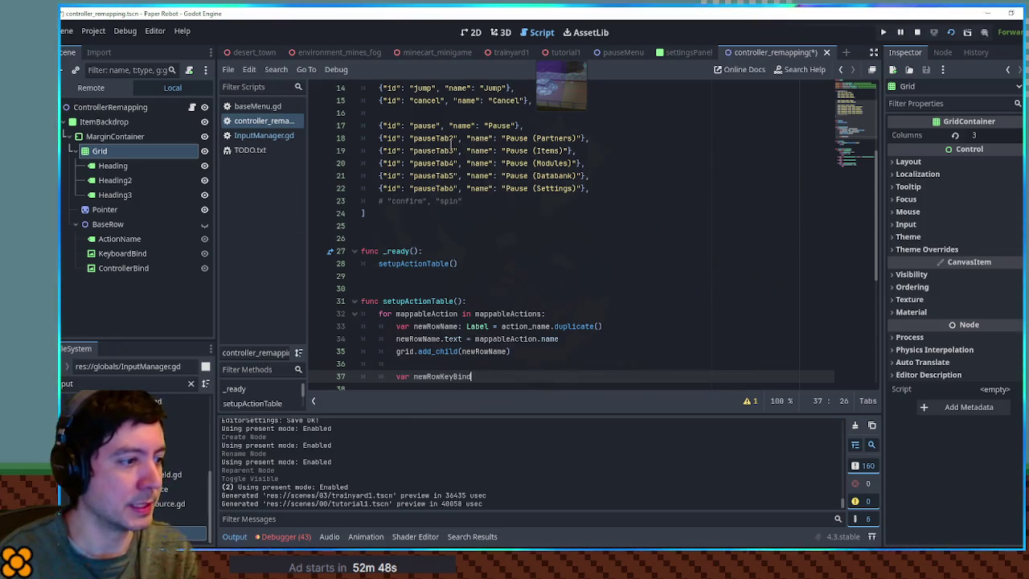
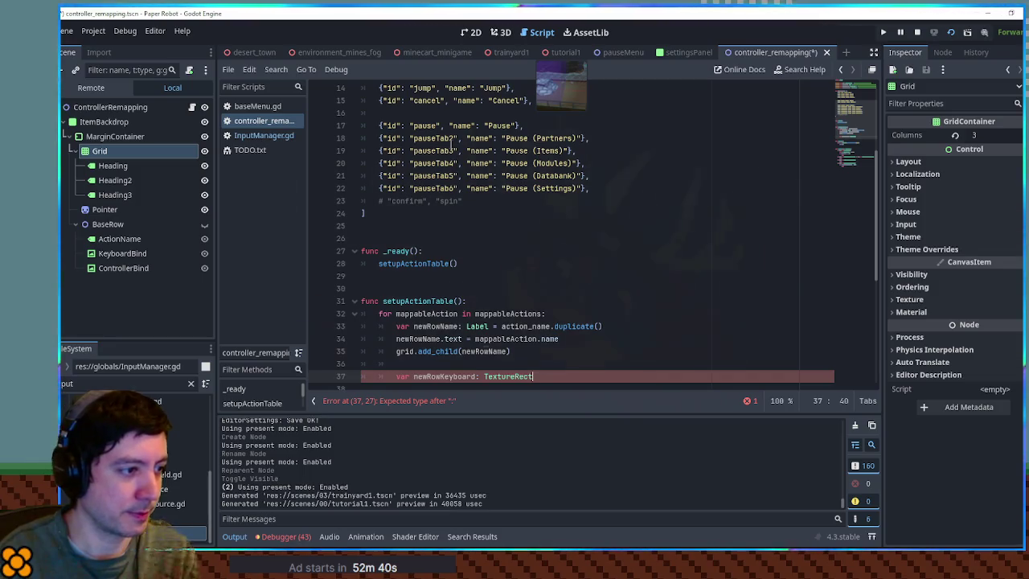
# Finish line 37 as newRowKeyboard = keyboard_bind.duplicate()
pyautogui.write('=')
pyautogui.scroll(5, 562, 241)
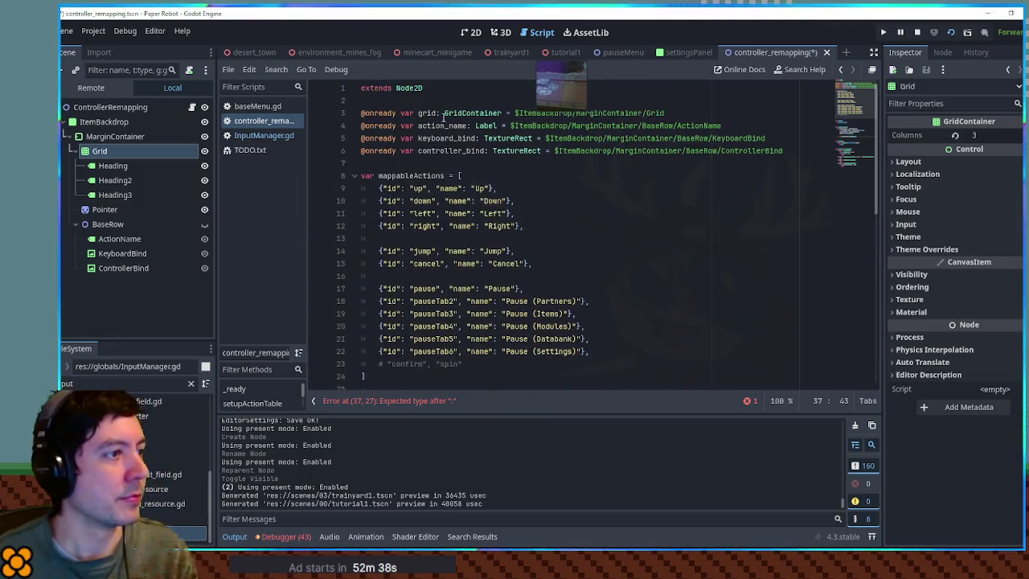
pyautogui.doubleClick(447, 137)
pyautogui.scroll(-6, 583, 306)
pyautogui.click(578, 307)
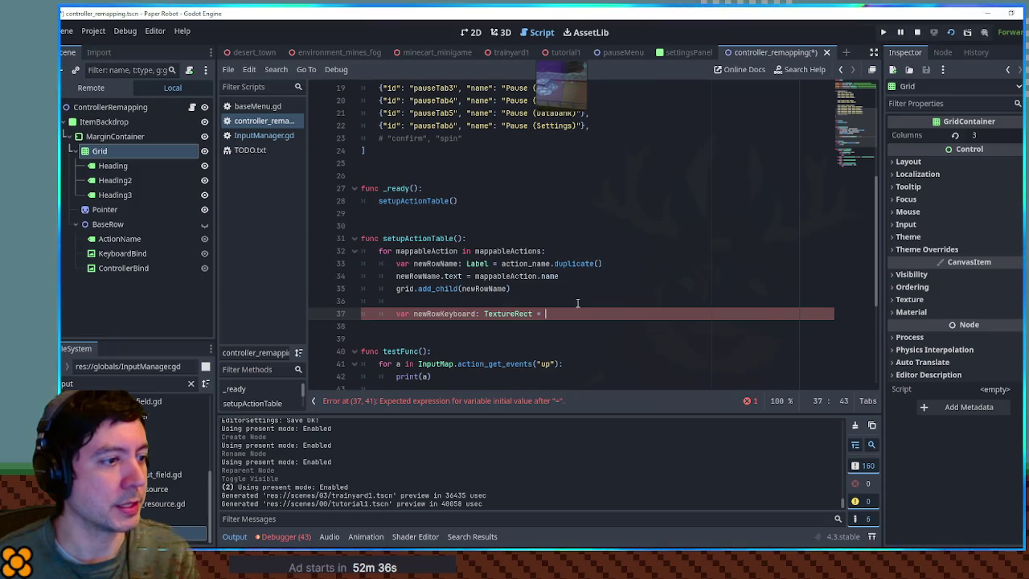
pyautogui.moveTo(552, 264); pyautogui.dragTo(609, 268)
pyautogui.hotkey('ctrl', 'c')
pyautogui.click(615, 312)
pyautogui.hotkey('ctrl', 'v')
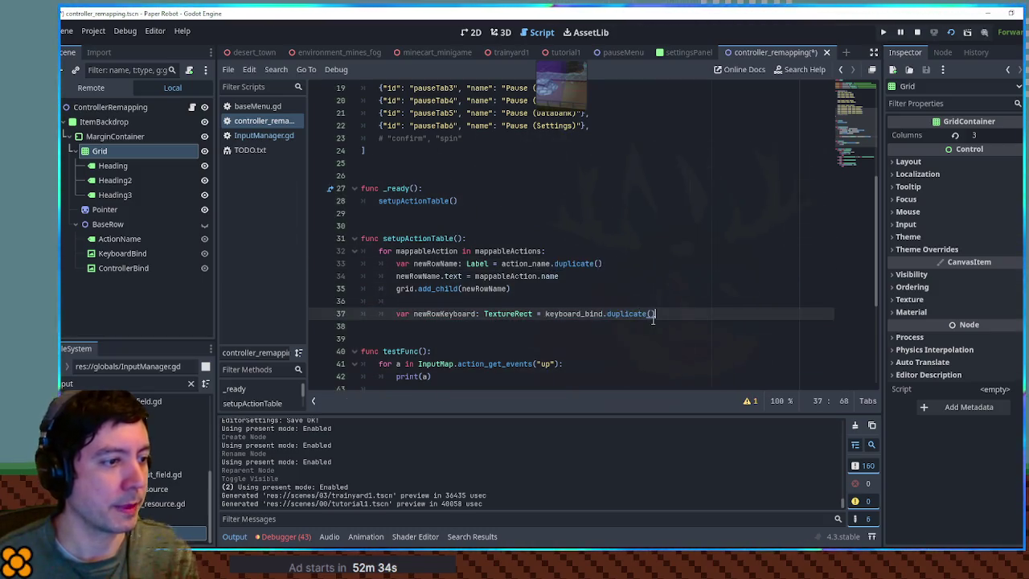
# Start line 38 with newRowKeyboard.texture using autocompletion
pyautogui.press('Return')
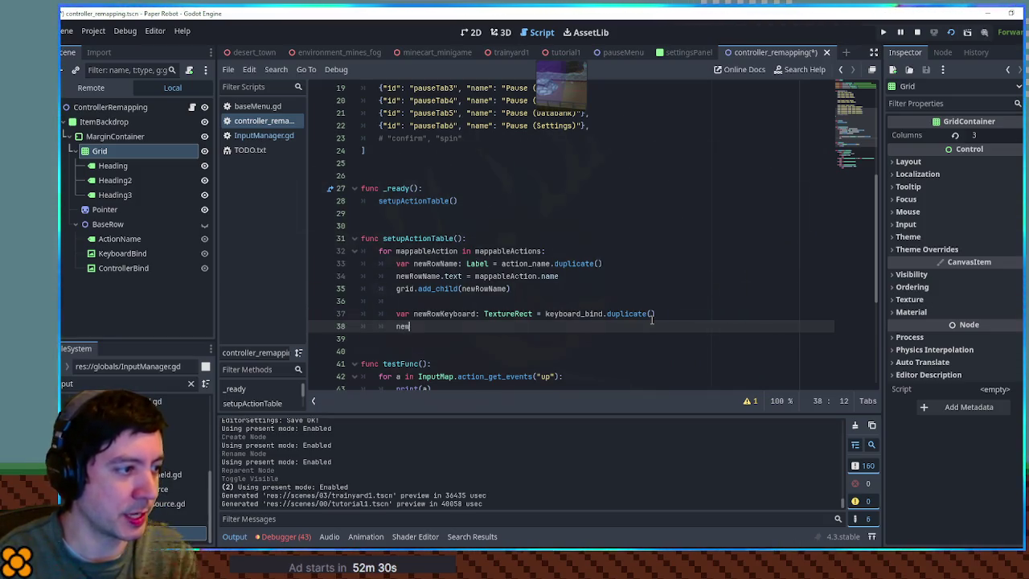
pyautogui.write('R')
pyautogui.press('Return')
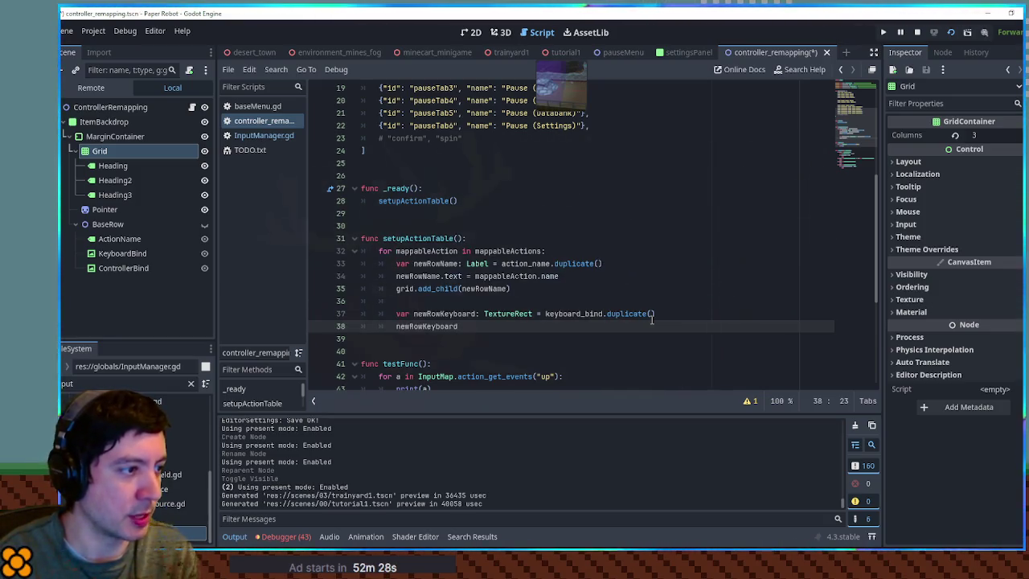
pyautogui.write('.tex')
pyautogui.press('Return')
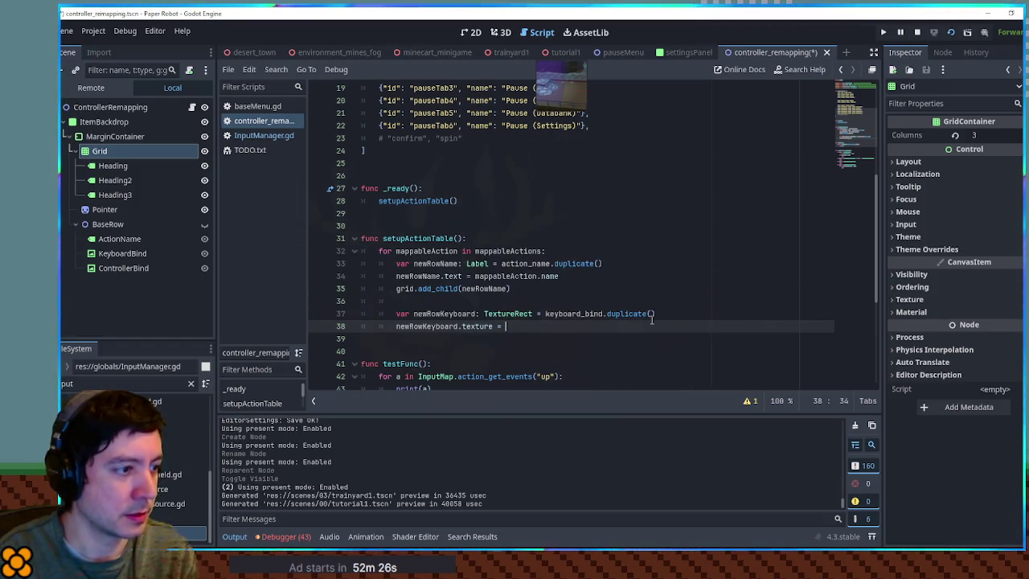
pyautogui.press('Escape')
# Complete line 38 as newRowKeyboard.texture = newRowKeyboard.texture.duplicate()
pyautogui.moveTo(395, 326); pyautogui.dragTo(492, 326)
pyautogui.hotkey('ctrl', 'c')
pyautogui.press('End')
pyautogui.hotkey('ctrl', 'v')
pyautogui.write('du')
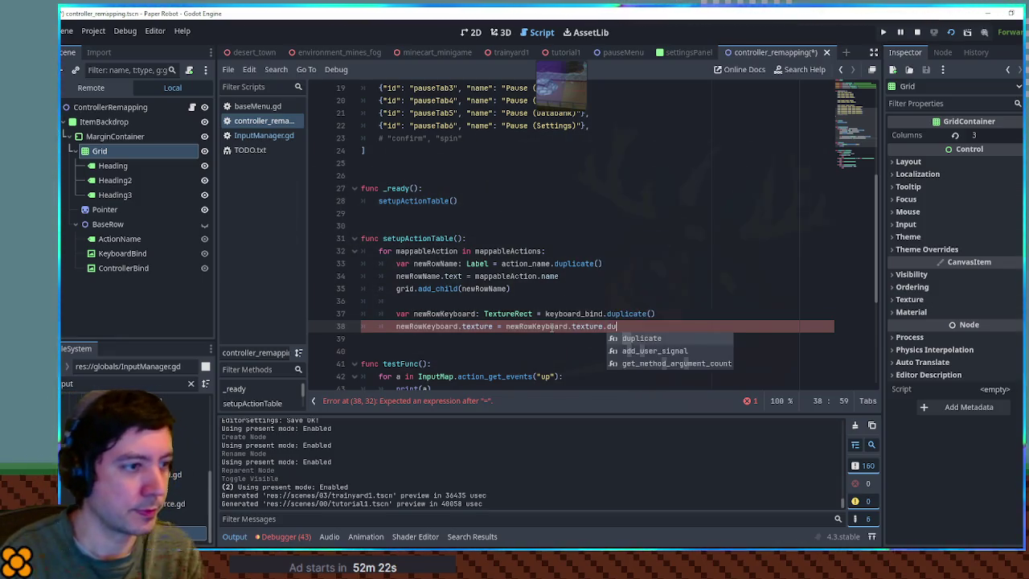
pyautogui.press('Return')
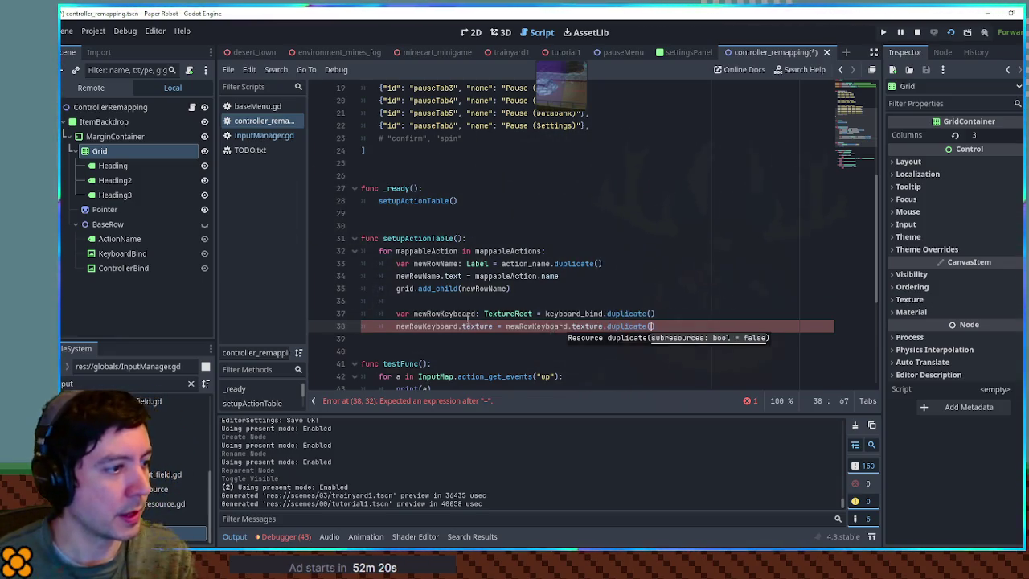
pyautogui.click(496, 326)
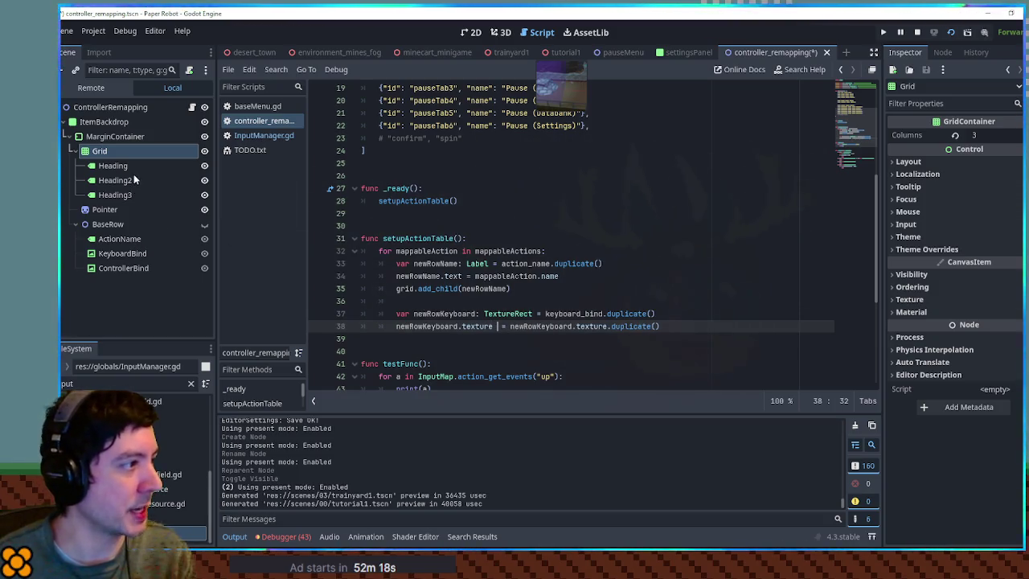
pyautogui.click(125, 253)
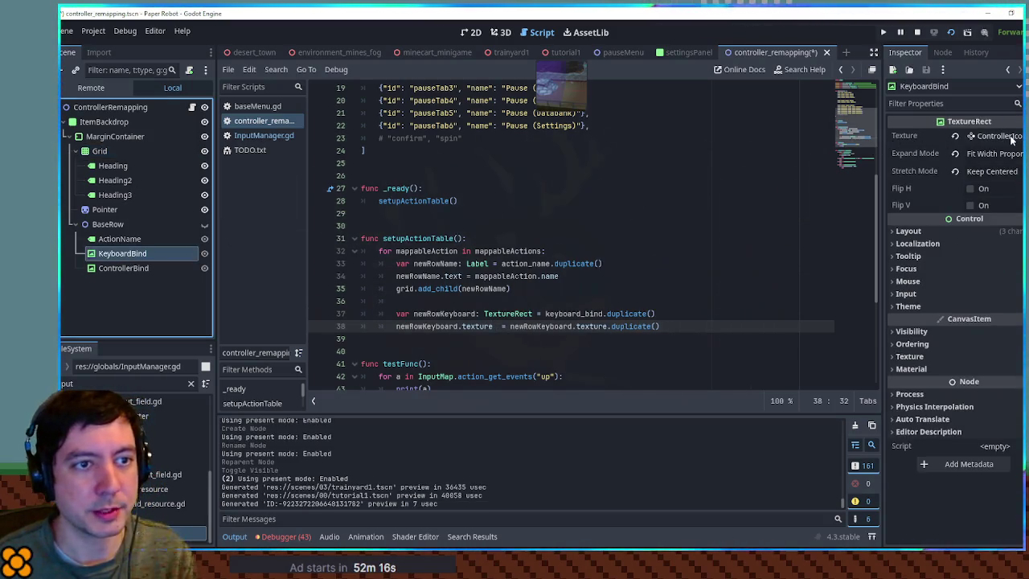
# Rewrite line 38 as var keyboardTexture: ControllerIconTexture = newRowKeyboard.texture.duplicate()
pyautogui.click(494, 325)
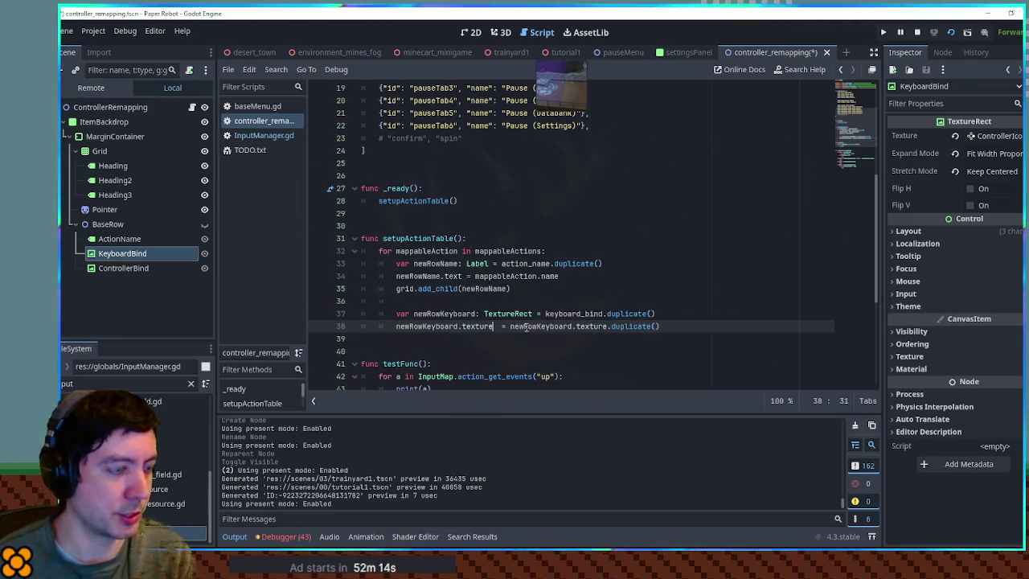
pyautogui.write(': Controll')
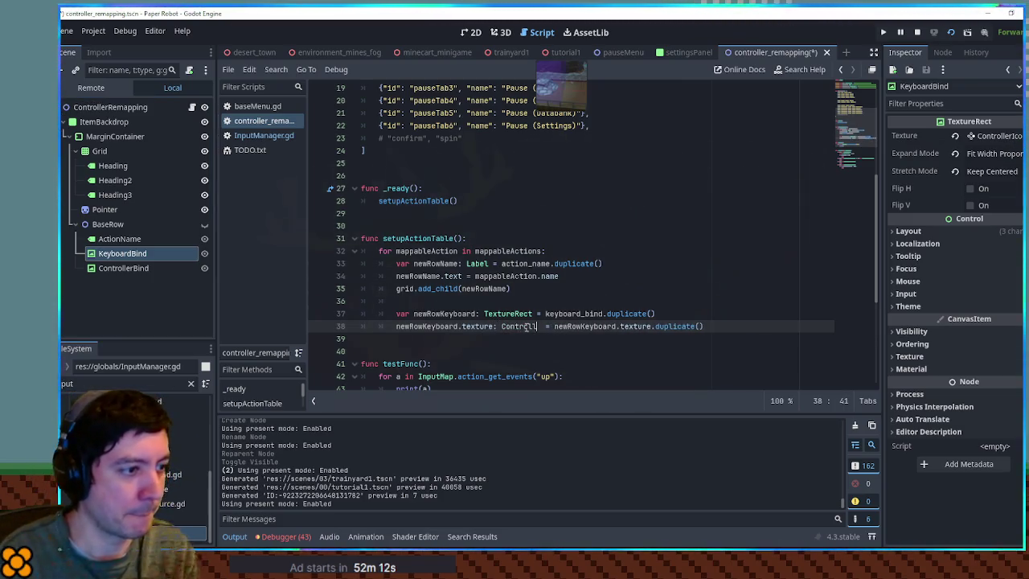
pyautogui.write('erIconText')
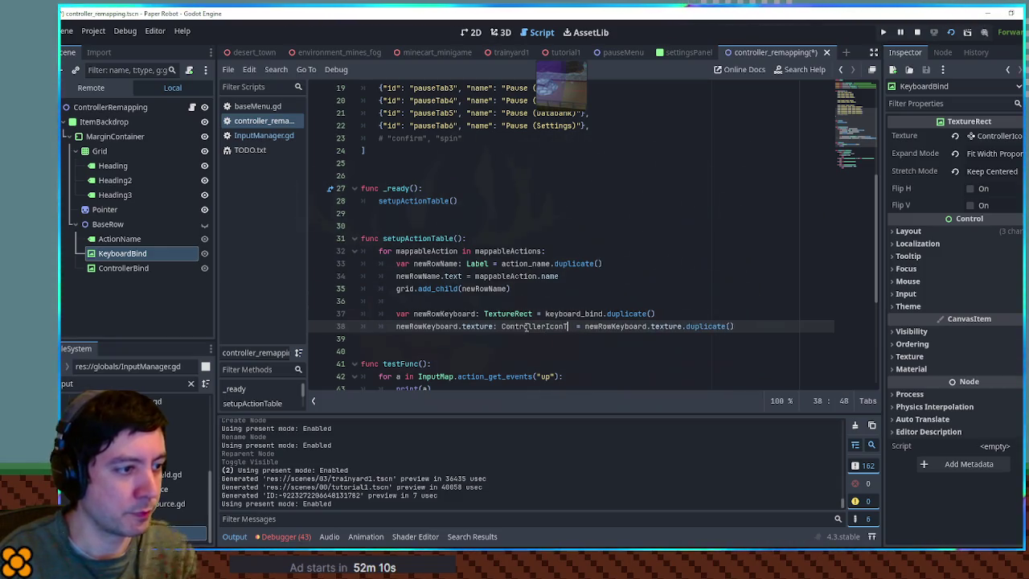
pyautogui.write('ure')
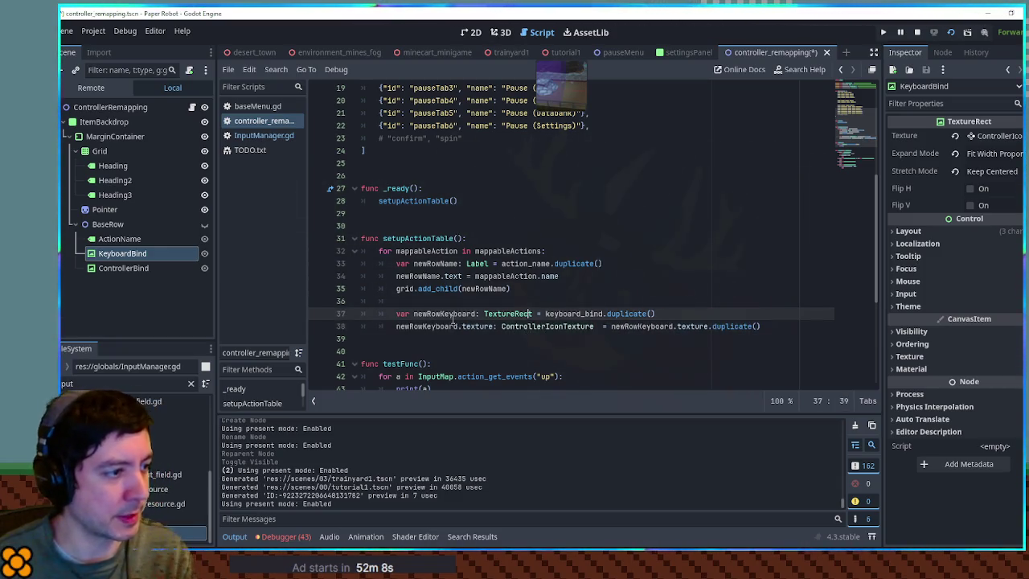
pyautogui.click(446, 325)
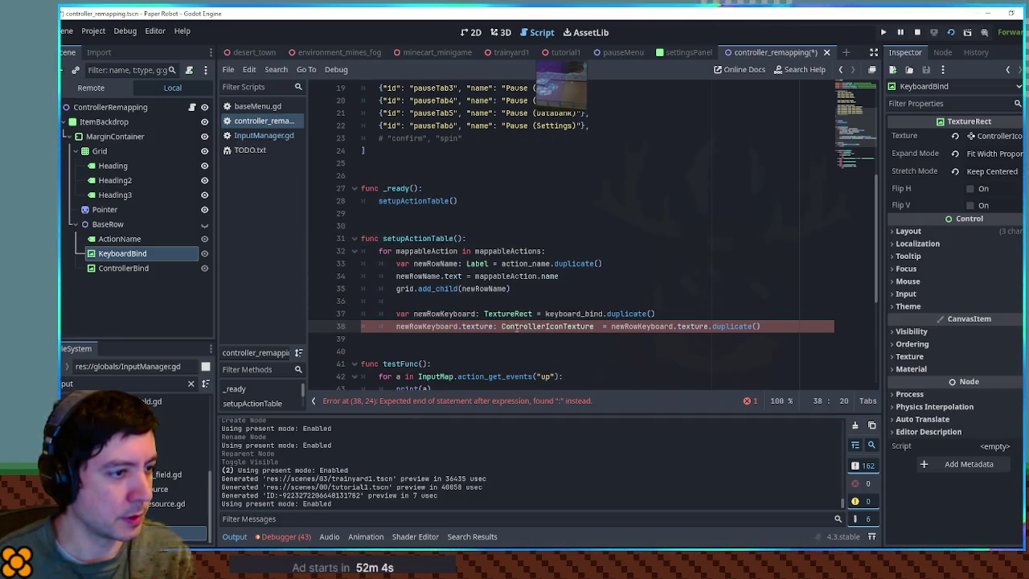
pyautogui.press('BackSpace')
pyautogui.click(673, 293)
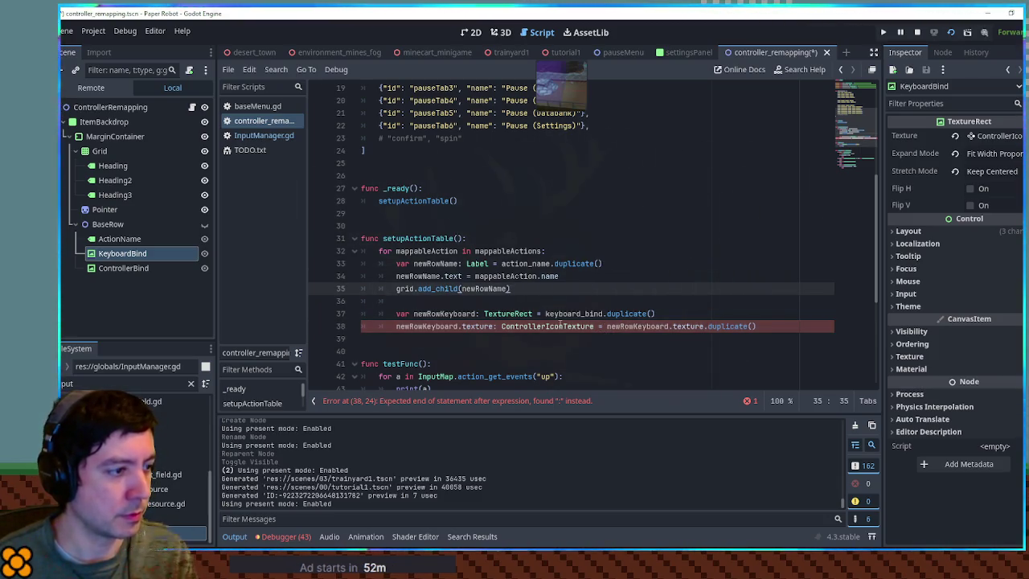
pyautogui.doubleClick(434, 326)
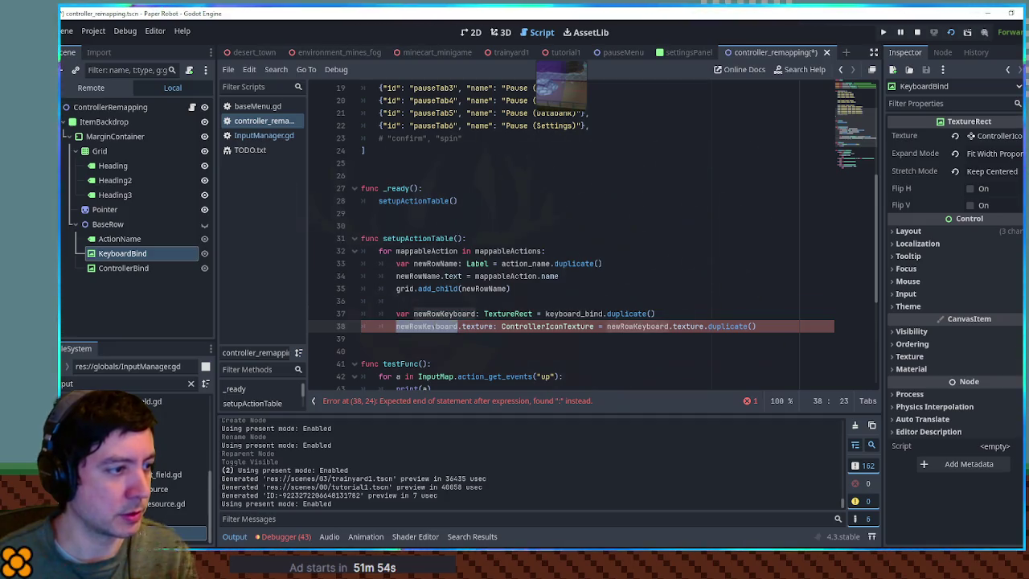
pyautogui.write('var')
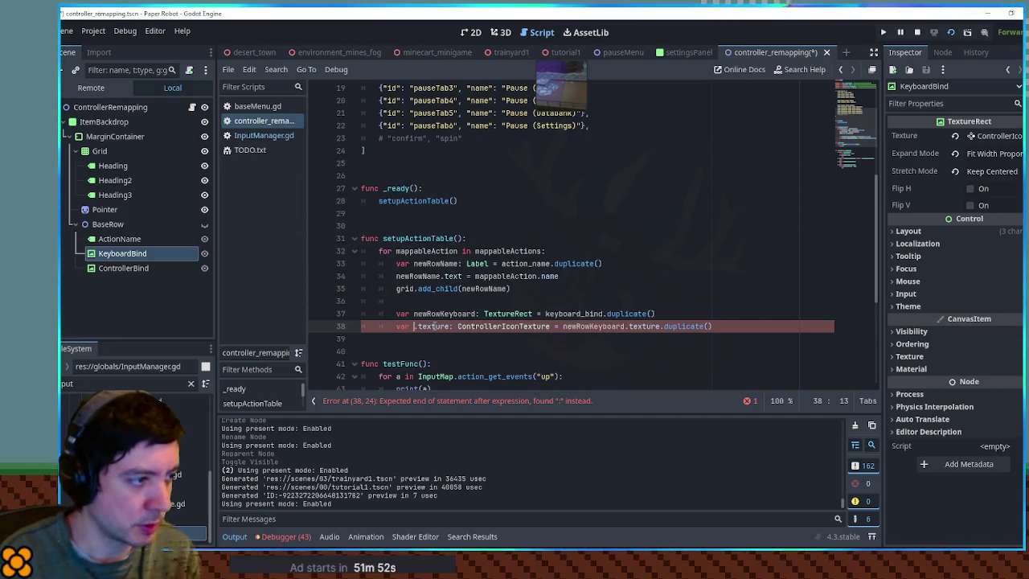
pyautogui.write(' keyboardText')
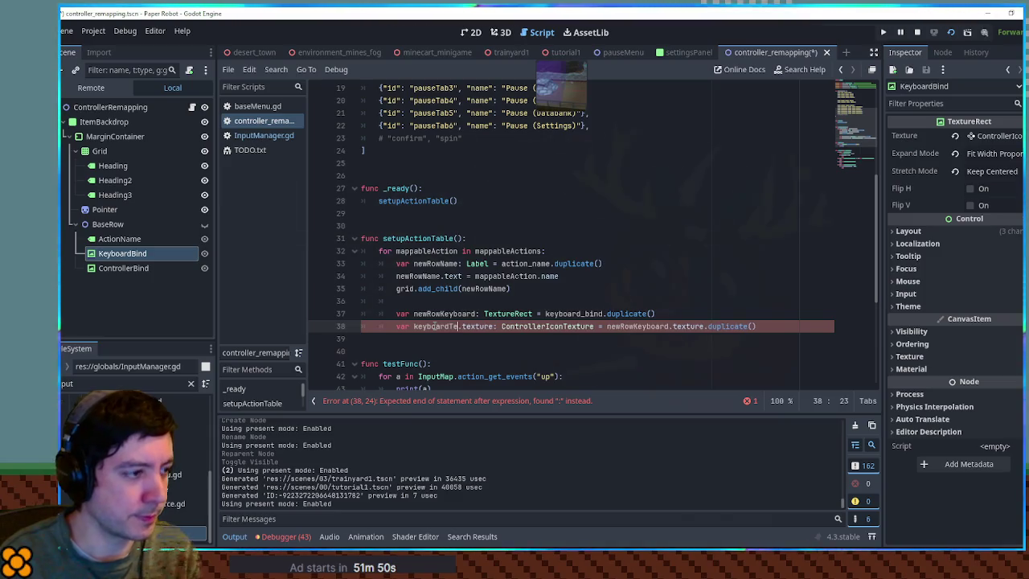
pyautogui.write('ure')
pyautogui.press('Delete')
pyautogui.press('Delete')
pyautogui.press('Delete')
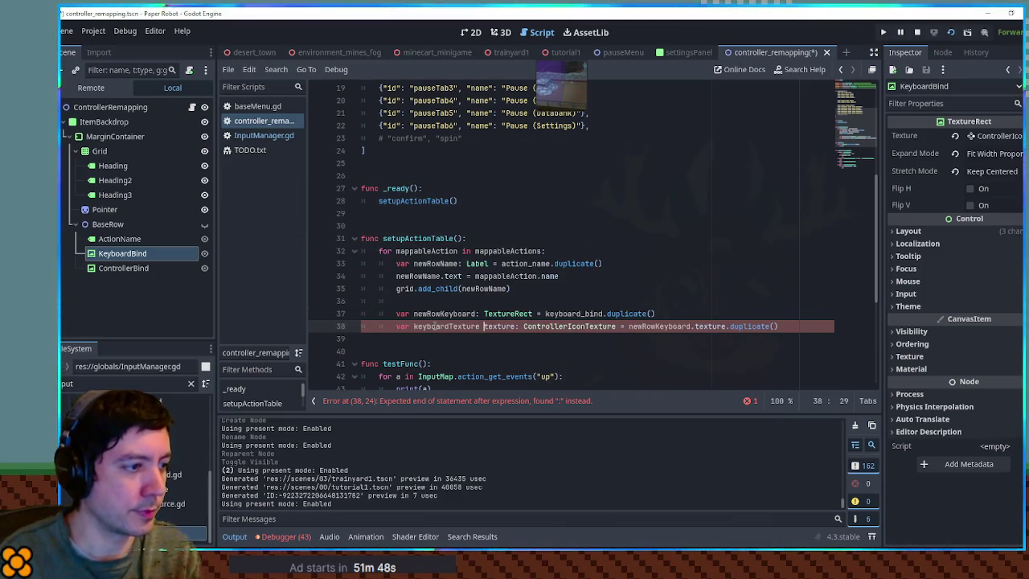
pyautogui.press('BackSpace')
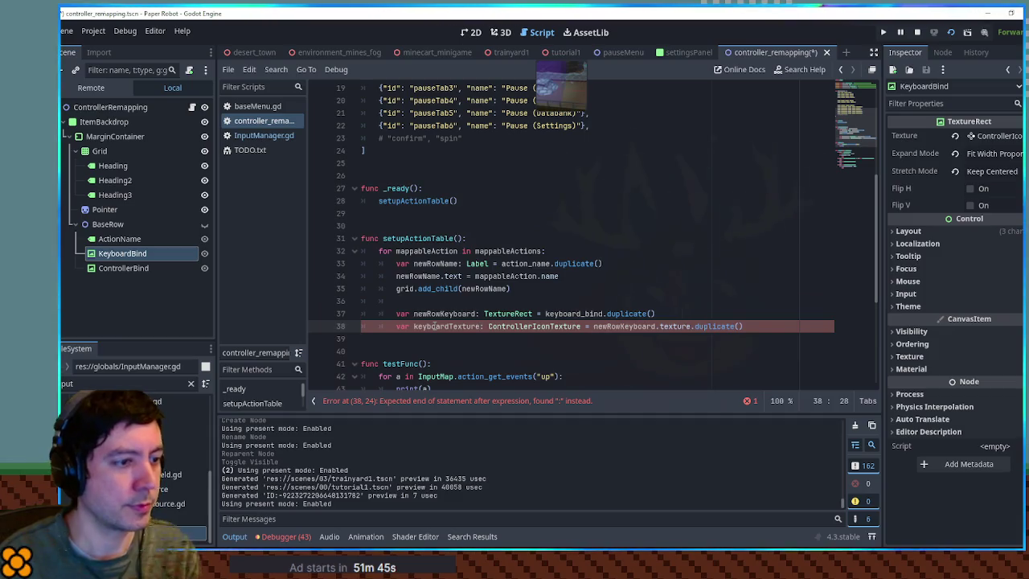
pyautogui.press('End')
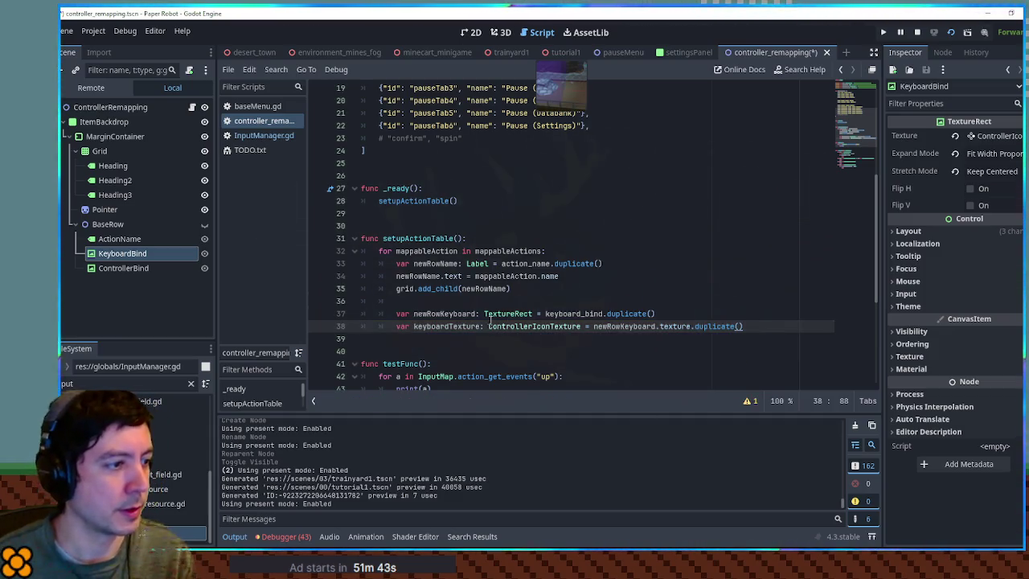
# Add a line assigning newRowKeyboard.texture = keyboardTexture
pyautogui.moveTo(593, 326); pyautogui.dragTo(691, 326)
pyautogui.click(737, 327)
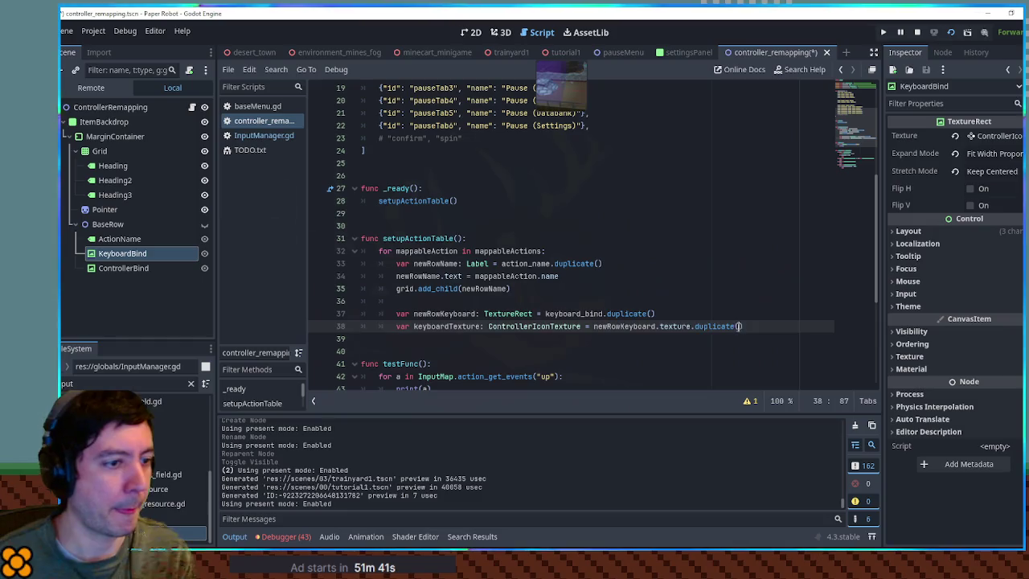
pyautogui.press('End')
pyautogui.press('Return')
pyautogui.hotkey('ctrl', 'v')
pyautogui.write('= ')
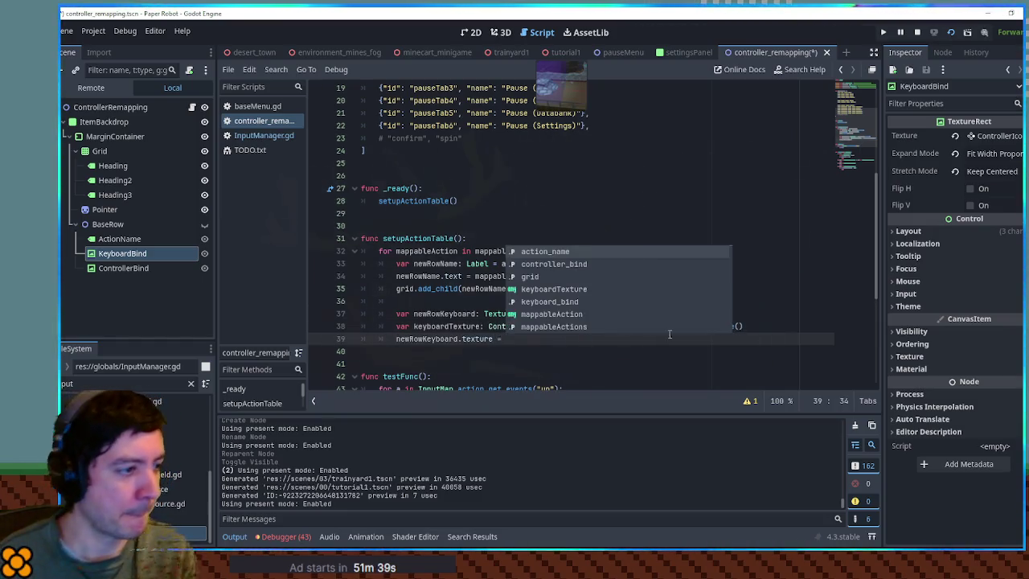
pyautogui.write('keyboardTexture')
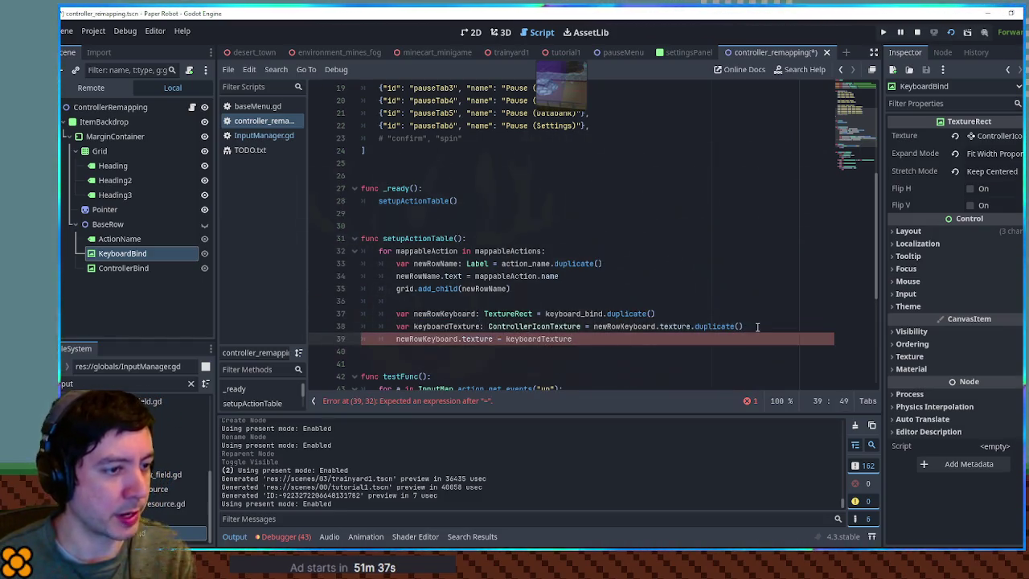
# Insert keyboardTexture.path = mappableAction.id on line 39
pyautogui.click(727, 326)
pyautogui.doubleClick(447, 326)
pyautogui.hotkey('ctrl', 'c')
pyautogui.press('End')
pyautogui.press('Return')
pyautogui.hotkey('ctrl', 'v')
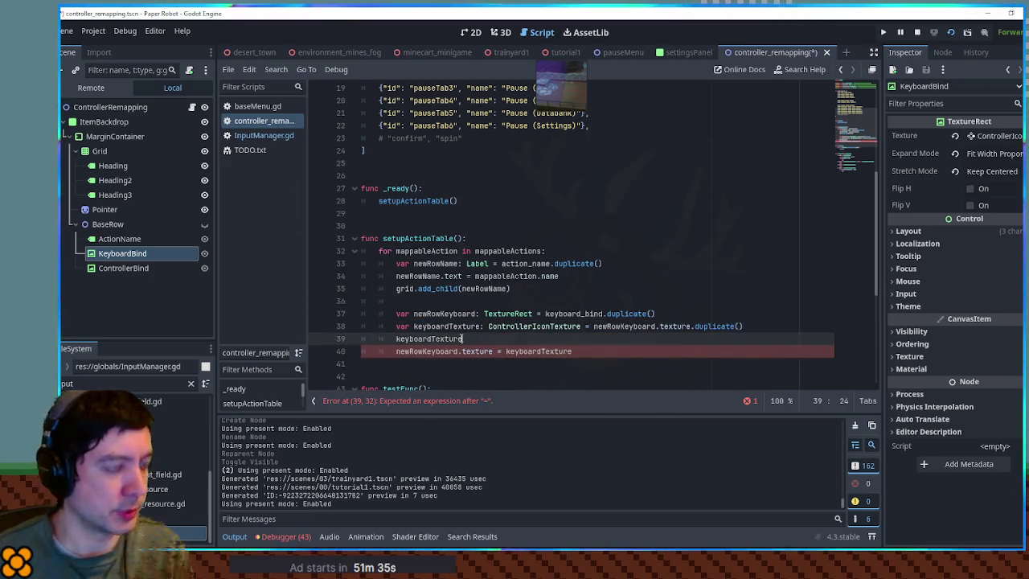
pyautogui.write('.')
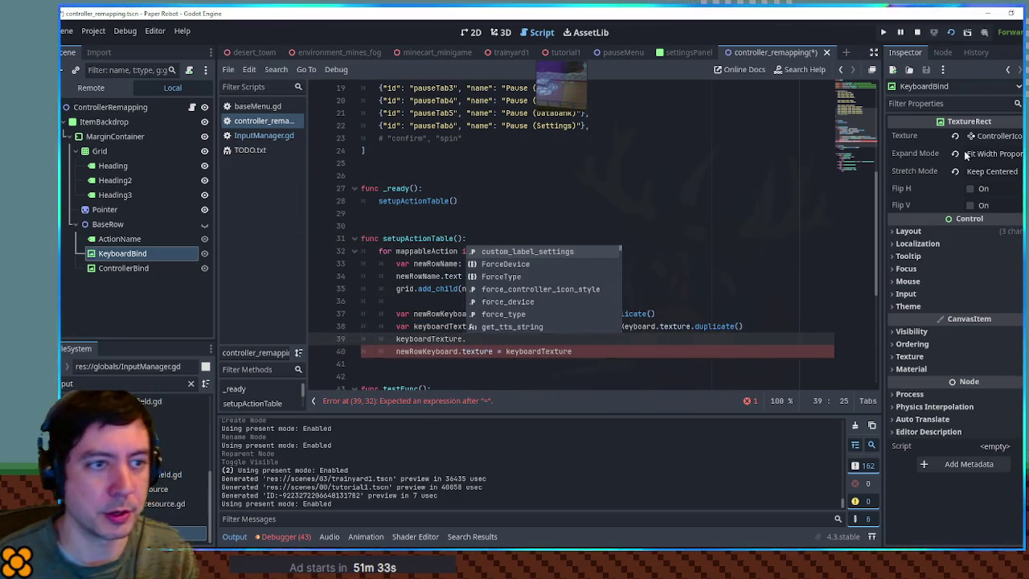
pyautogui.click(994, 135)
pyautogui.click(532, 340)
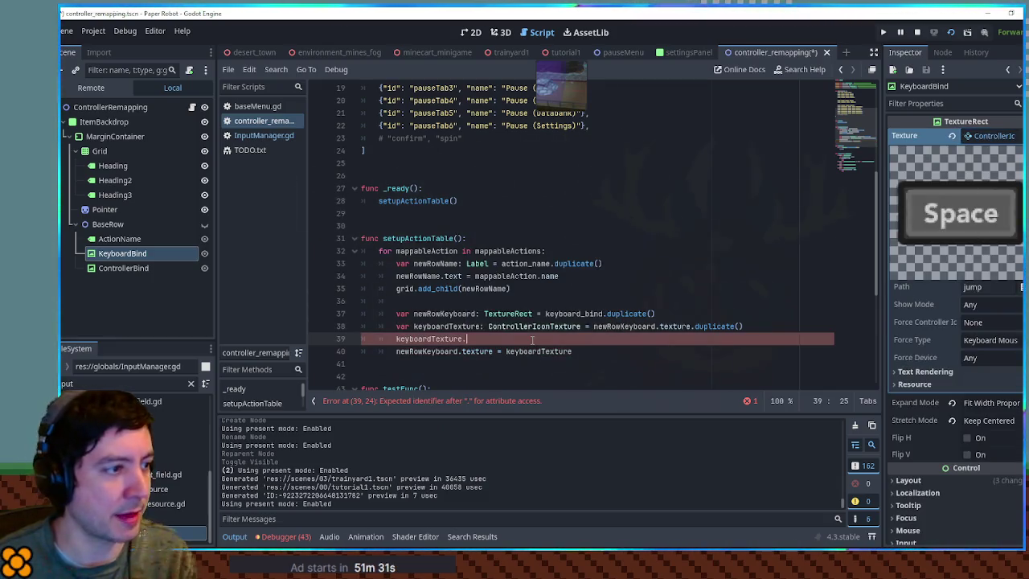
pyautogui.write('path =')
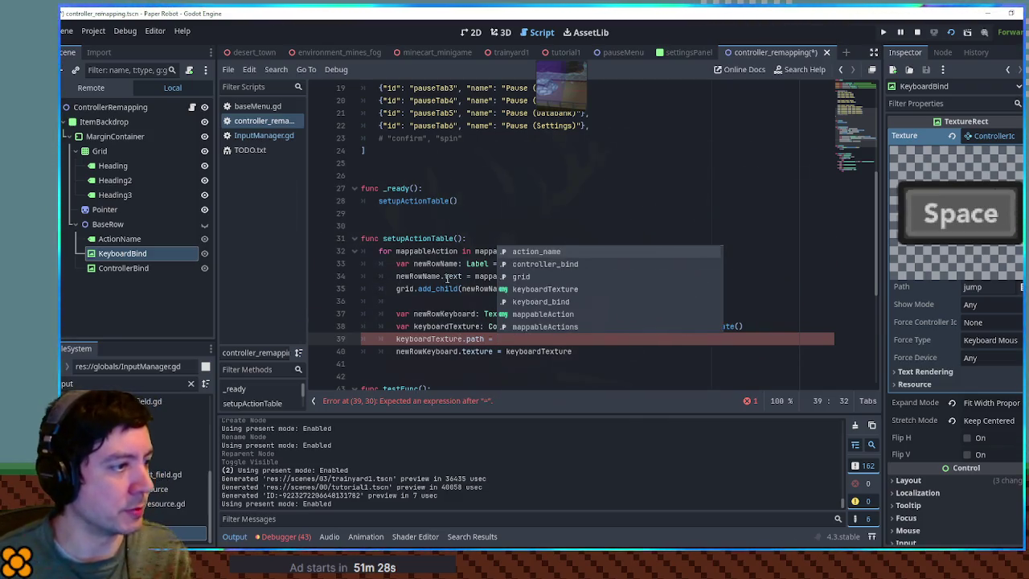
pyautogui.press('Escape')
pyautogui.doubleClick(505, 276)
pyautogui.hotkey('ctrl', 'c')
pyautogui.click(526, 339)
pyautogui.hotkey('ctrl', 'v')
pyautogui.write('.id')
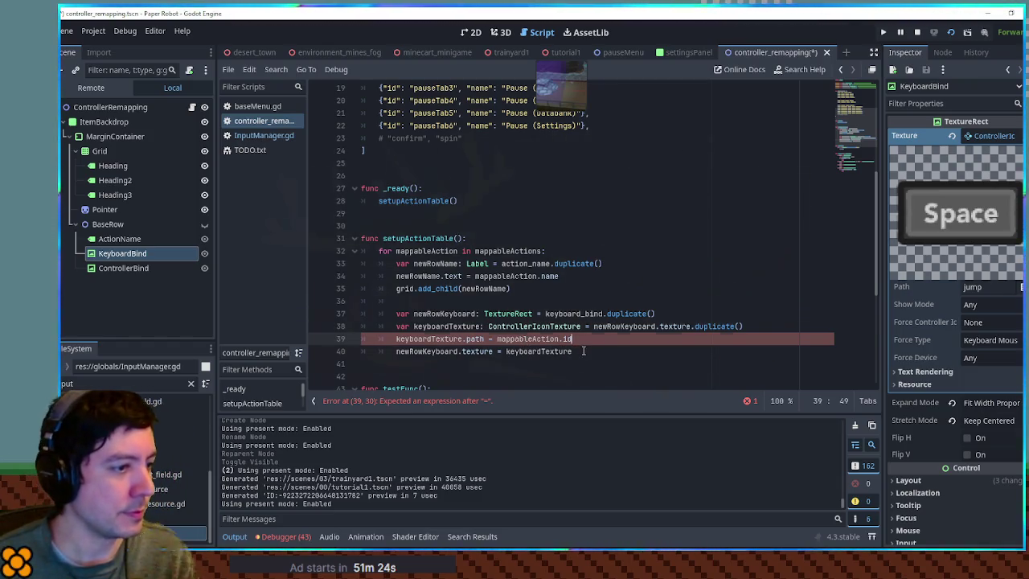
# Paste a copy of the grid.add_child line below the keyboard block
pyautogui.click(593, 281)
pyautogui.tripleClick(481, 288)
pyautogui.hotkey('ctrl', 'c')
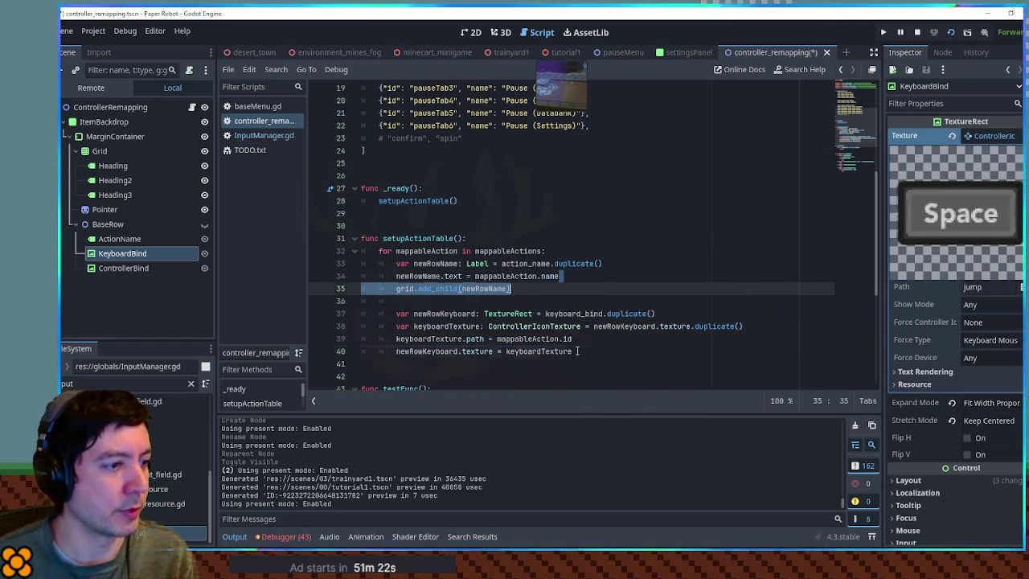
pyautogui.press('Down')
pyautogui.press('Down')
pyautogui.press('Down')
pyautogui.press('End')
pyautogui.press('Return')
pyautogui.hotkey('ctrl', 'v')
pyautogui.doubleClick(426, 351)
pyautogui.hotkey('ctrl', 'c')
# Make the pasted line add newRowKeyboard to the grid, then duplicate the whole keyboard block
pyautogui.doubleClick(482, 363)
pyautogui.hotkey('ctrl', 'v')
pyautogui.moveTo(528, 363); pyautogui.dragTo(565, 299)
pyautogui.hotkey('shift', 'Up')
pyautogui.hotkey('shift', 'Up')
pyautogui.hotkey('ctrl', 'c')
pyautogui.press('Right')
pyautogui.hotkey('ctrl', 'v')
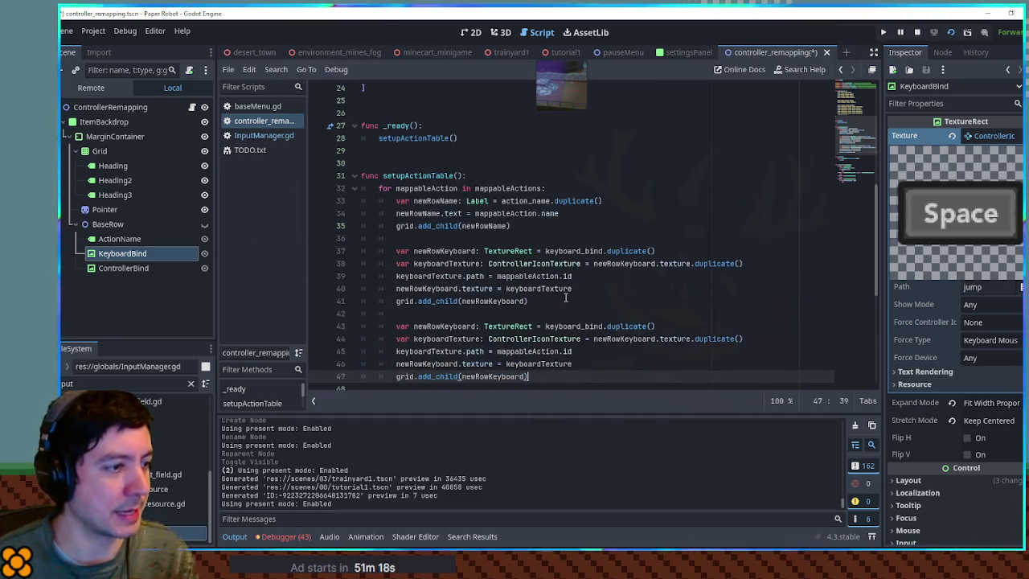
# In the copied block, duplicate controller_bind into a variable renamed newRowController
pyautogui.scroll(5, 573, 280)
pyautogui.doubleClick(478, 158)
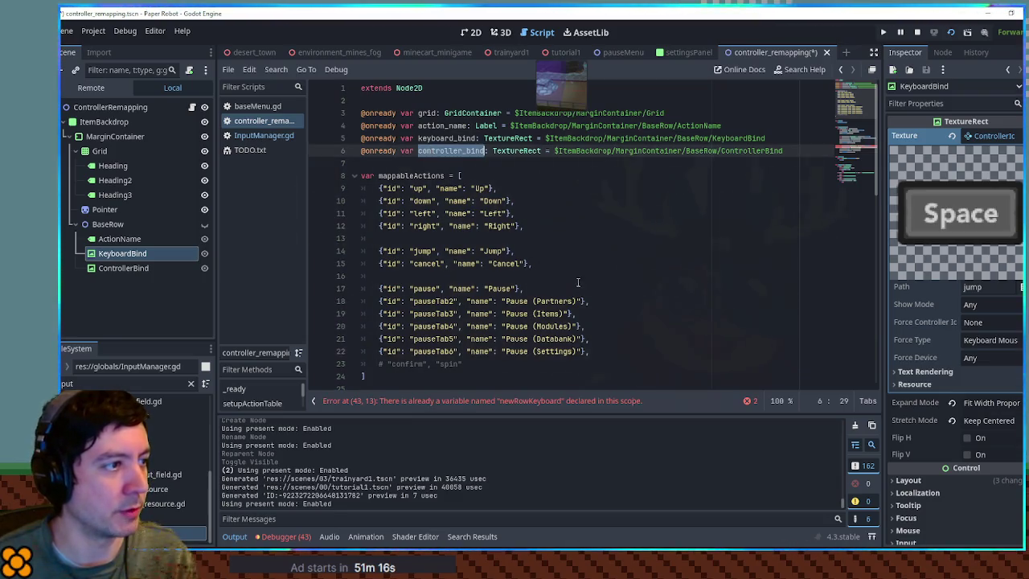
pyautogui.scroll(-5, 597, 281)
pyautogui.scroll(-2, 597, 281)
pyautogui.doubleClick(568, 276)
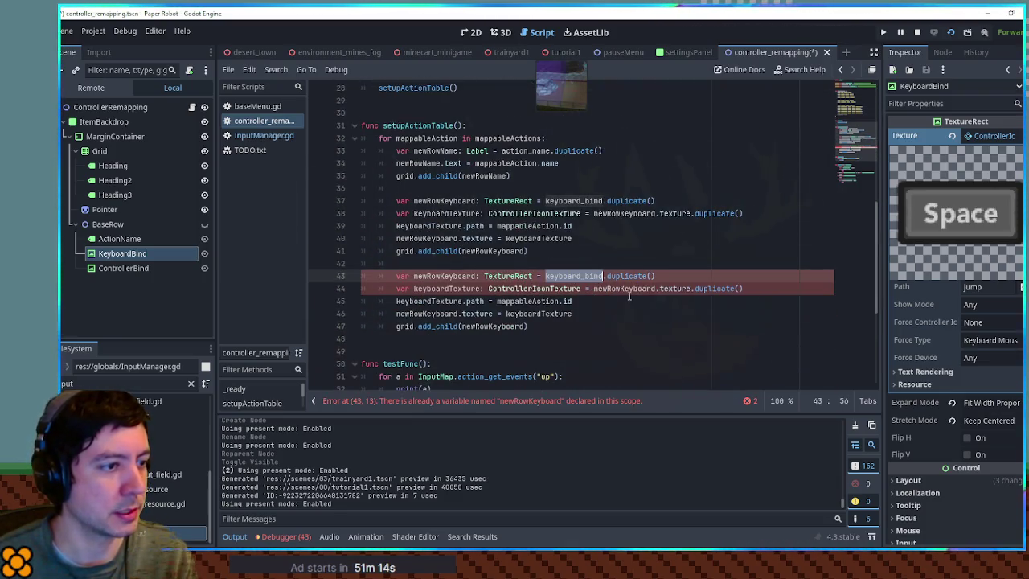
pyautogui.hotkey('ctrl', 'v')
pyautogui.moveTo(427, 276); pyautogui.dragTo(440, 275)
pyautogui.press('BackSpace')
pyautogui.hotkey('ctrl', 'z')
pyautogui.hotkey('ctrl', 'Delete')
pyautogui.write('Controller')
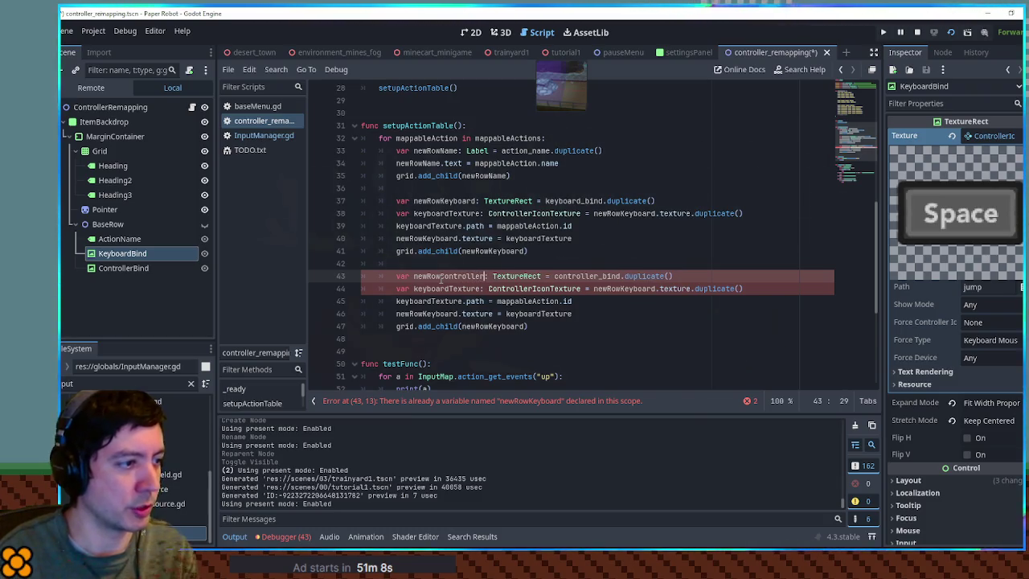
# Replace remaining newRowKeyboard references with newRowController and rename keyboardTexture to controllerTexture
pyautogui.doubleClick(441, 276)
pyautogui.hotkey('ctrl', 'c')
pyautogui.doubleClick(602, 288)
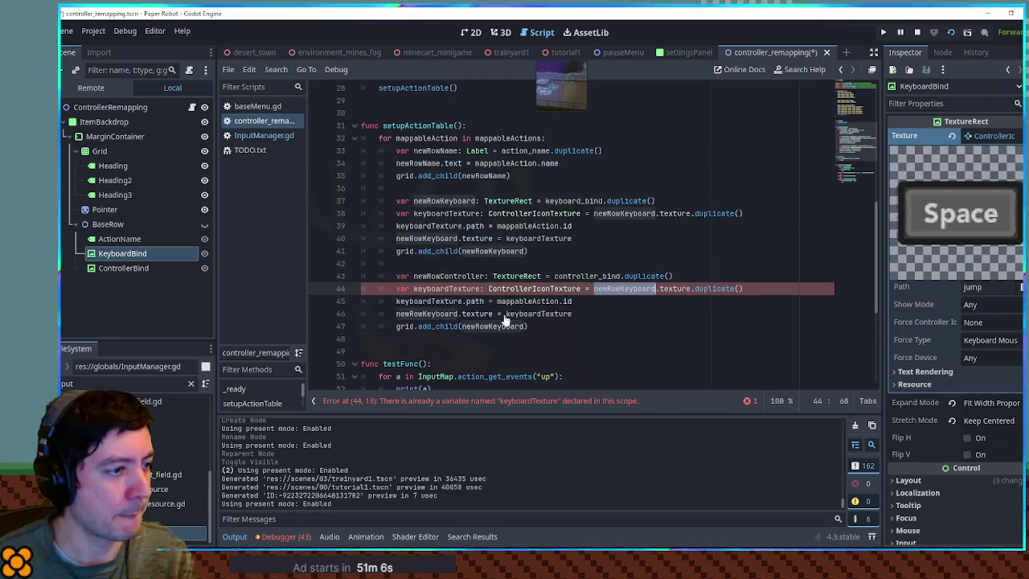
pyautogui.hotkey('ctrl', 'v')
pyautogui.click(488, 326)
pyautogui.doubleClick(488, 326)
pyautogui.hotkey('ctrl', 'v')
pyautogui.doubleClick(426, 314)
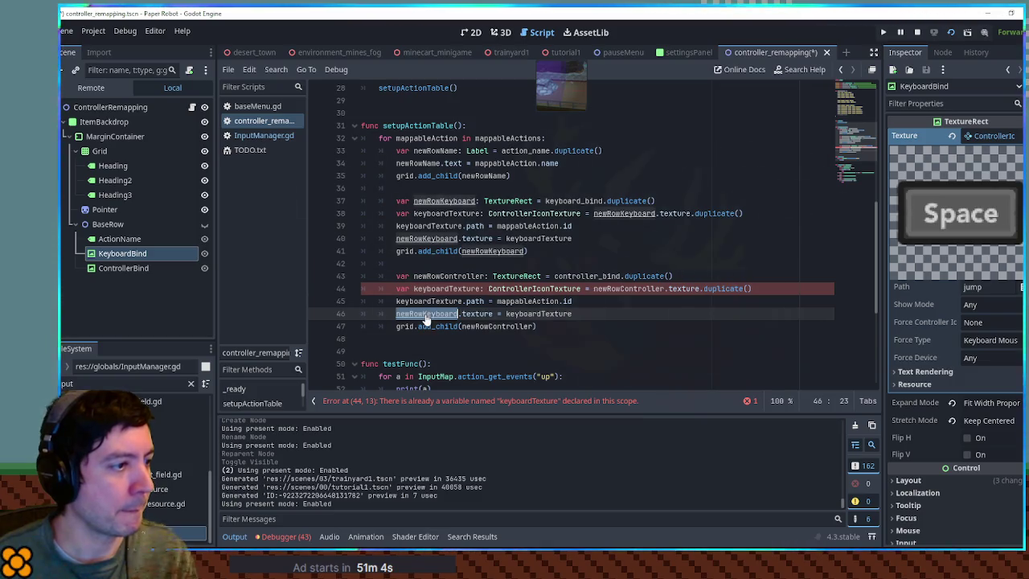
pyautogui.hotkey('ctrl', 'v')
pyautogui.moveTo(447, 287); pyautogui.dragTo(413, 287)
pyautogui.write('control')
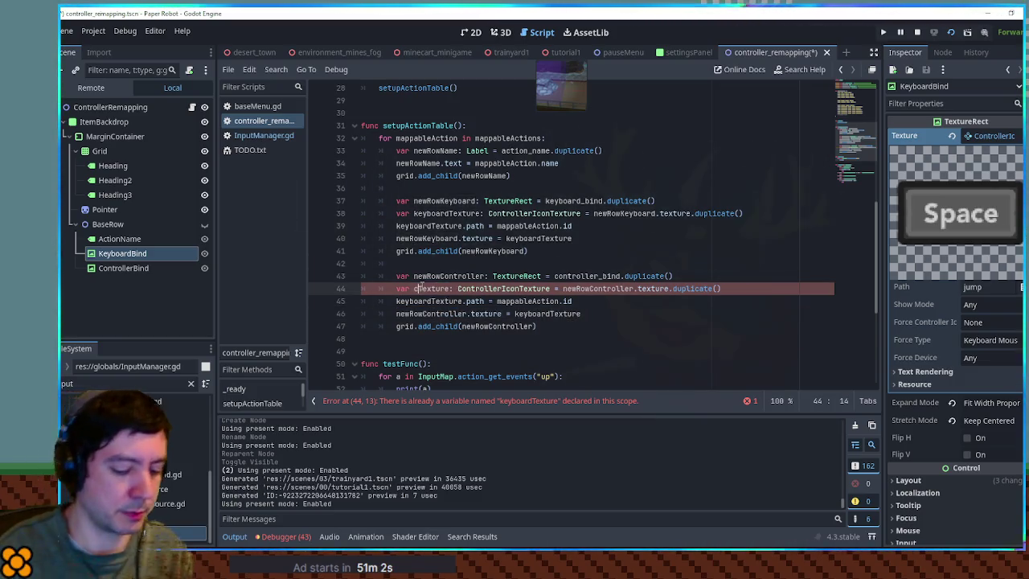
pyautogui.write('ler')
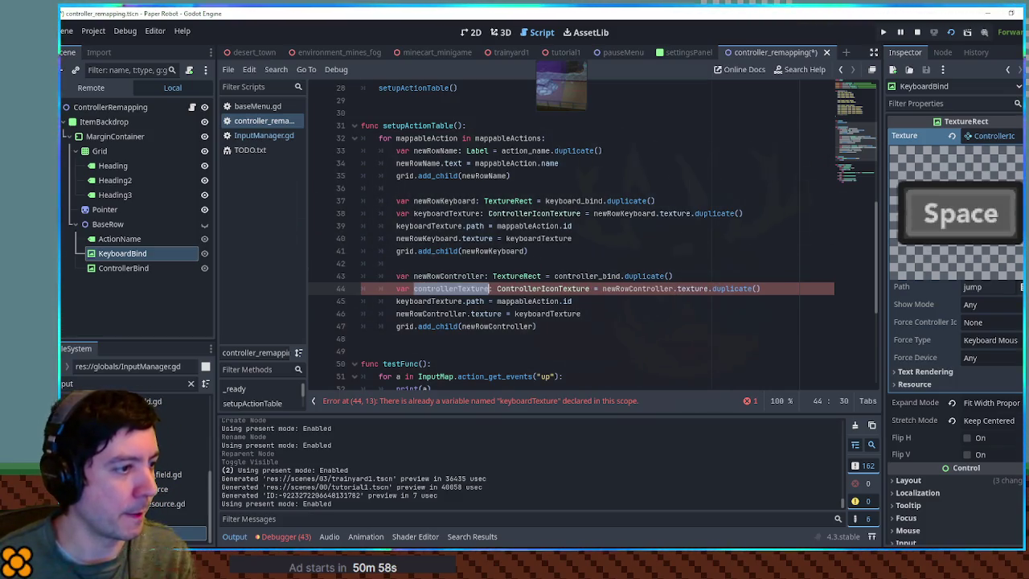
pyautogui.doubleClick(439, 302)
pyautogui.hotkey('ctrl', 'd')
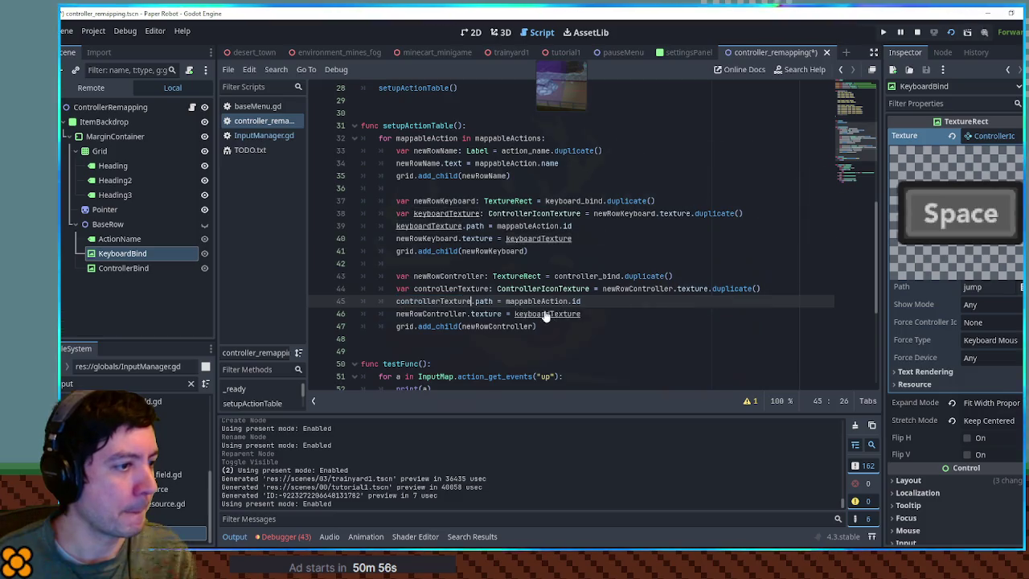
pyautogui.write('controllerTexture')
# Save the script, run the game with F5, and open the pause menu
pyautogui.click(643, 329)
pyautogui.hotkey('ctrl', 's')
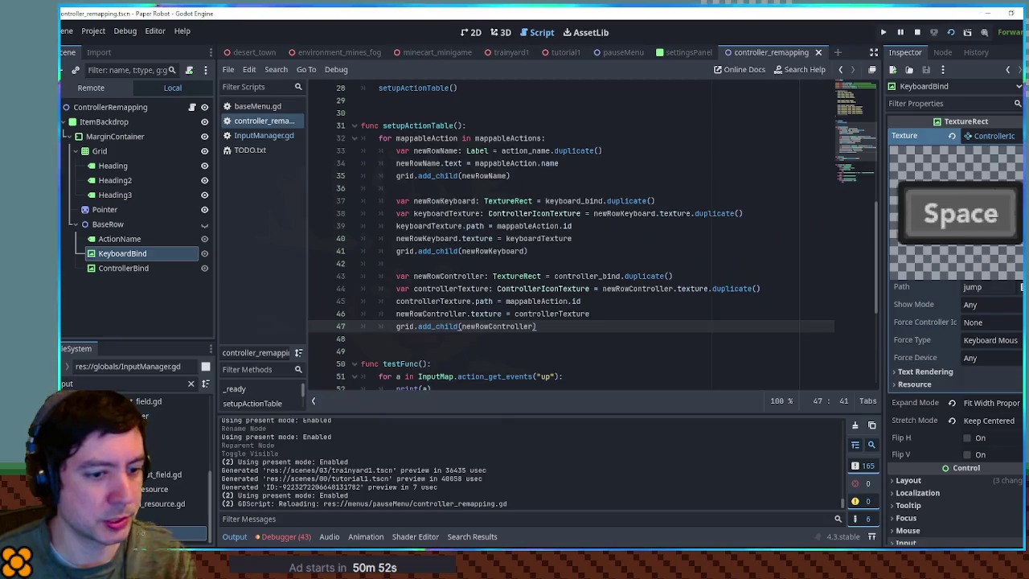
pyautogui.press('F5')
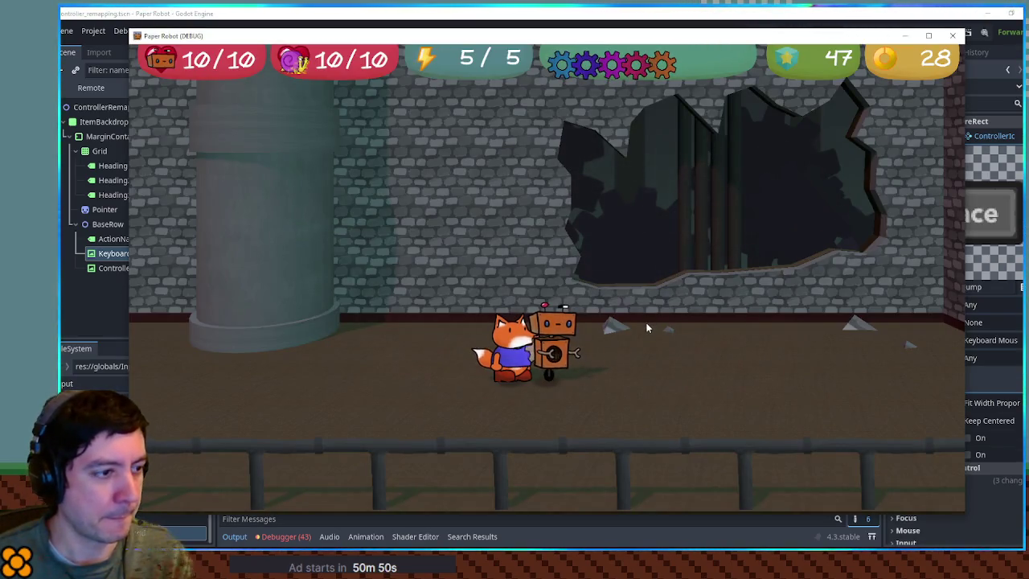
pyautogui.press('Escape')
# Check each action's keyboard and controller icons on the Settings page, then close the game
pyautogui.press('x')
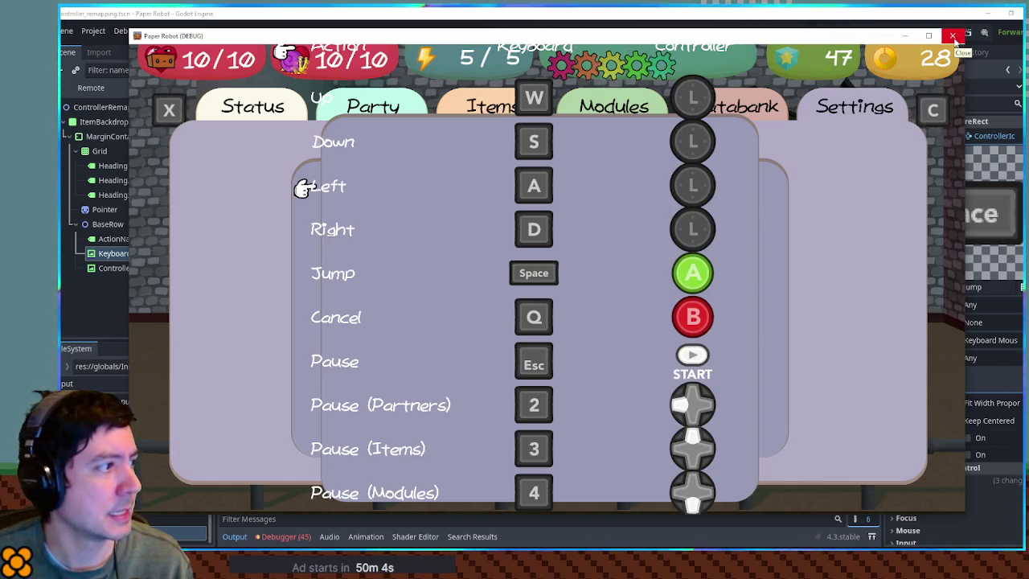
pyautogui.click(953, 37)
pyautogui.hotkey('ctrl', 'a')
# Filter the FileSystem dock for the hint files and open control_hint_button.tscn
pyautogui.write('contr')
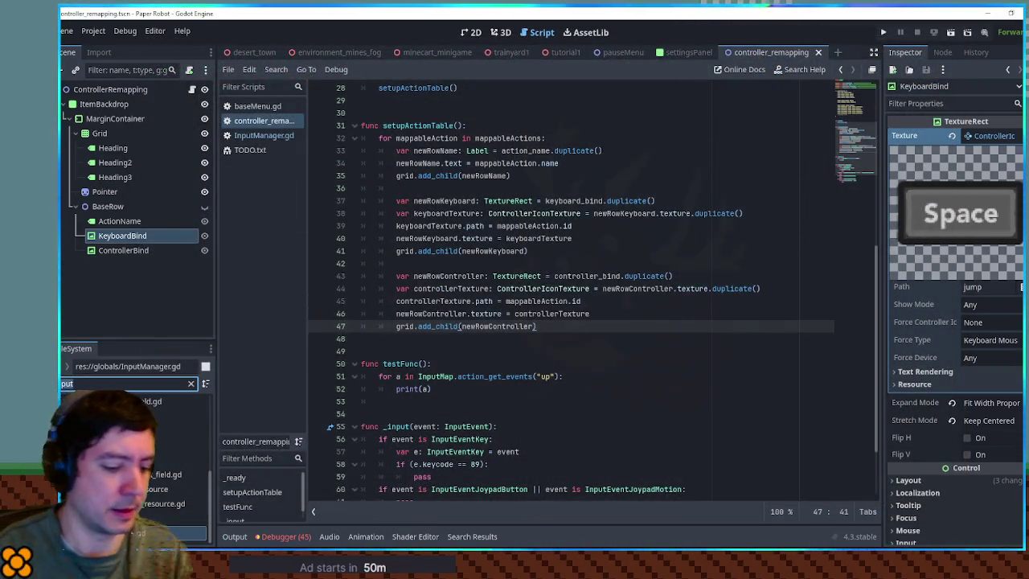
pyautogui.write('oller')
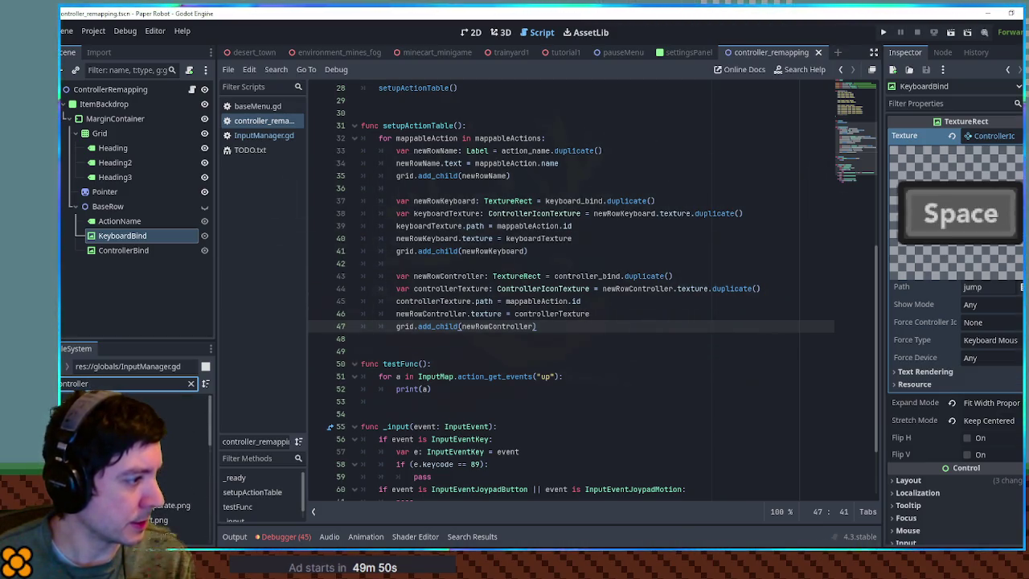
pyautogui.hotkey('ctrl', 'a')
pyautogui.write('nt')
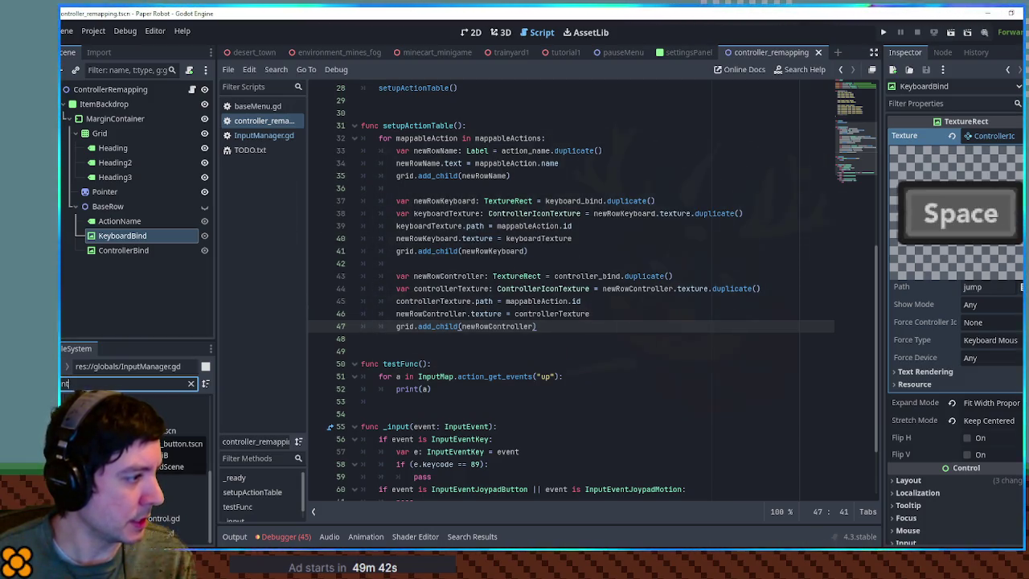
pyautogui.doubleClick(169, 430)
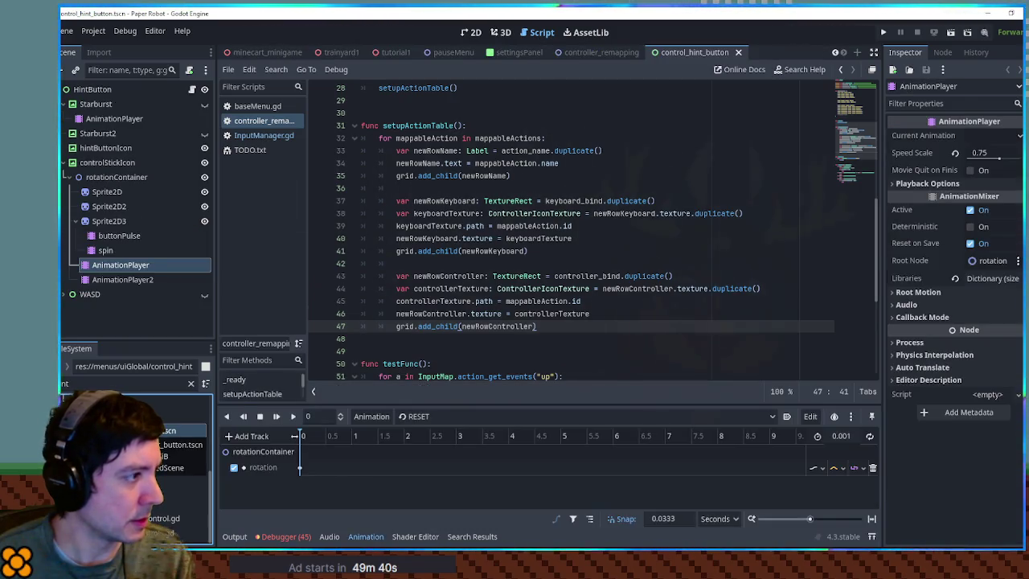
# View the hint button in 2D, skim its script, then inspect HintButton and controlStickIcon
pyautogui.click(471, 32)
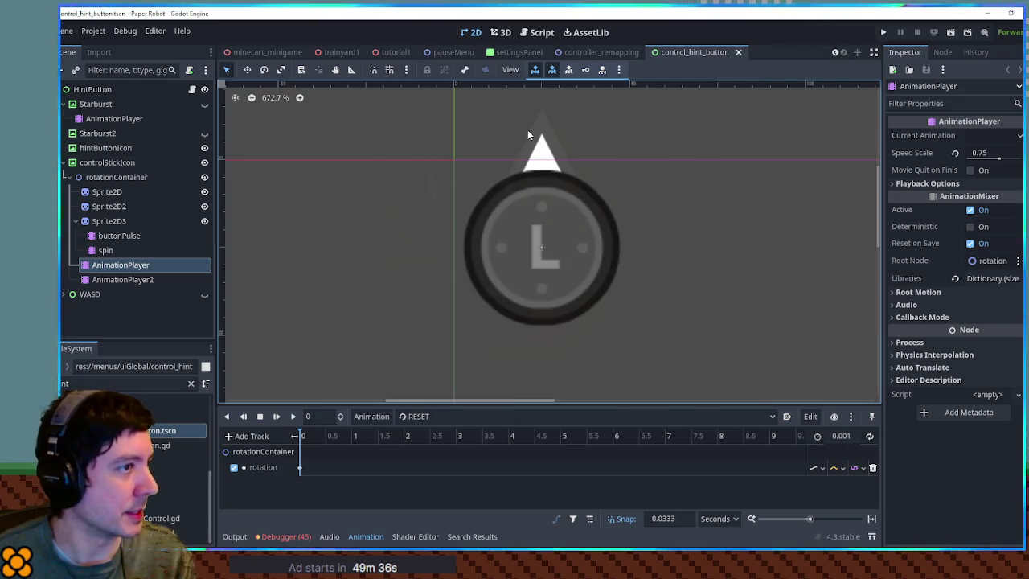
pyautogui.click(191, 89)
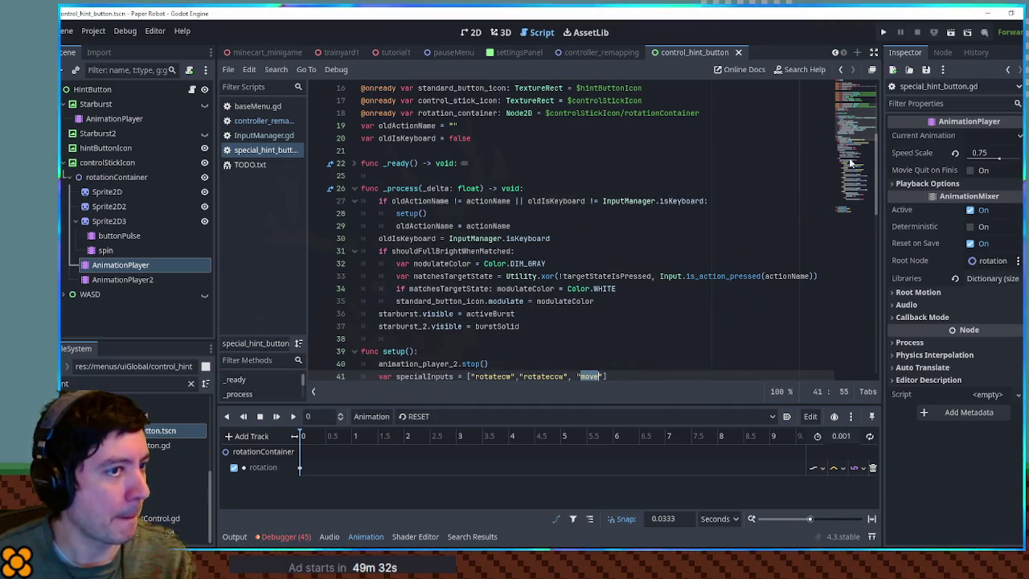
pyautogui.scroll(-8, 847, 169)
pyautogui.scroll(10, 858, 161)
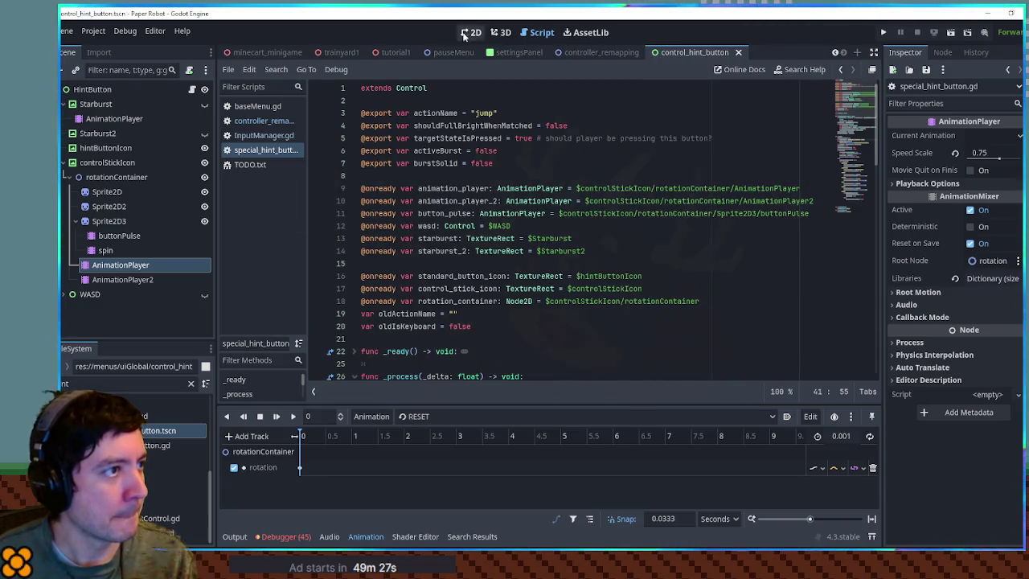
pyautogui.click(466, 33)
pyautogui.scroll(-4, 593, 318)
pyautogui.scroll(7, 599, 308)
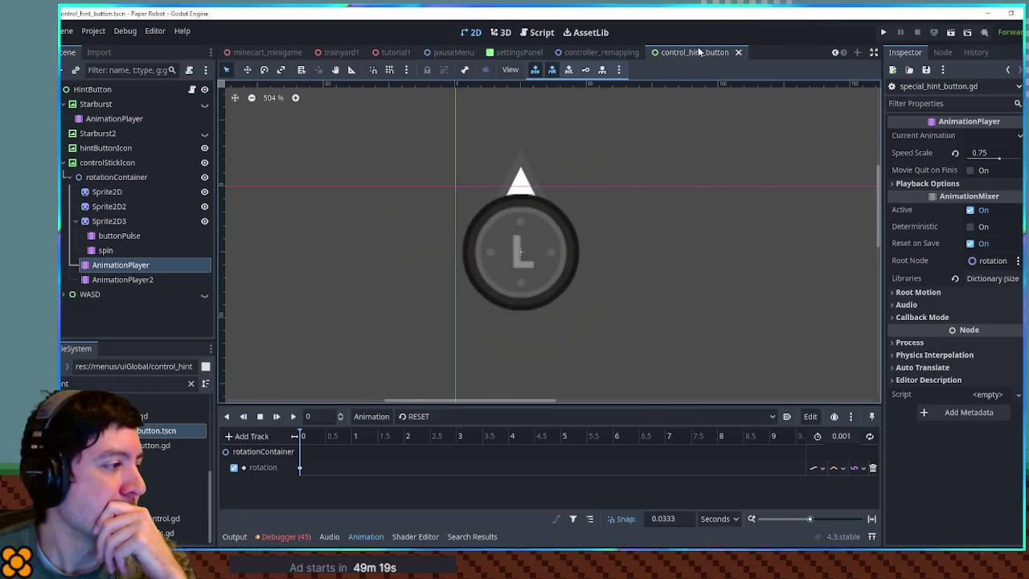
pyautogui.click(113, 90)
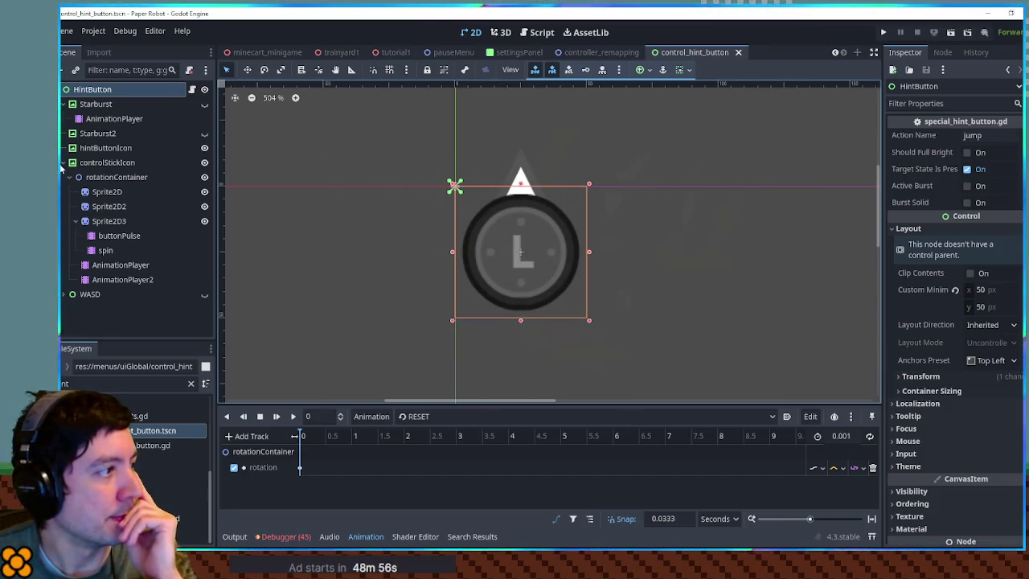
pyautogui.click(91, 163)
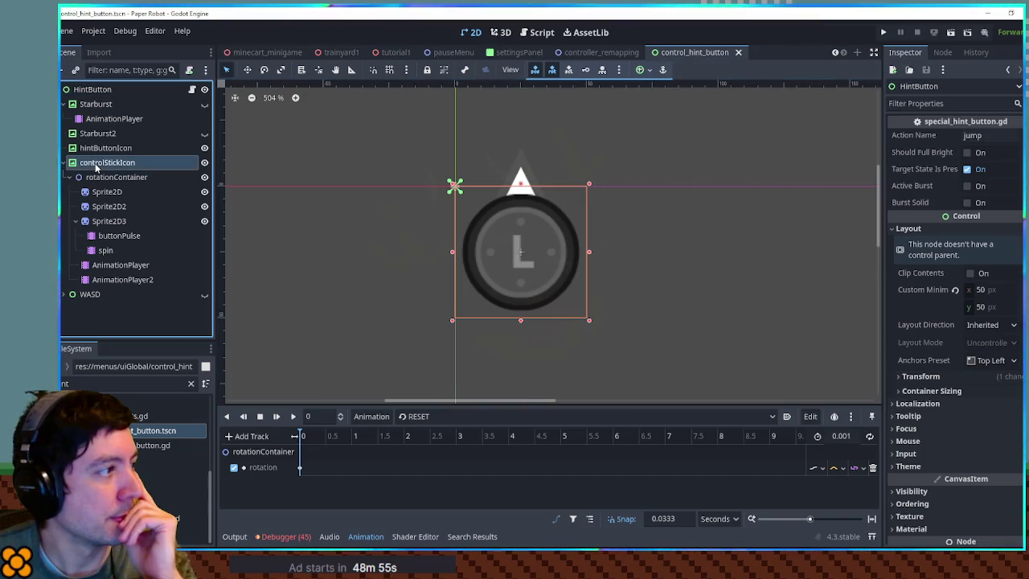
# Toggle visibility of Starburst2, the control stick icon and the WASD graphic to inspect them
pyautogui.click(204, 137)
pyautogui.click(205, 136)
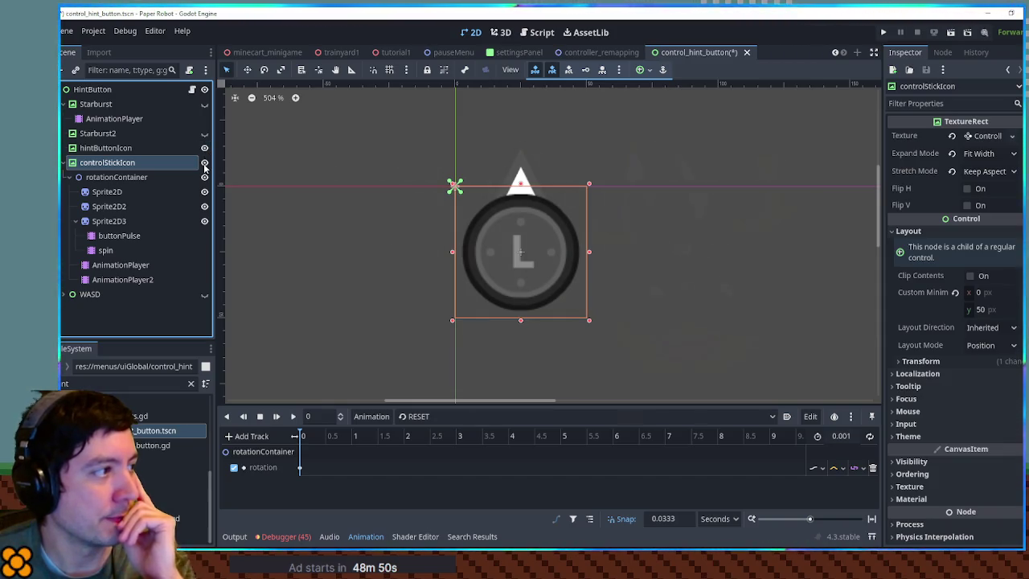
pyautogui.scroll(-6, 328, 204)
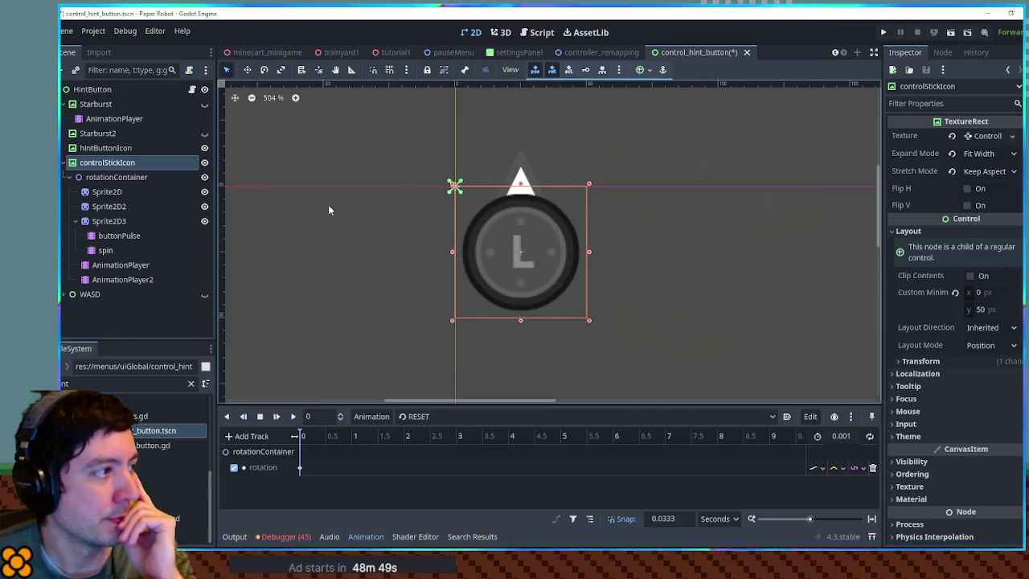
pyautogui.click(206, 163)
pyautogui.click(204, 164)
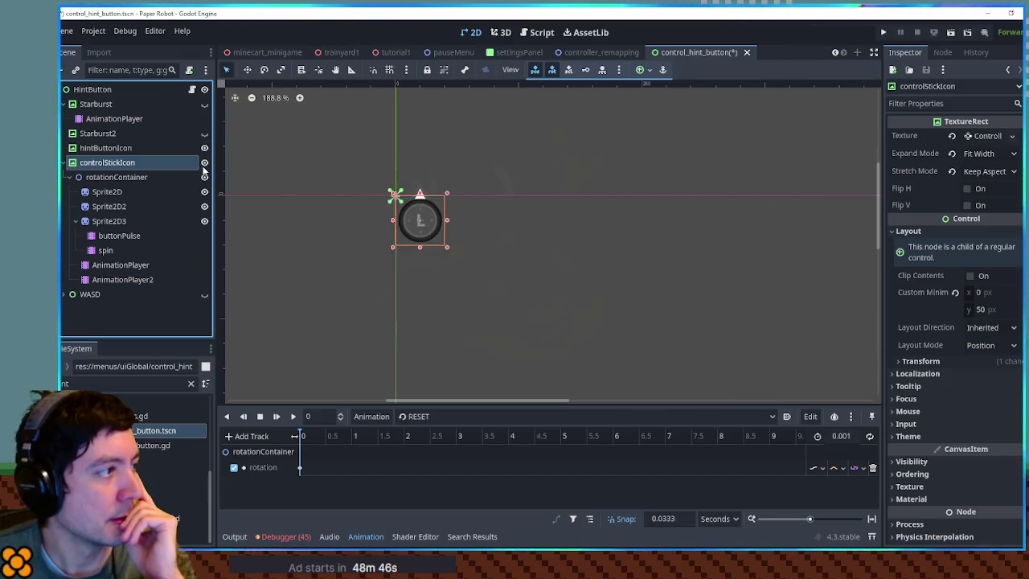
pyautogui.click(126, 151)
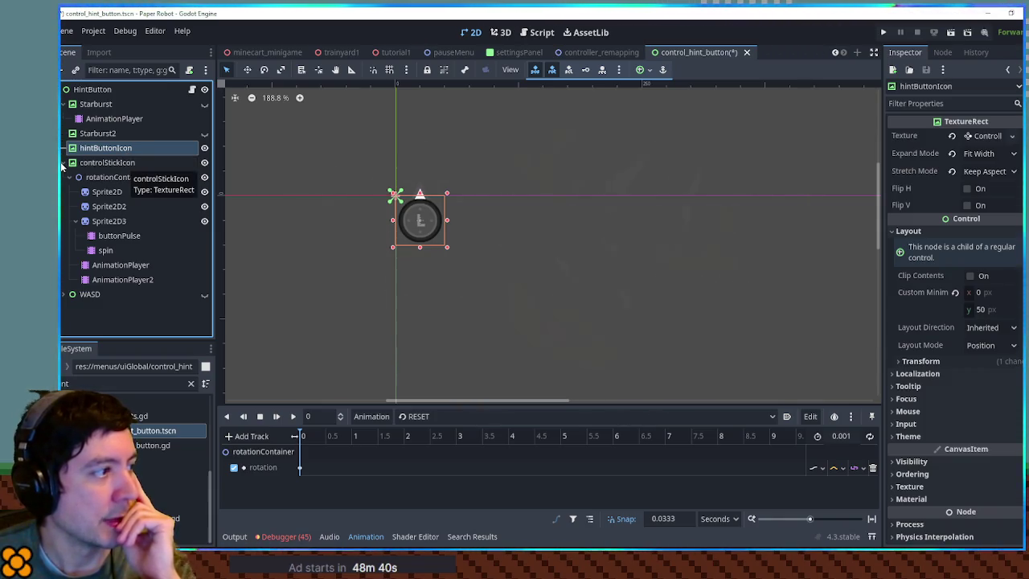
pyautogui.click(205, 294)
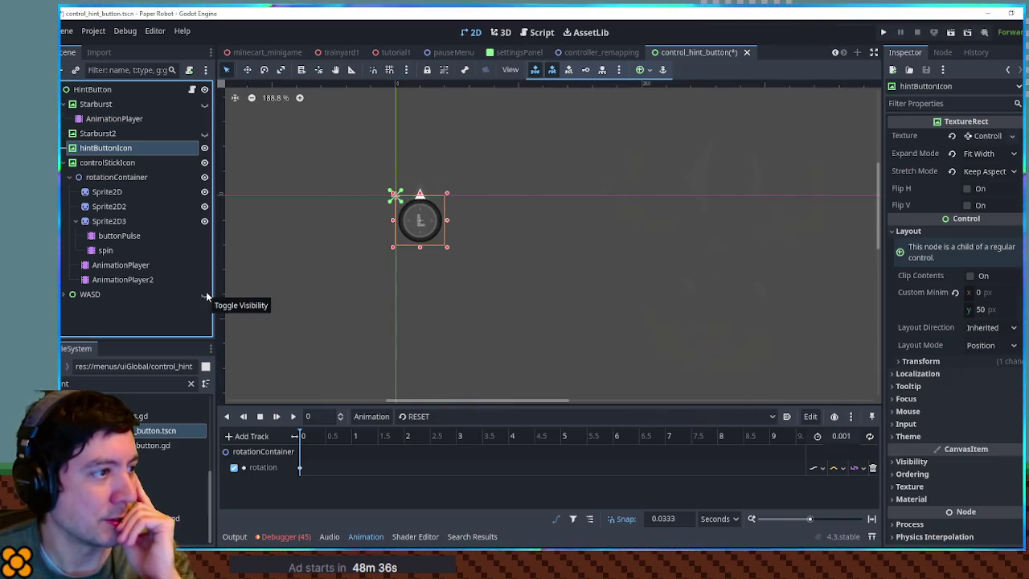
# Save the control_hint_button scene and return to controller_remapping
pyautogui.click(566, 288)
pyautogui.hotkey('ctrl', 's')
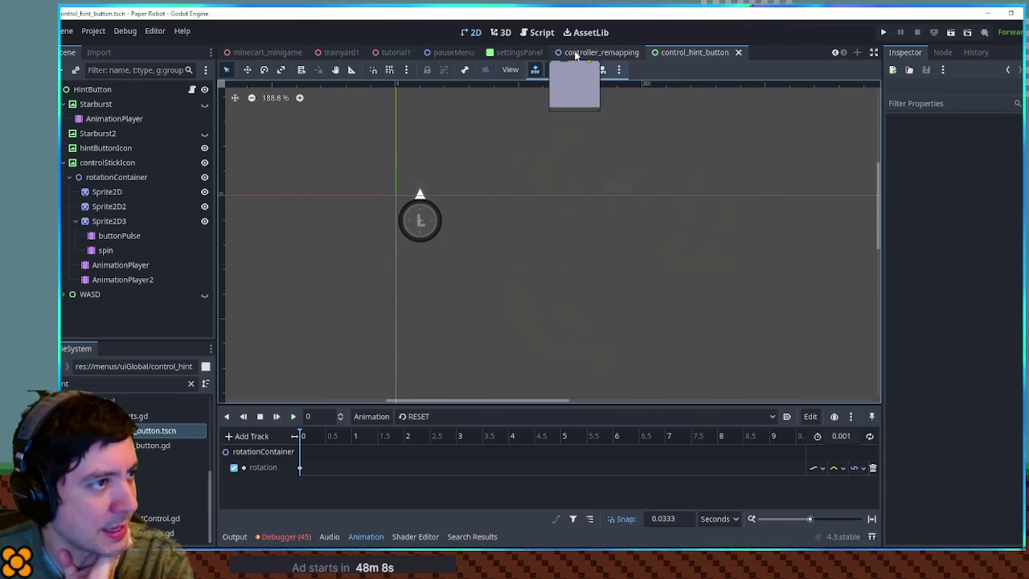
pyautogui.click(602, 51)
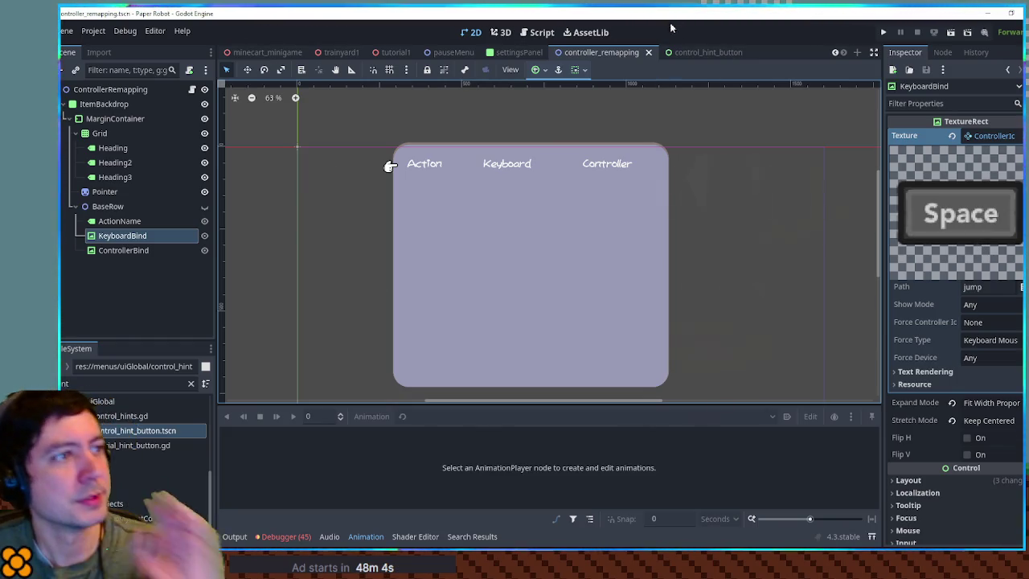
# Run the tutorial1 scene with F6 and open the pause menu's Settings page
pyautogui.click(385, 53)
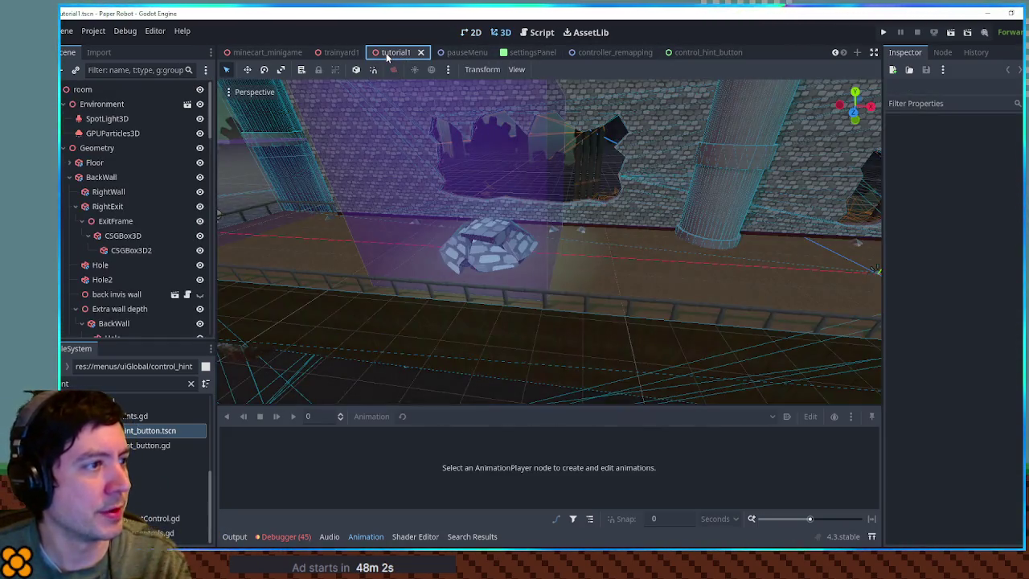
pyautogui.press('F6')
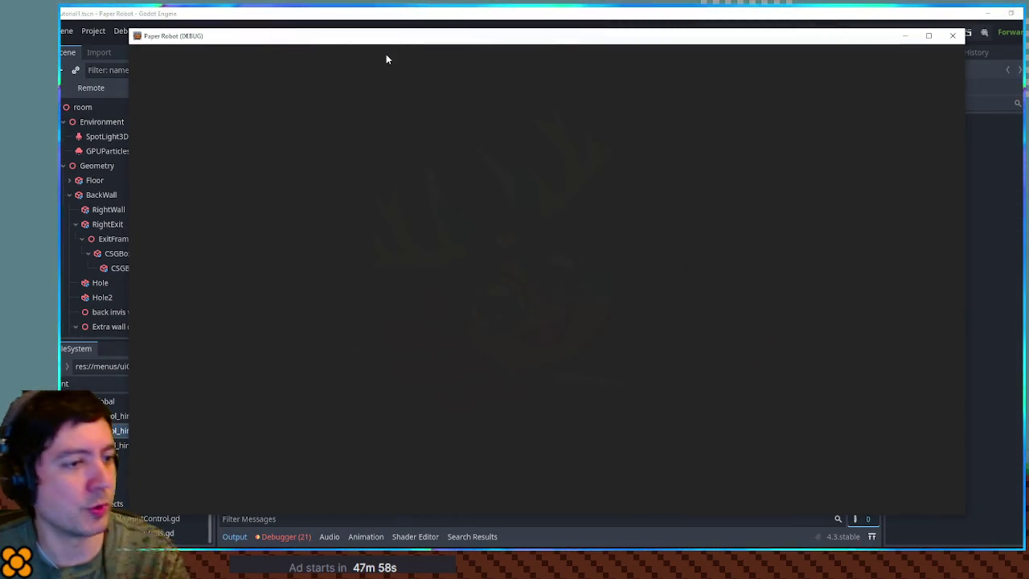
pyautogui.press('Escape')
pyautogui.press('x')
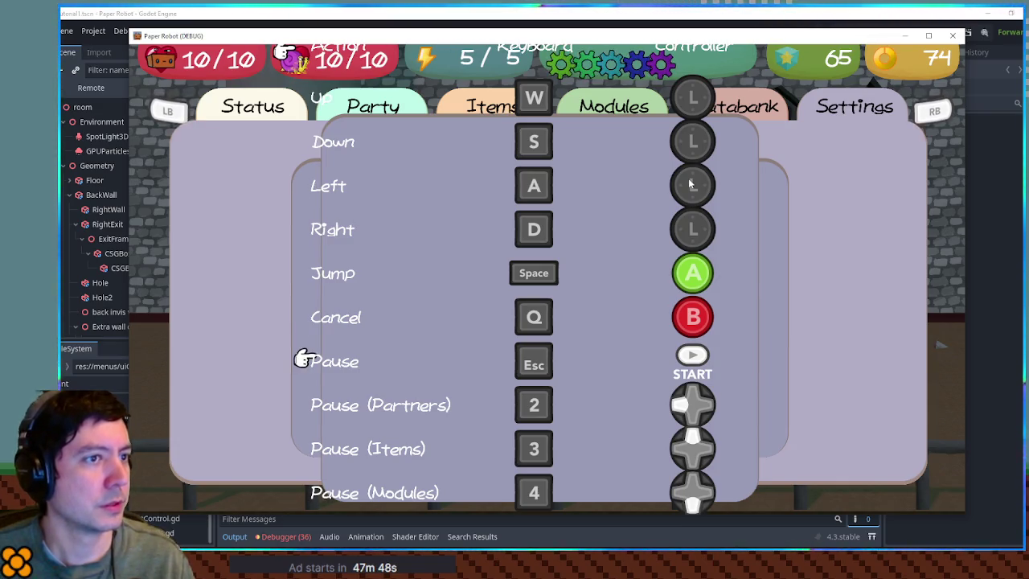
# Step through the binding rows from Cancel to Jump, checking keyboard and controller icons
pyautogui.press('x')
pyautogui.press('c')
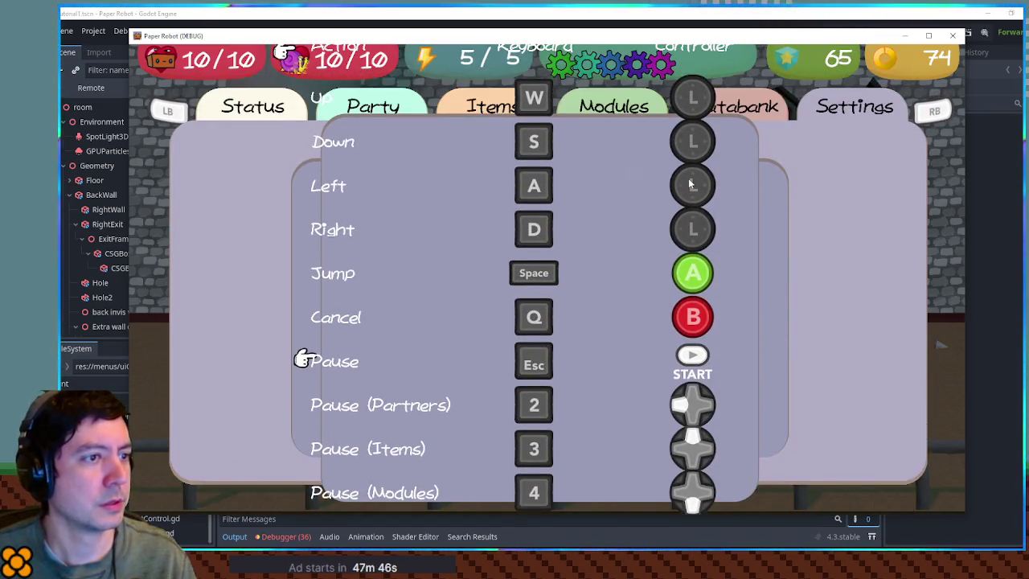
pyautogui.press('Down')
pyautogui.press('Down')
pyautogui.press('Down')
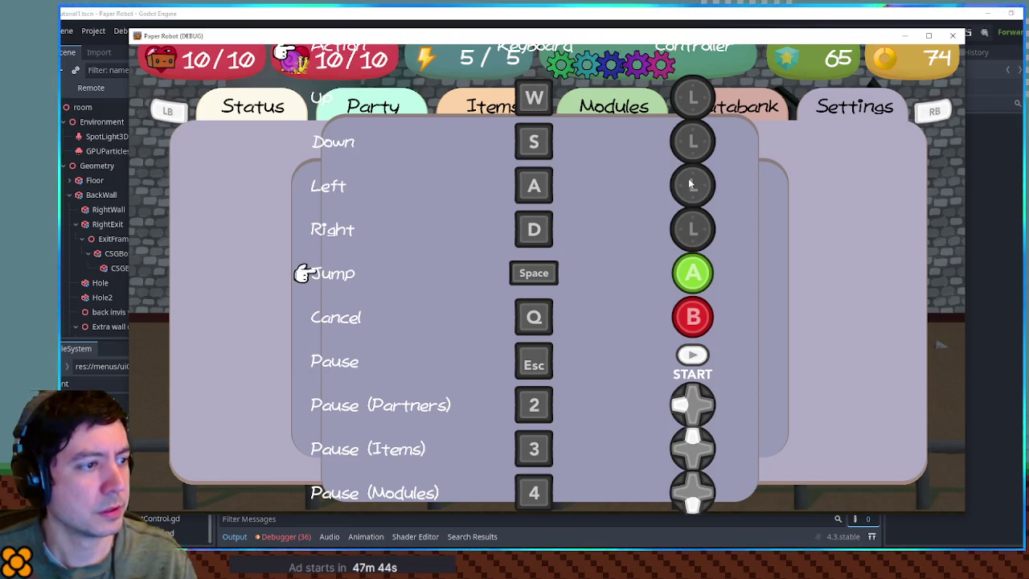
pyautogui.press('Down')
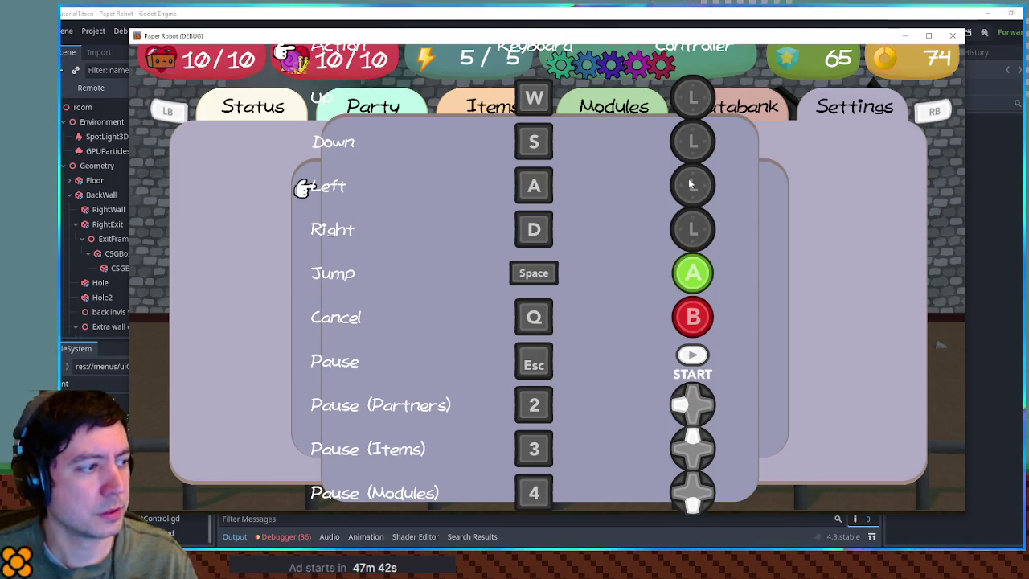
pyautogui.press('Down')
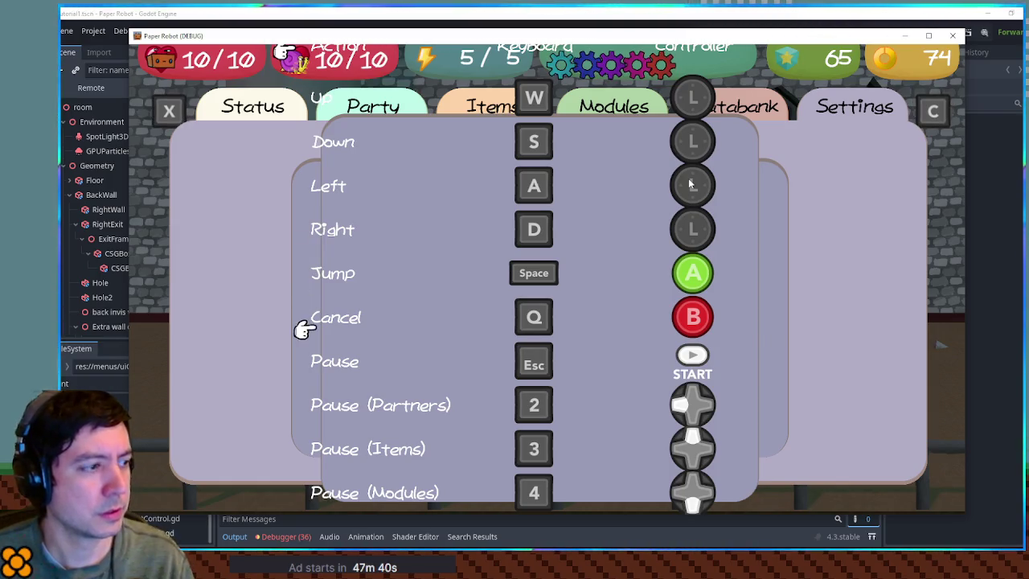
pyautogui.press('Down')
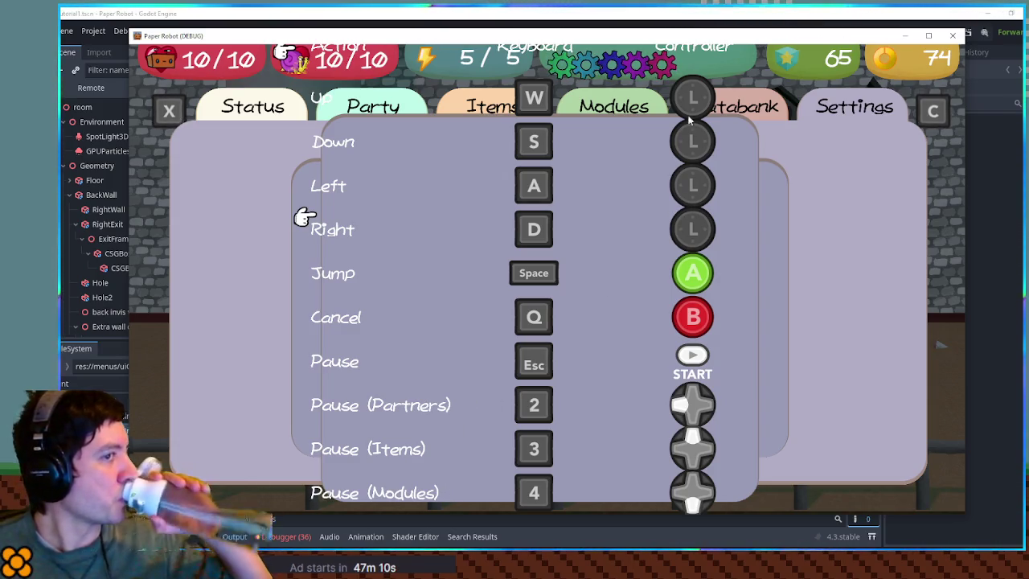
pyautogui.click(744, 14)
pyautogui.moveTo(744, 14); pyautogui.dragTo(744, 66)
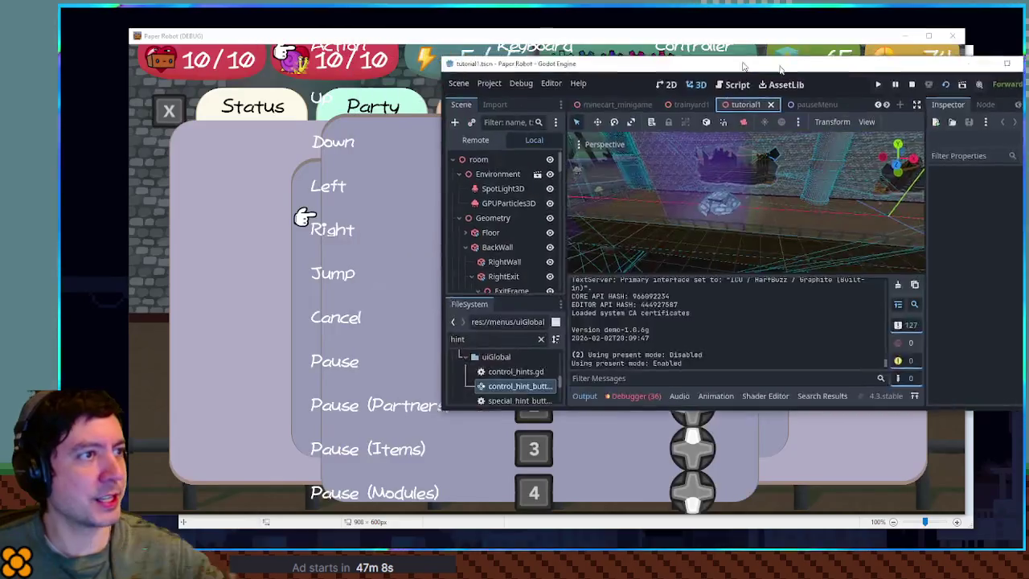
# Bring the game's controls menu forward, then close the game window
pyautogui.hotkey('alt', 'Tab')
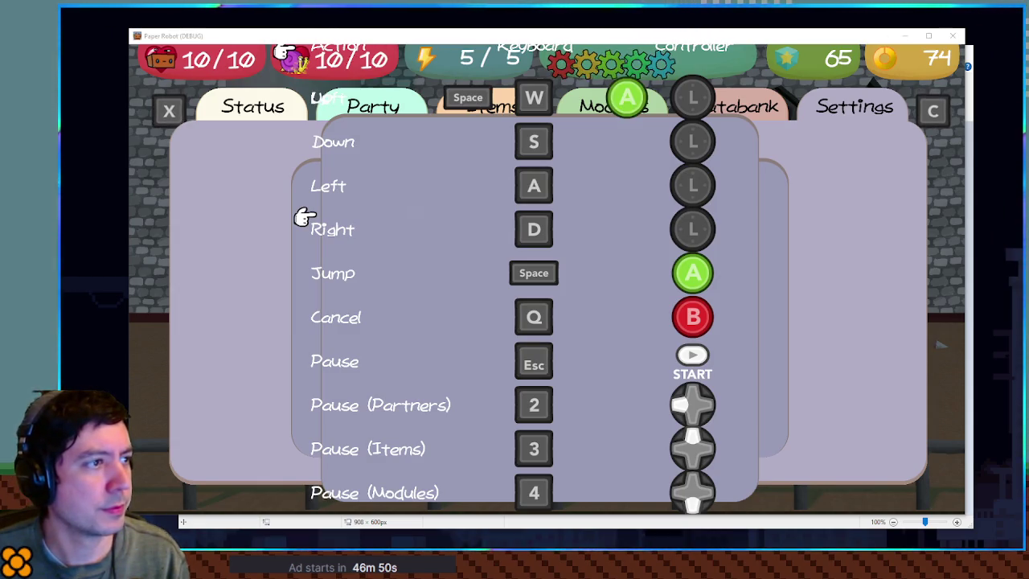
pyautogui.click(952, 35)
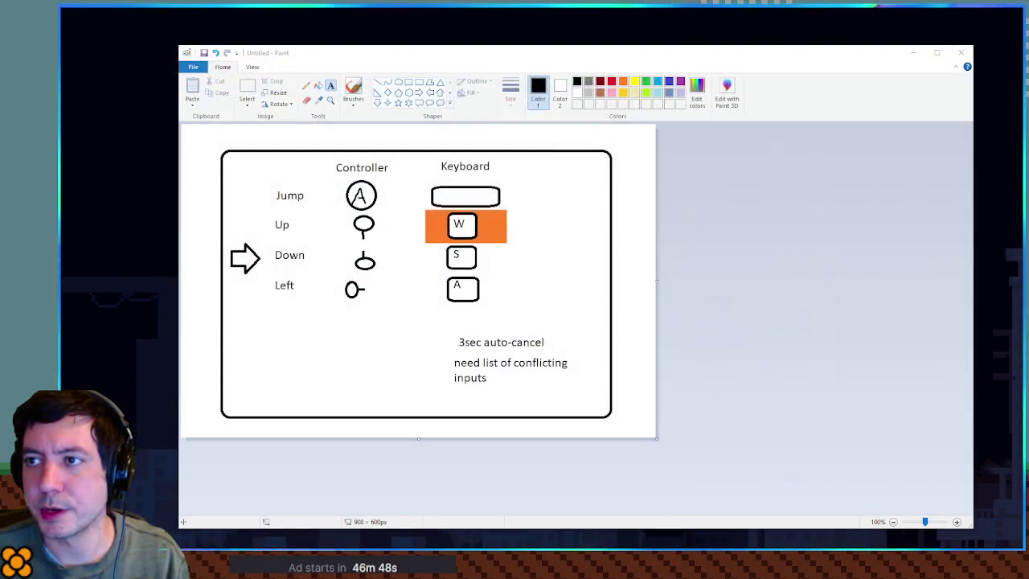
pyautogui.scroll(2, 463, 175)
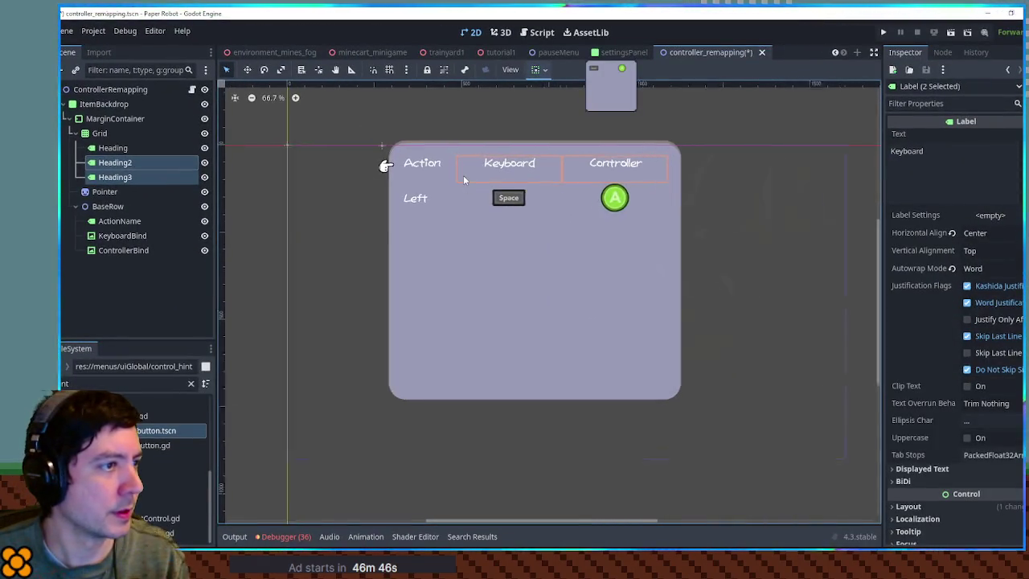
# Inspect the sample row nodes, then copy 'Pause (Partners)' from the controller_remapping script
pyautogui.click(160, 221)
pyautogui.click(149, 236)
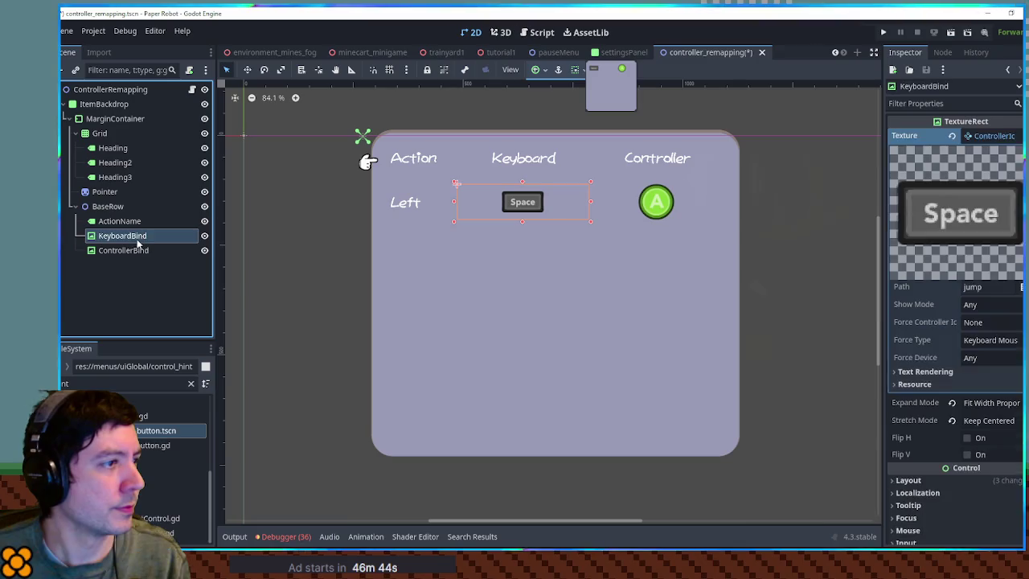
pyautogui.click(136, 252)
pyautogui.click(122, 235)
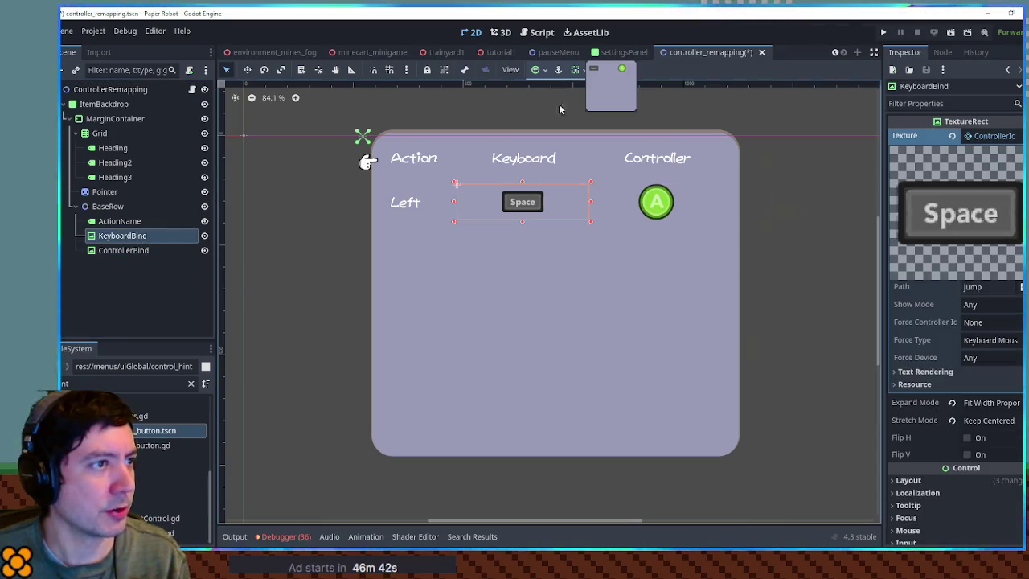
pyautogui.click(535, 32)
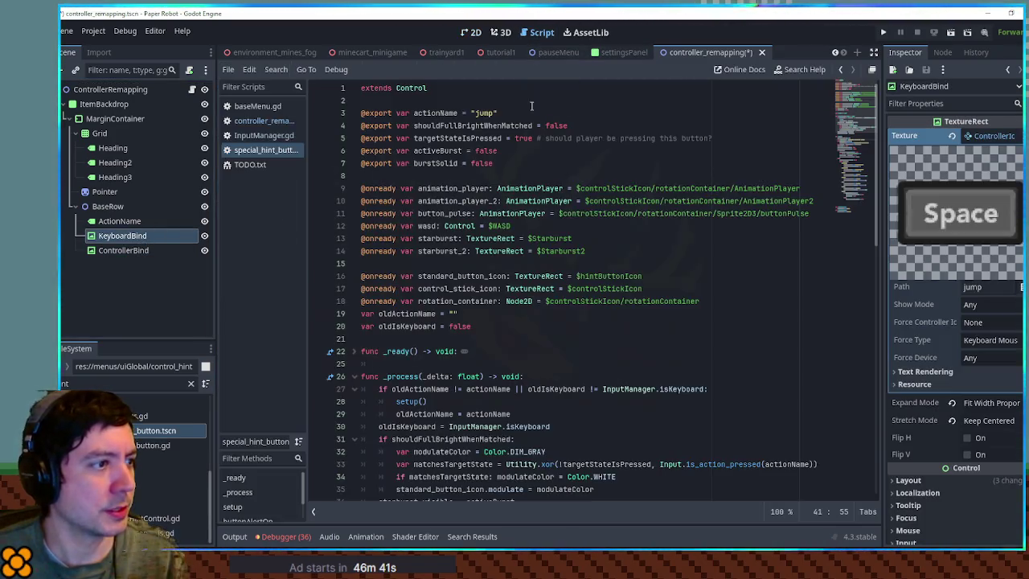
pyautogui.click(263, 120)
pyautogui.scroll(10, 412, 166)
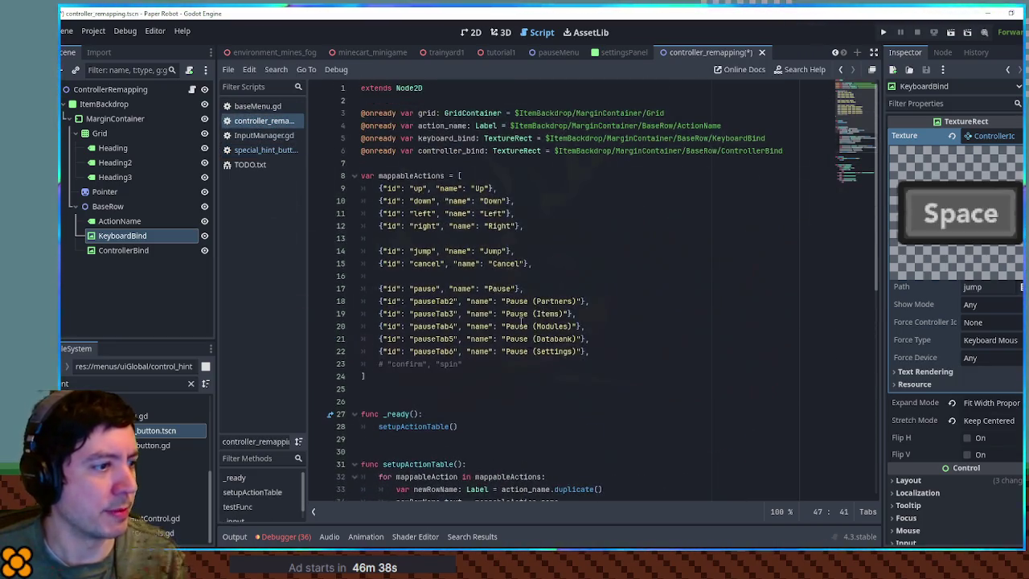
pyautogui.moveTo(505, 301); pyautogui.dragTo(577, 300)
pyautogui.hotkey('ctrl', 'c')
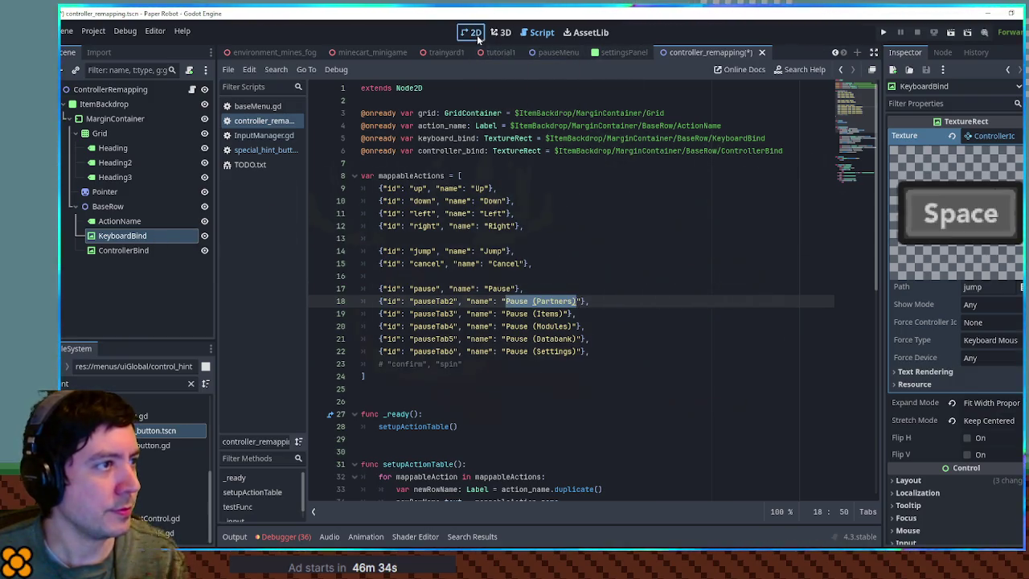
# Replace the action label's text with 'Pause (Partners)'
pyautogui.click(474, 33)
pyautogui.click(406, 203)
pyautogui.click(924, 156)
pyautogui.hotkey('ctrl', 'a')
pyautogui.hotkey('ctrl', 'v')
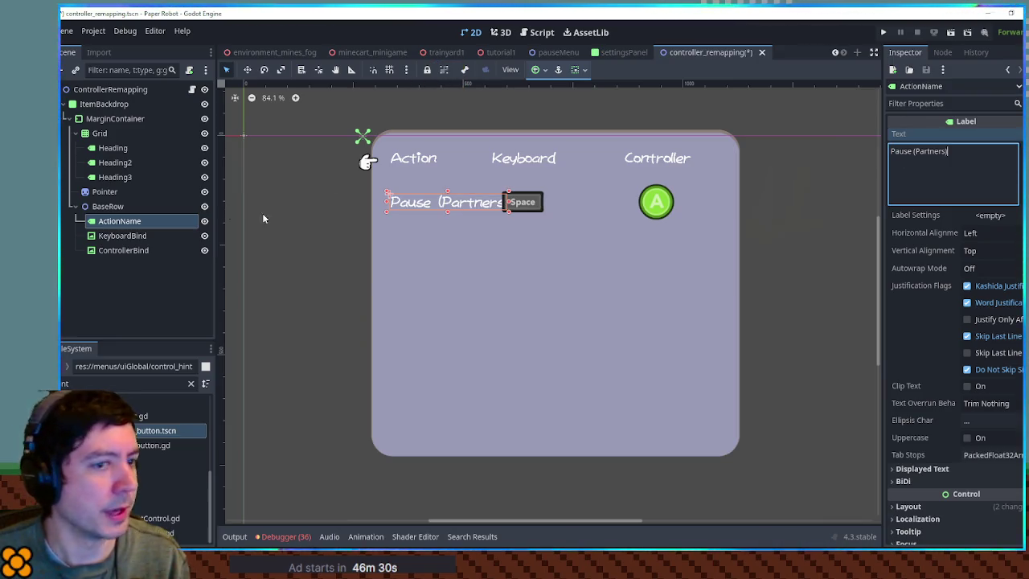
# Set the label's Custom Minimum Size width to 300 px, after first trying 200
pyautogui.scroll(-4, 974, 313)
pyautogui.click(970, 345)
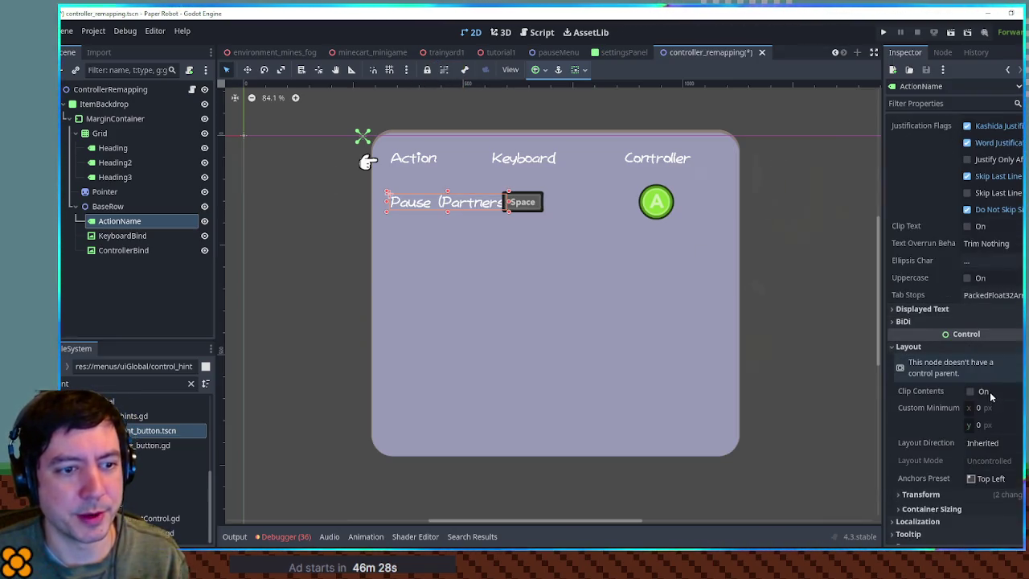
pyautogui.click(993, 411)
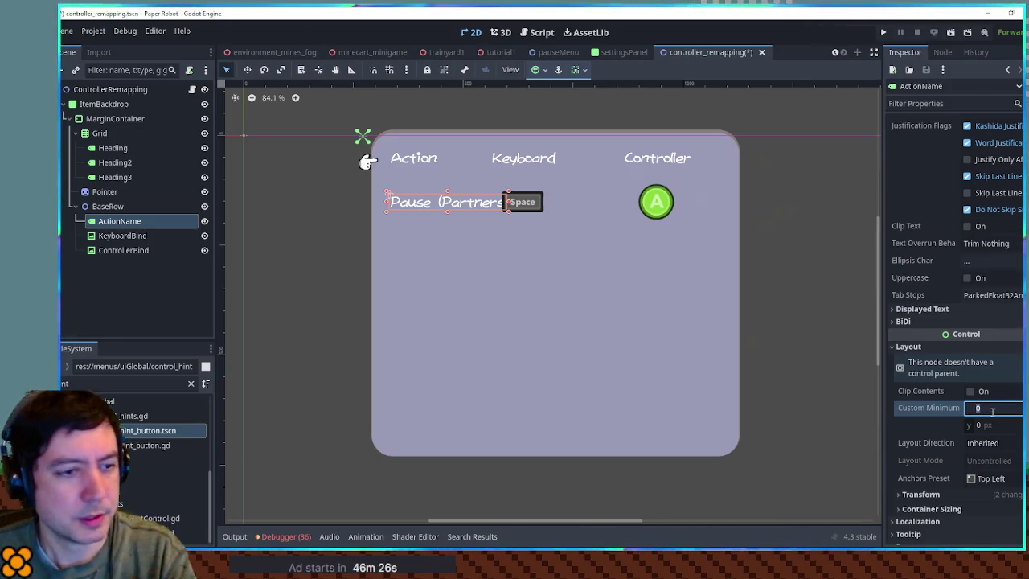
pyautogui.write('200')
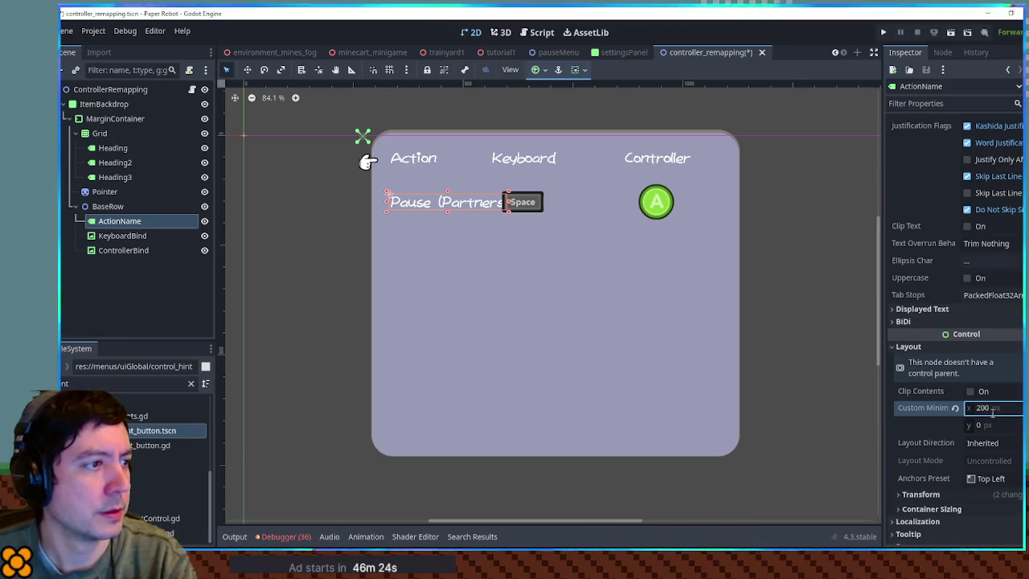
pyautogui.write('250')
pyautogui.press('Return')
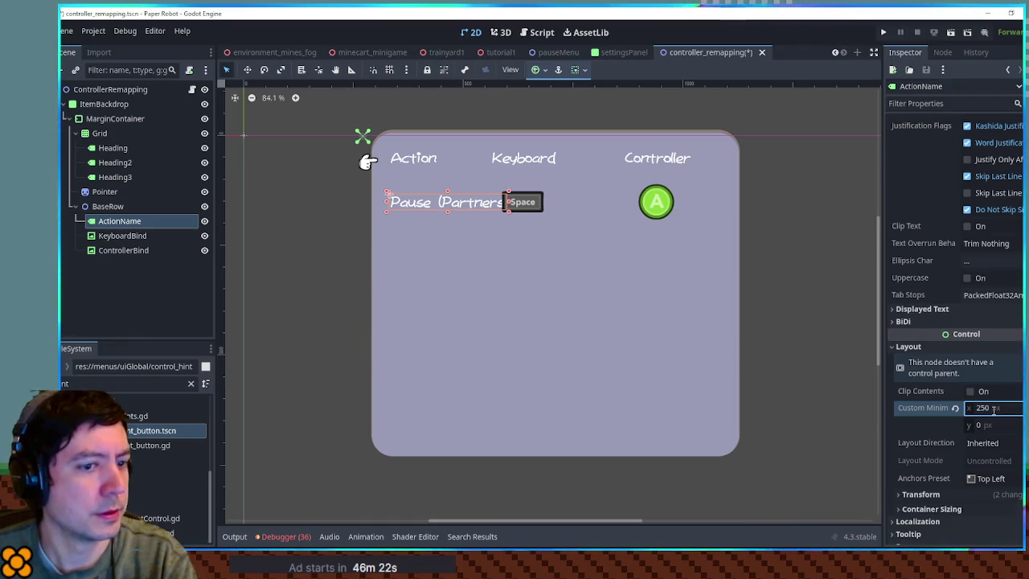
pyautogui.write('300')
pyautogui.press('Return')
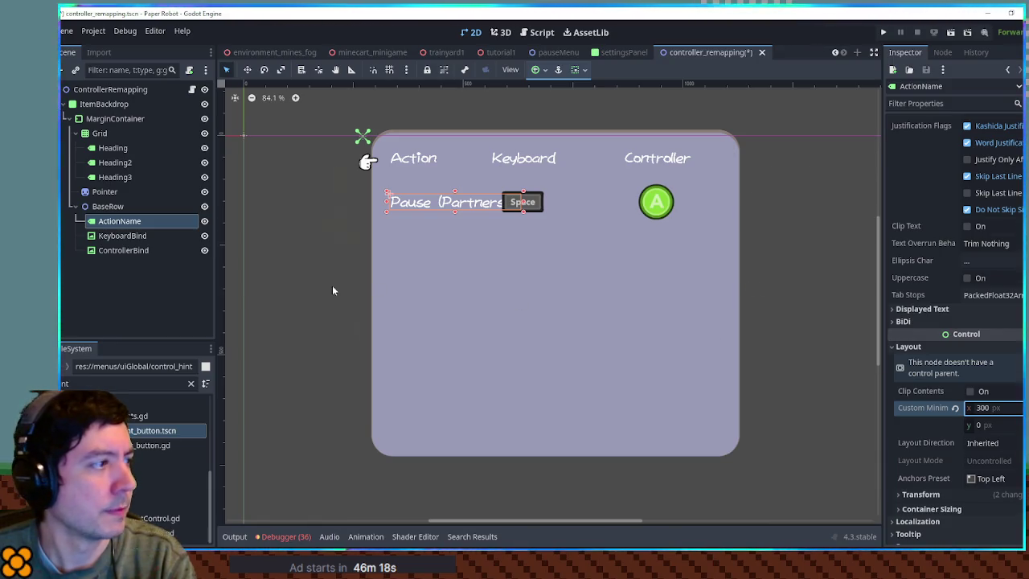
# Move ActionName, KeyboardBind and ControllerBind into the Grid
pyautogui.click(124, 236)
pyautogui.keyDown('shift'); pyautogui.click(127, 251); pyautogui.keyUp('shift')
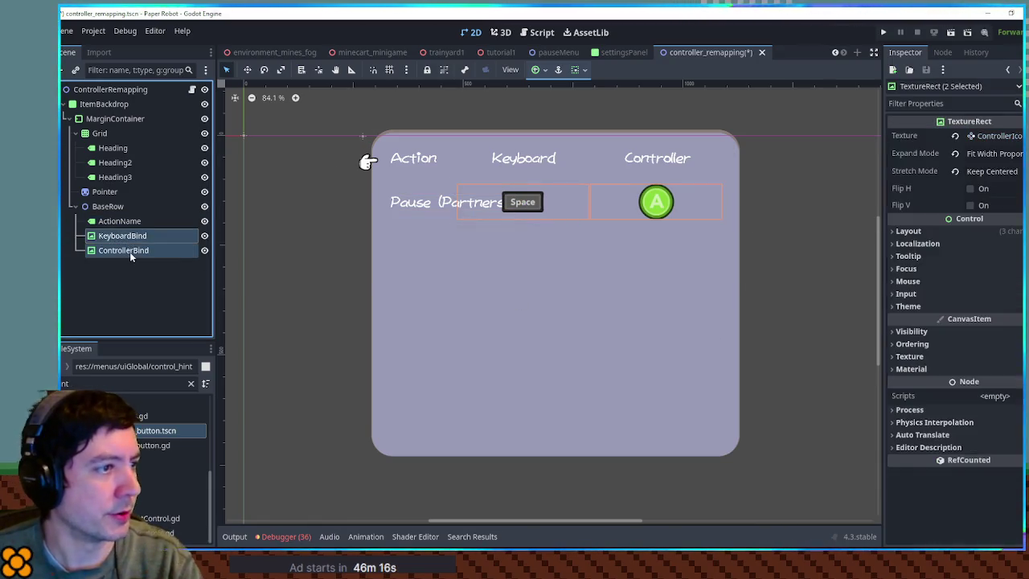
pyautogui.click(119, 221)
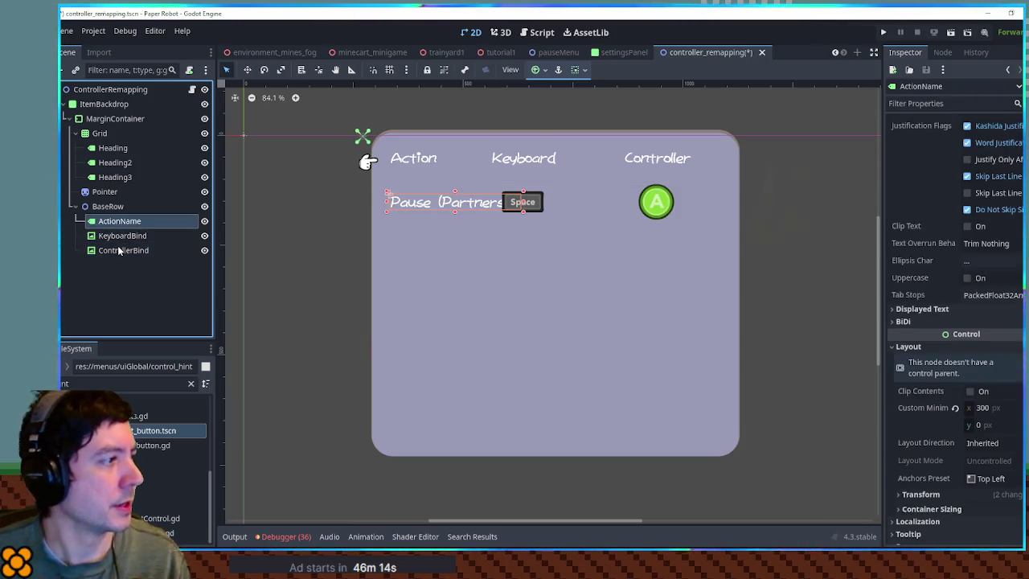
pyautogui.keyDown('shift'); pyautogui.click(123, 250); pyautogui.keyUp('shift')
pyautogui.moveTo(123, 250)
pyautogui.mouseDown()
pyautogui.moveTo(108, 143)
pyautogui.moveTo(139, 186)
pyautogui.mouseUp()
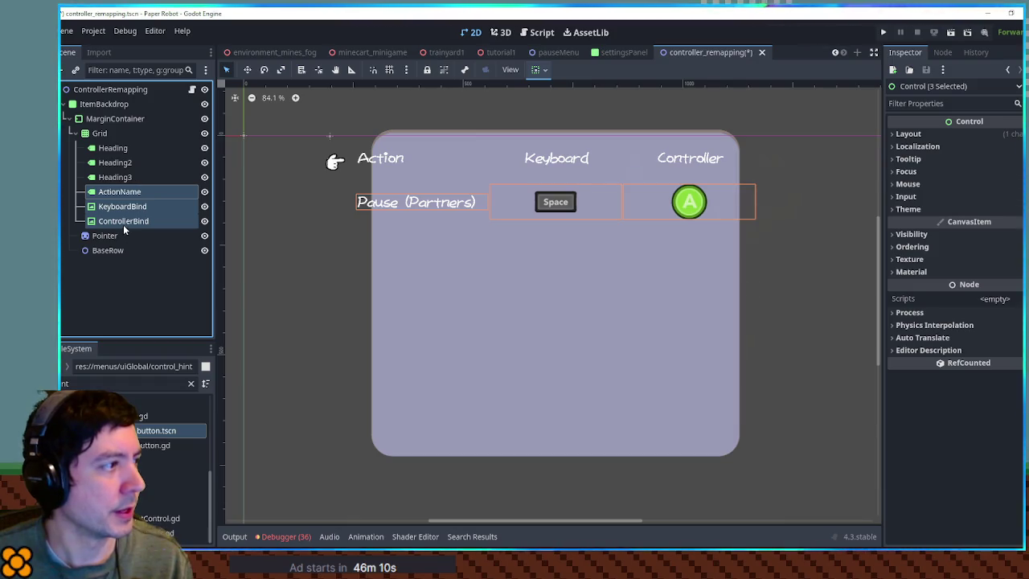
# Reset the Keyboard and Controller headings' minimum width to 0
pyautogui.click(136, 221)
pyautogui.keyDown('shift'); pyautogui.click(125, 207); pyautogui.keyUp('shift')
pyautogui.click(126, 192)
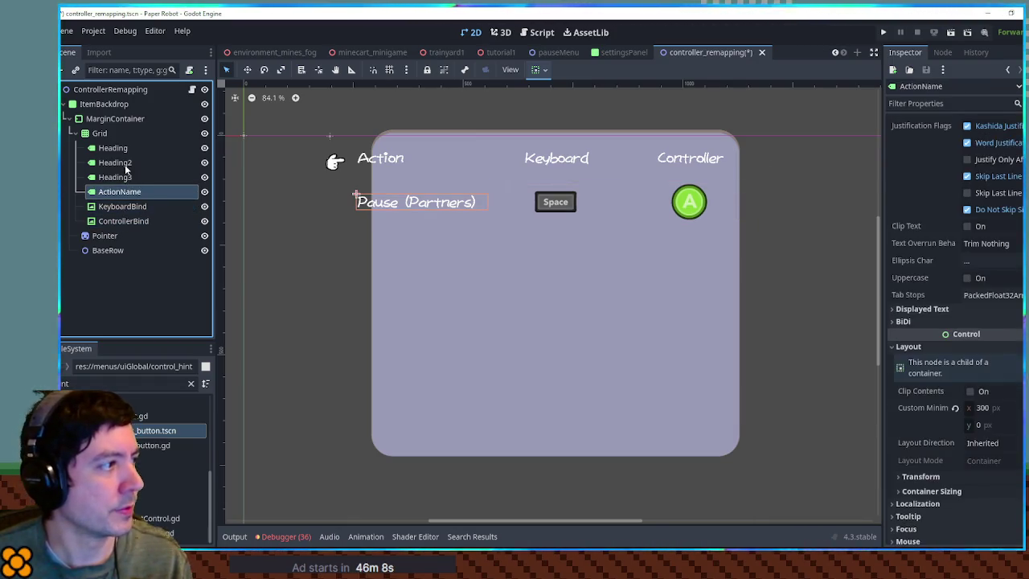
pyautogui.click(120, 163)
pyautogui.click(125, 178)
pyautogui.keyDown('ctrl'); pyautogui.click(121, 166); pyautogui.keyUp('ctrl')
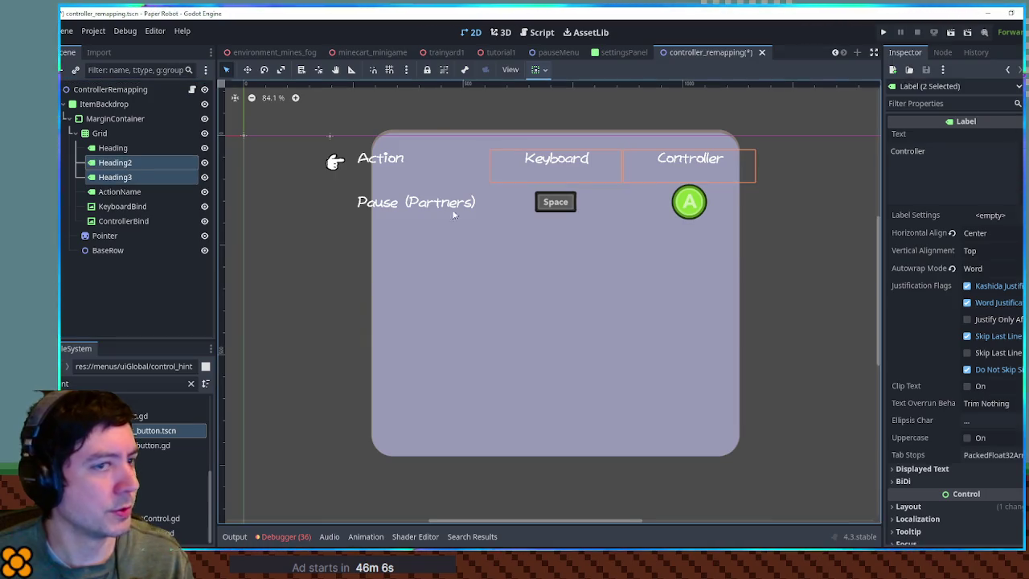
pyautogui.scroll(-3, 925, 322)
pyautogui.click(963, 397)
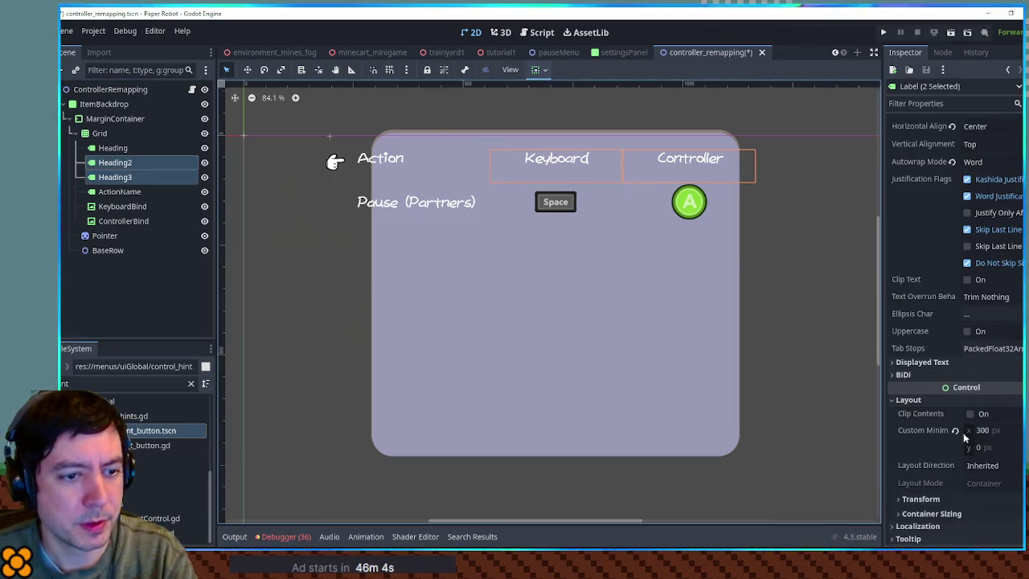
pyautogui.click(955, 430)
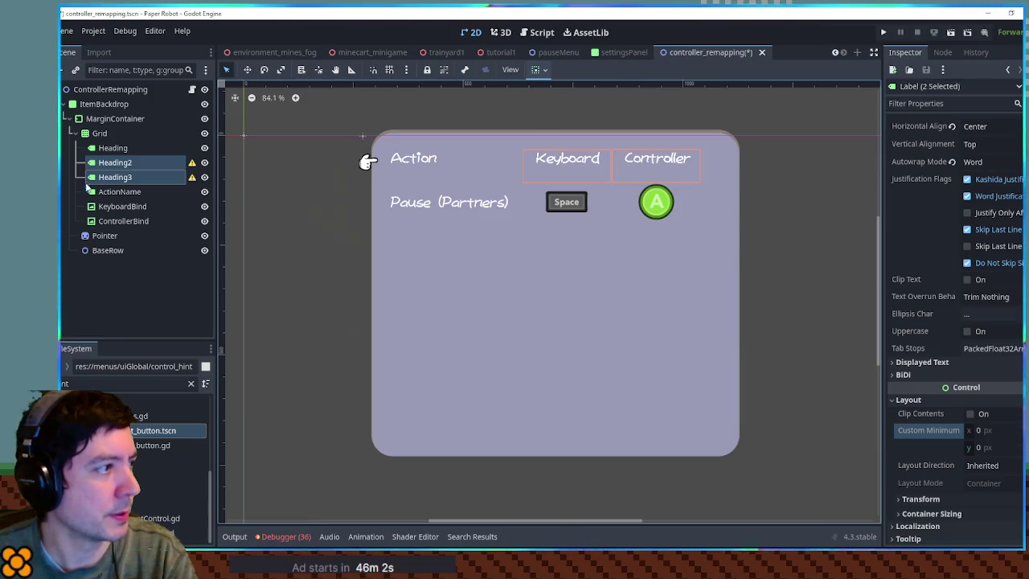
# Give the Action heading a 300 px minimum width
pyautogui.click(112, 149)
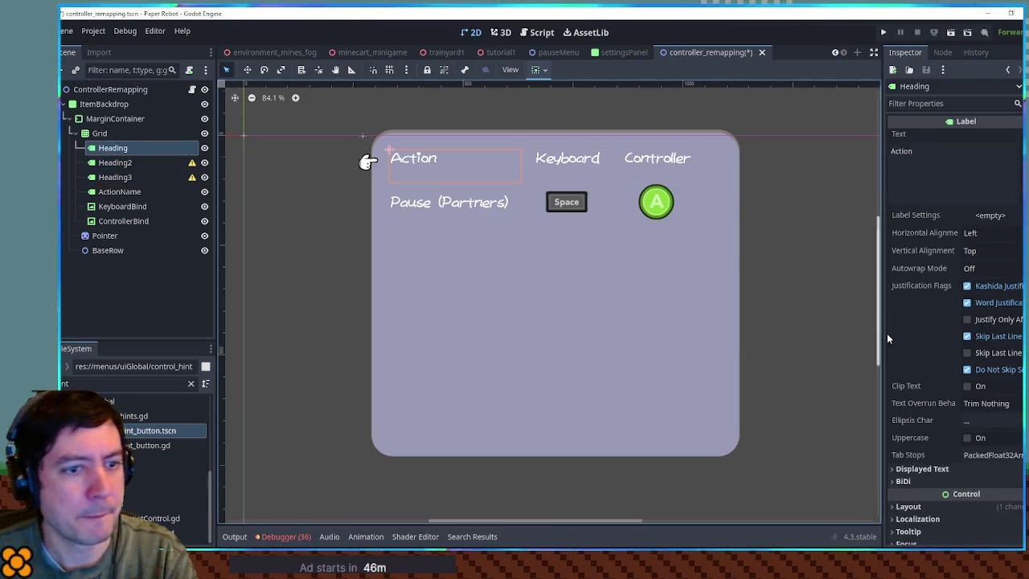
pyautogui.scroll(-3, 941, 370)
pyautogui.click(908, 346)
pyautogui.click(987, 409)
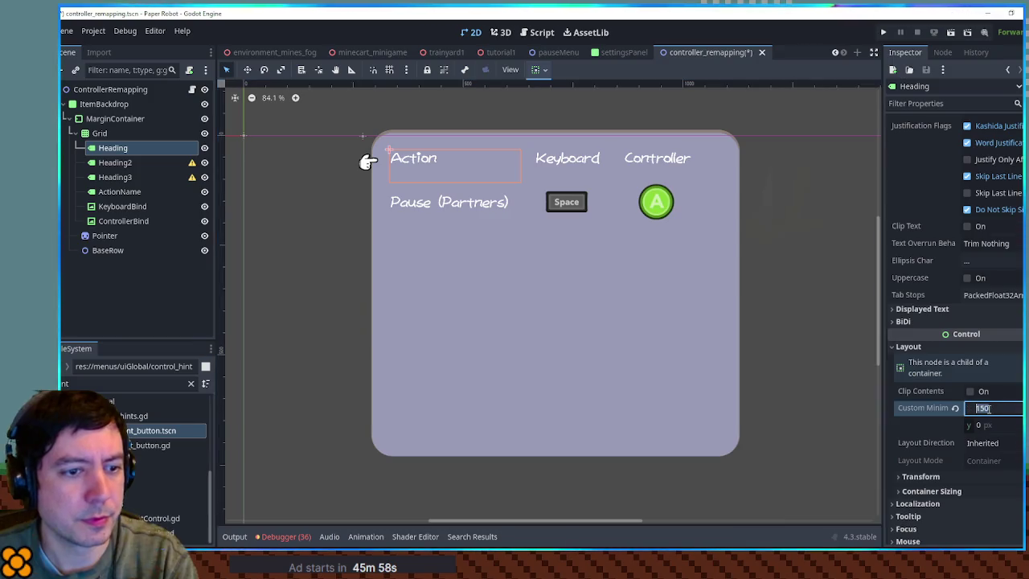
pyautogui.write('300')
pyautogui.press('Return')
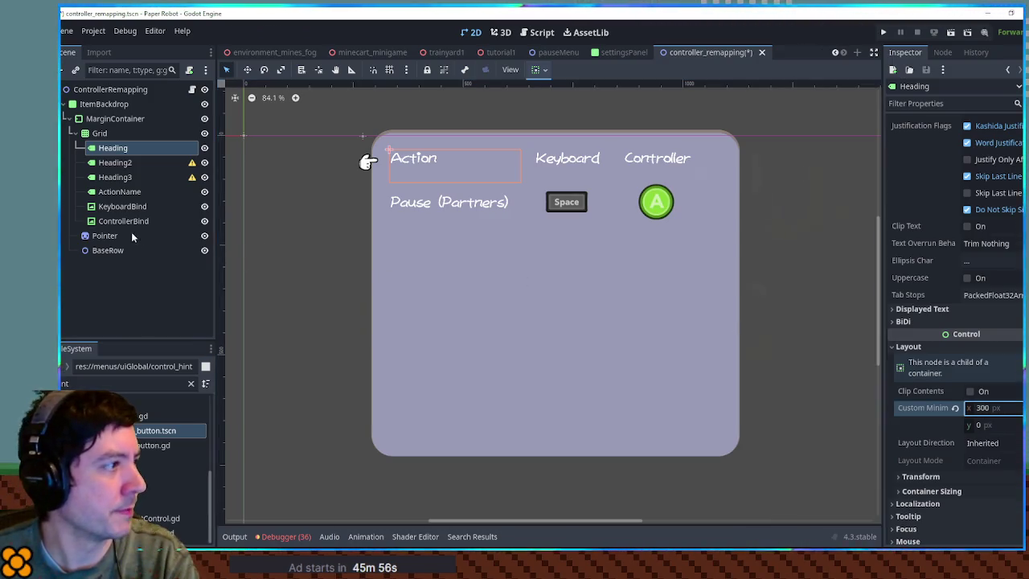
pyautogui.click(130, 178)
# Try a 150 px minimum width on both icon cells, then undo back to 200
pyautogui.click(129, 207)
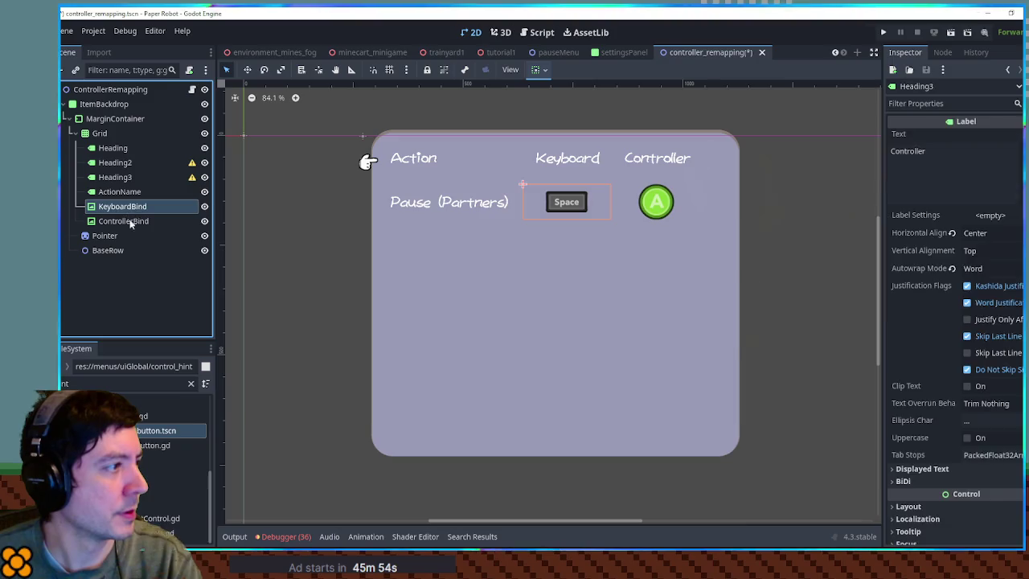
pyautogui.keyDown('shift'); pyautogui.click(129, 221); pyautogui.keyUp('shift')
pyautogui.click(908, 230)
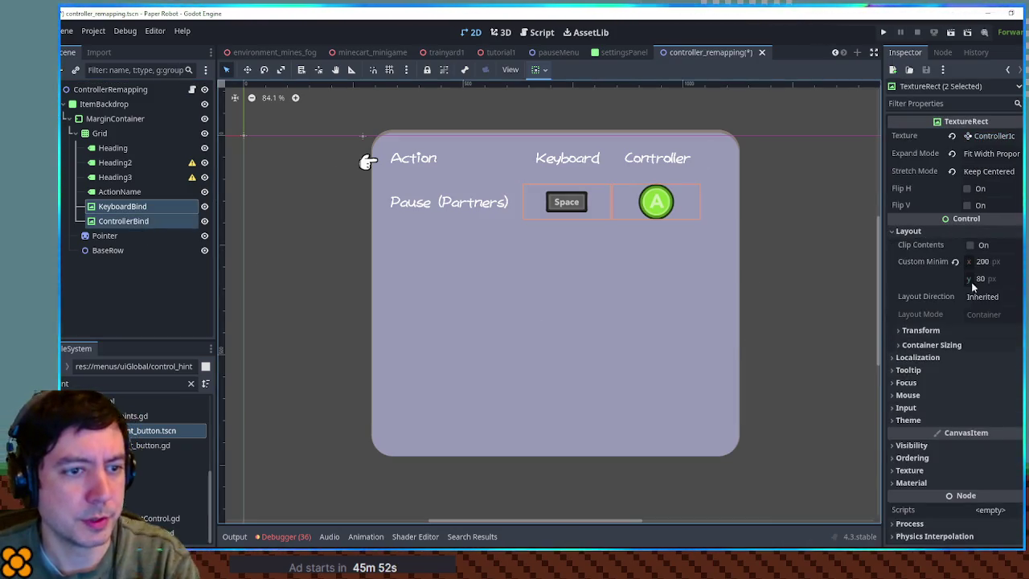
pyautogui.click(991, 263)
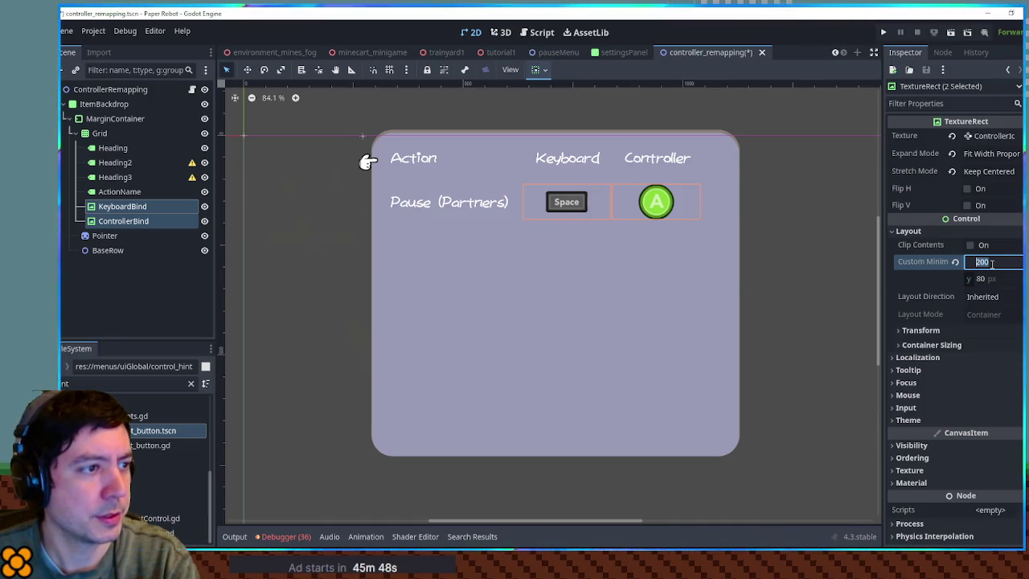
pyautogui.write('150')
pyautogui.press('Return')
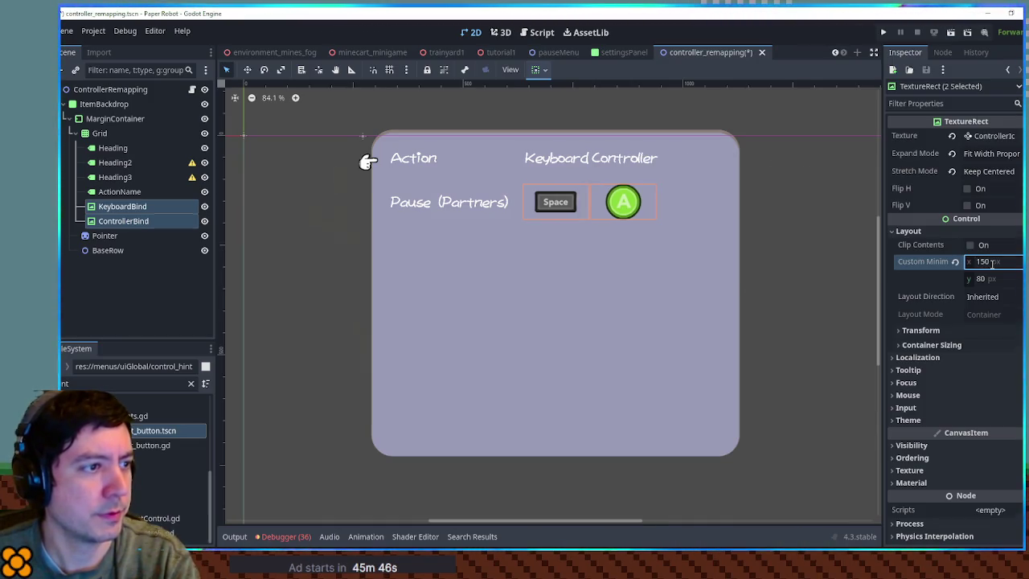
pyautogui.hotkey('ctrl', 'z')
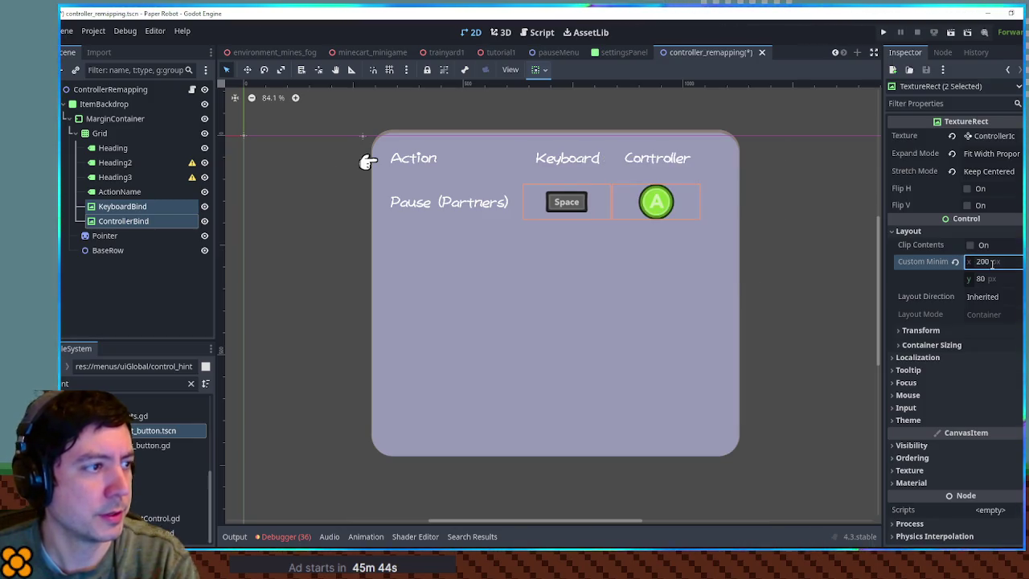
# Edit the Keyboard and Controller headings' Custom Minimum Size width
pyautogui.click(115, 163)
pyautogui.keyDown('shift'); pyautogui.click(115, 177); pyautogui.keyUp('shift')
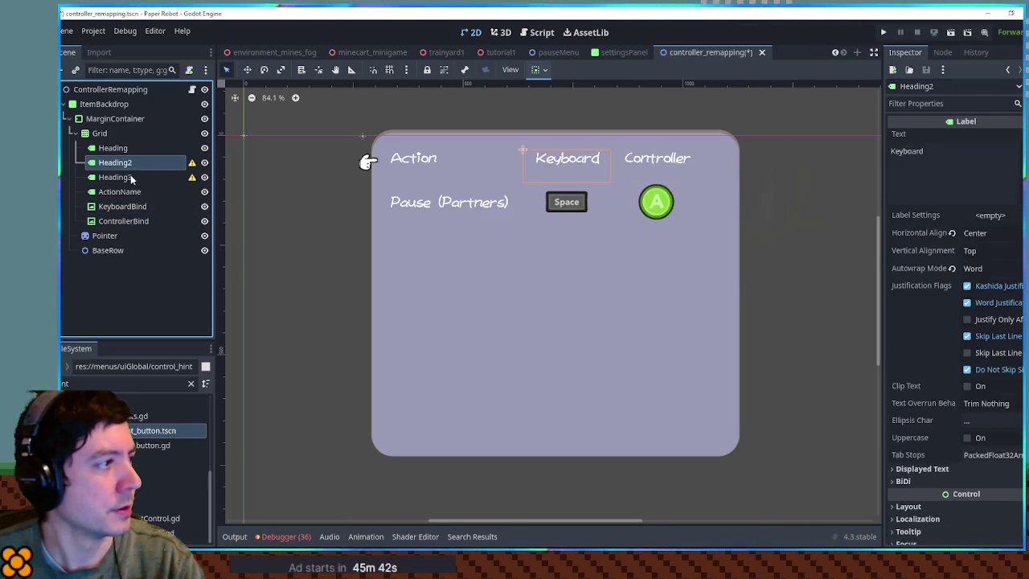
pyautogui.scroll(-5, 940, 386)
pyautogui.click(908, 294)
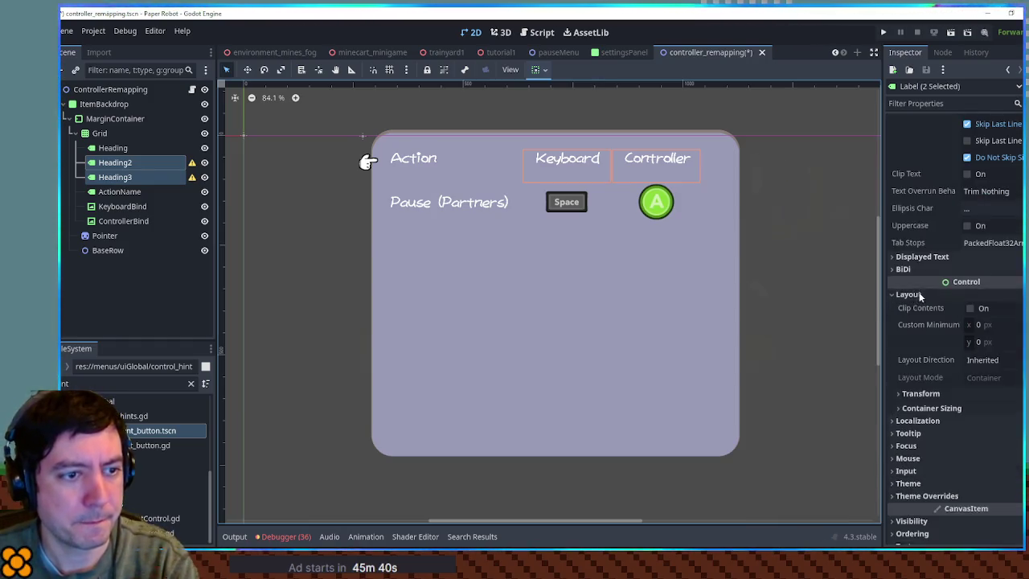
pyautogui.click(994, 326)
pyautogui.write('100')
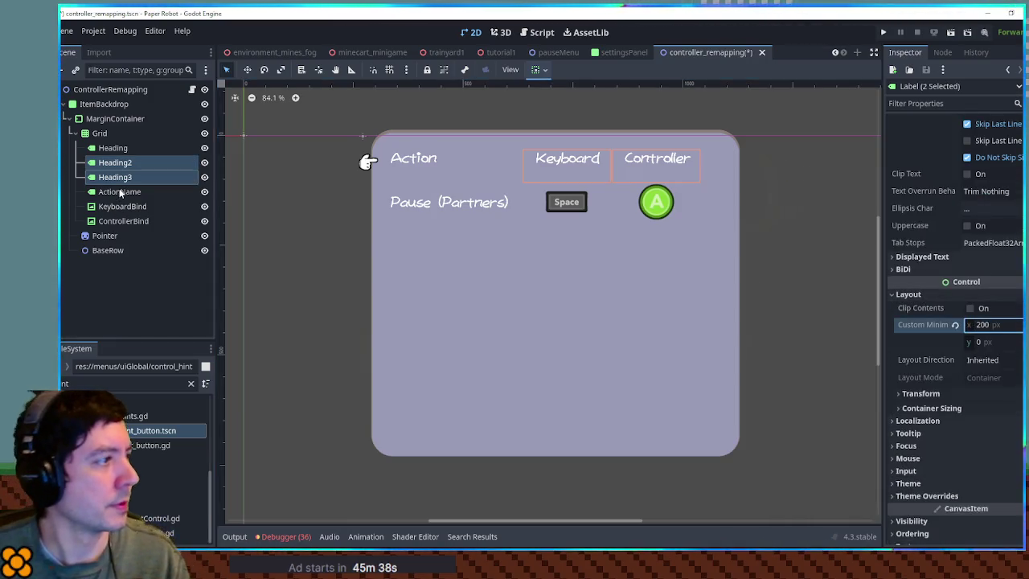
# Move the three sample row nodes under BaseRow, hide BaseRow, and save the scene
pyautogui.click(119, 191)
pyautogui.keyDown('shift'); pyautogui.click(122, 221); pyautogui.keyUp('shift')
pyautogui.moveTo(122, 221)
pyautogui.mouseDown()
pyautogui.moveTo(112, 250)
pyautogui.moveTo(181, 250)
pyautogui.mouseUp()
pyautogui.click(204, 206)
pyautogui.hotkey('ctrl', 's')
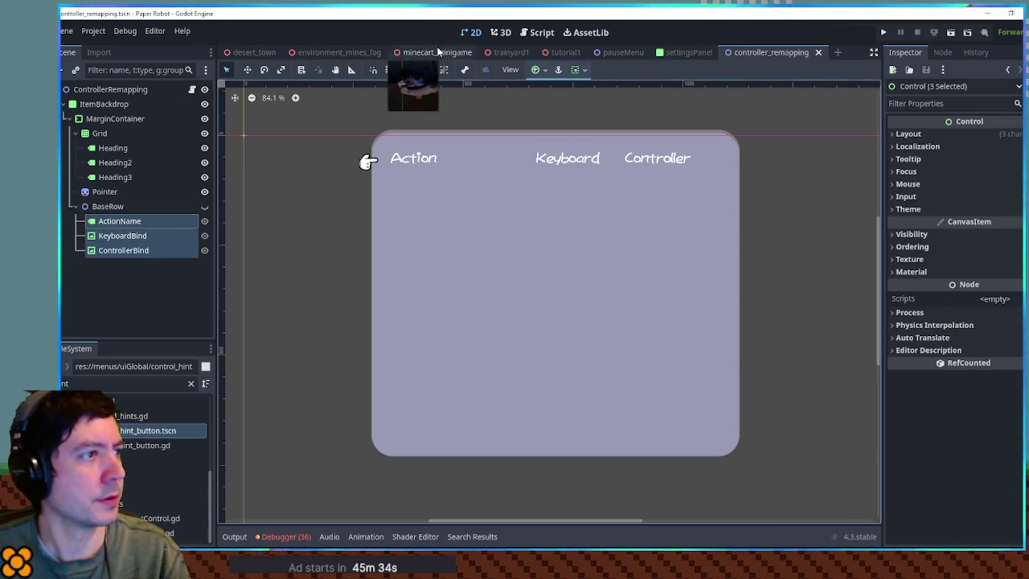
# Test-run the tutorial1 scene with F6, stop it, and return to controller_remapping
pyautogui.click(564, 53)
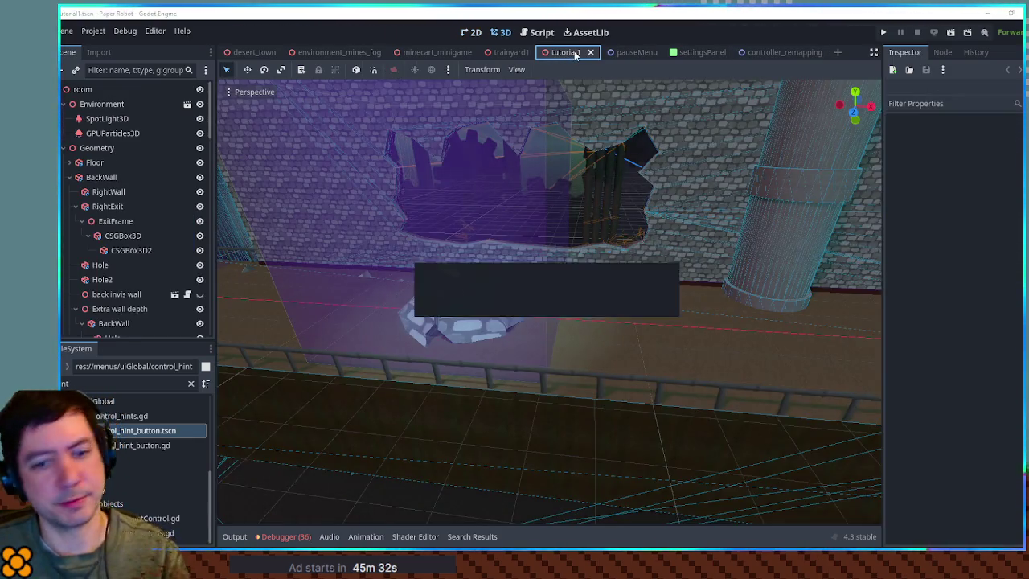
pyautogui.press('F6')
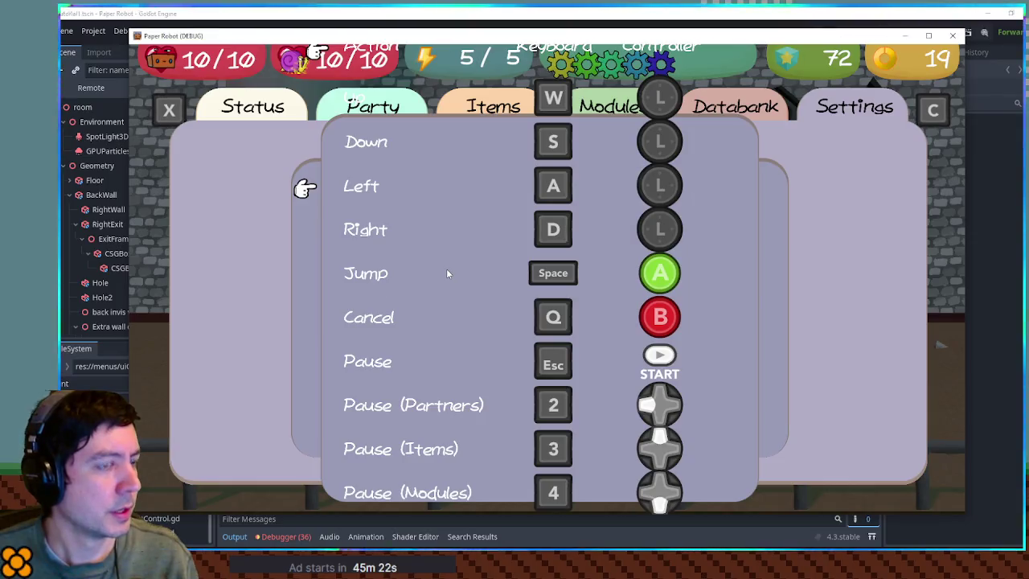
pyautogui.press('F8')
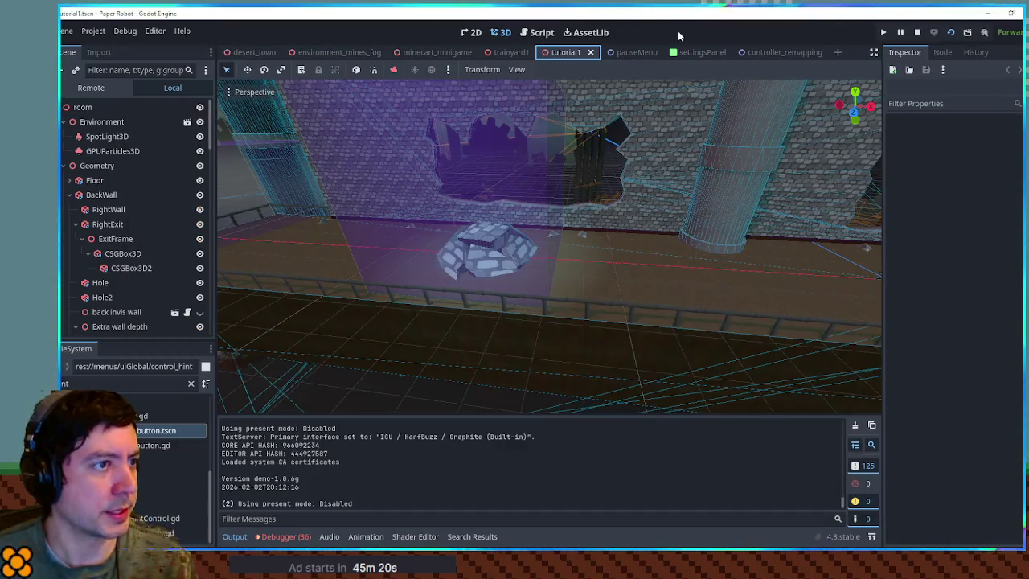
pyautogui.click(764, 53)
# Run the game with F5, open the pause menu's Settings page, then close the game
pyautogui.click(717, 193)
pyautogui.press('F5')
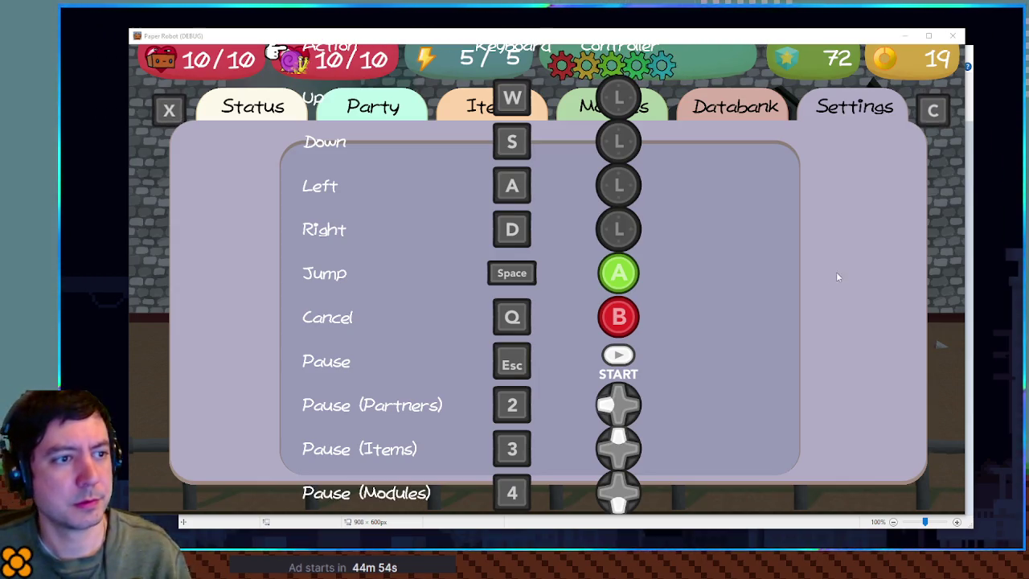
pyautogui.press('Escape')
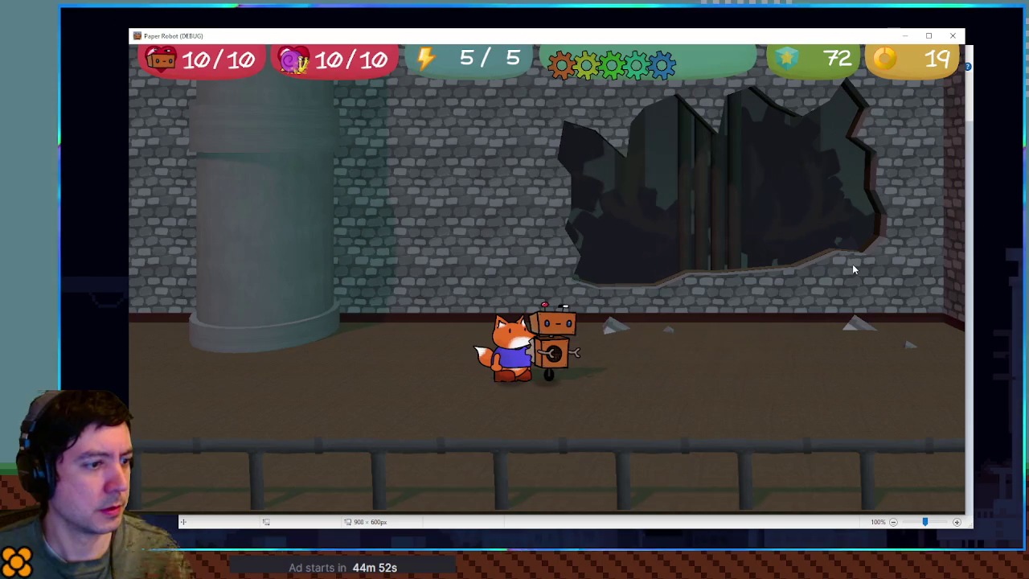
pyautogui.press('Escape')
pyautogui.press('x')
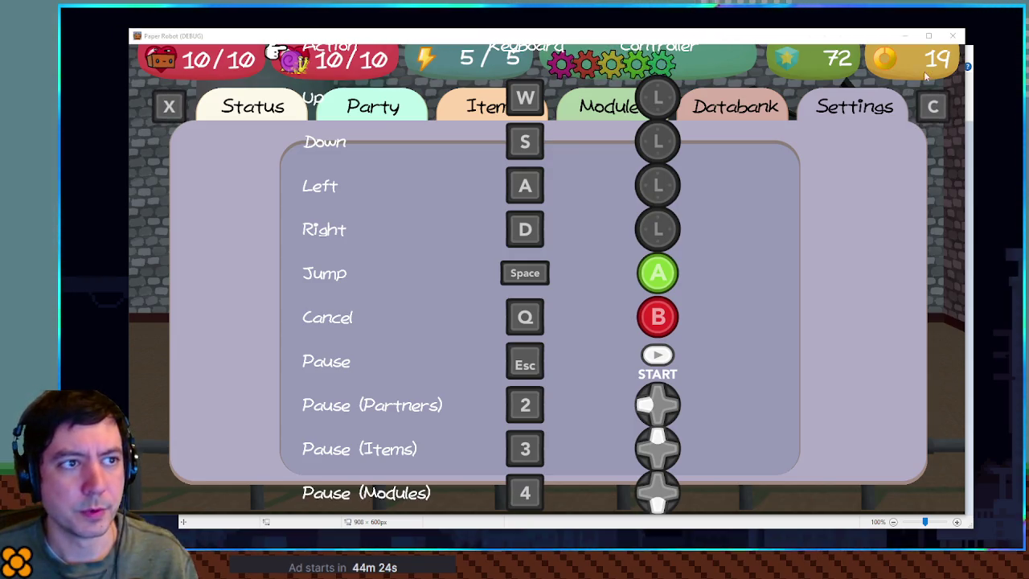
pyautogui.click(954, 36)
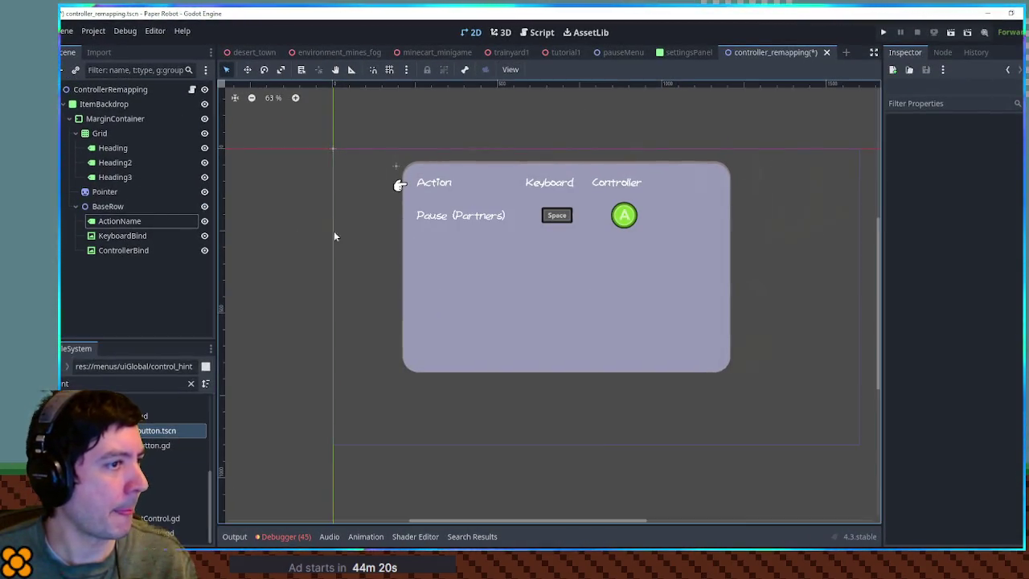
# Select the KeyboardBind cell and look through its Visibility properties
pyautogui.scroll(3, 559, 215)
pyautogui.click(560, 224)
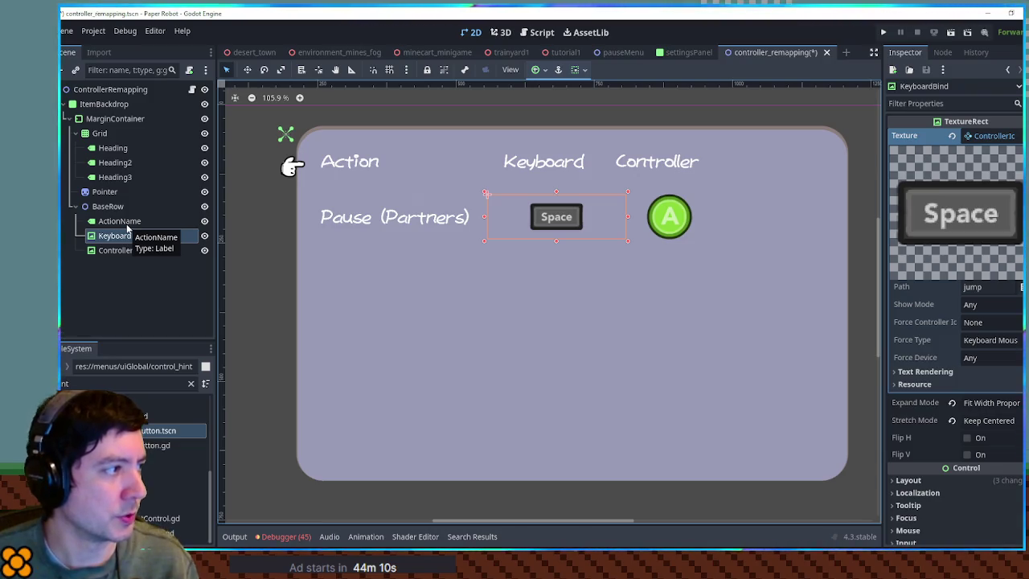
pyautogui.click(127, 225)
pyautogui.click(129, 236)
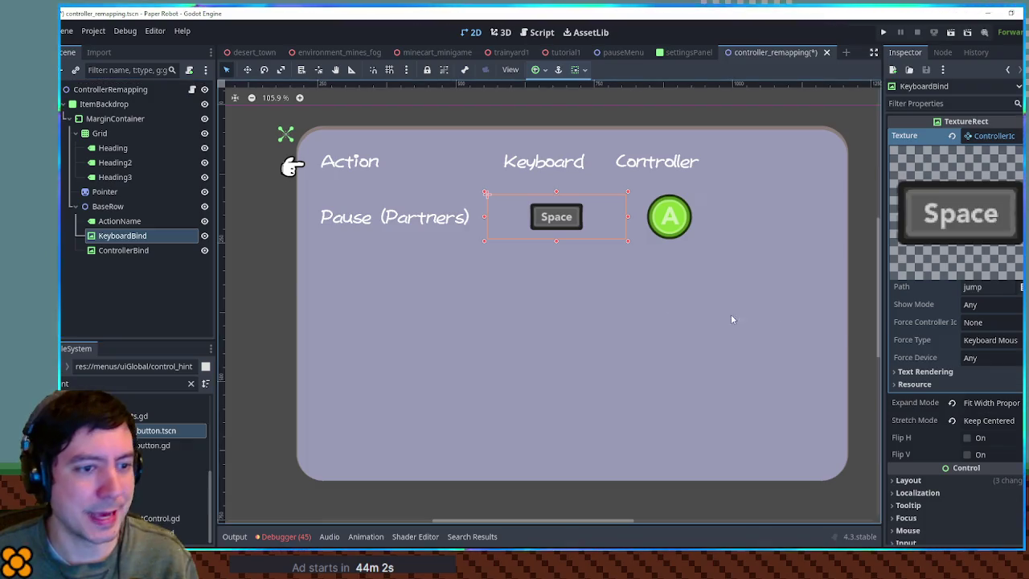
pyautogui.scroll(-5, 972, 325)
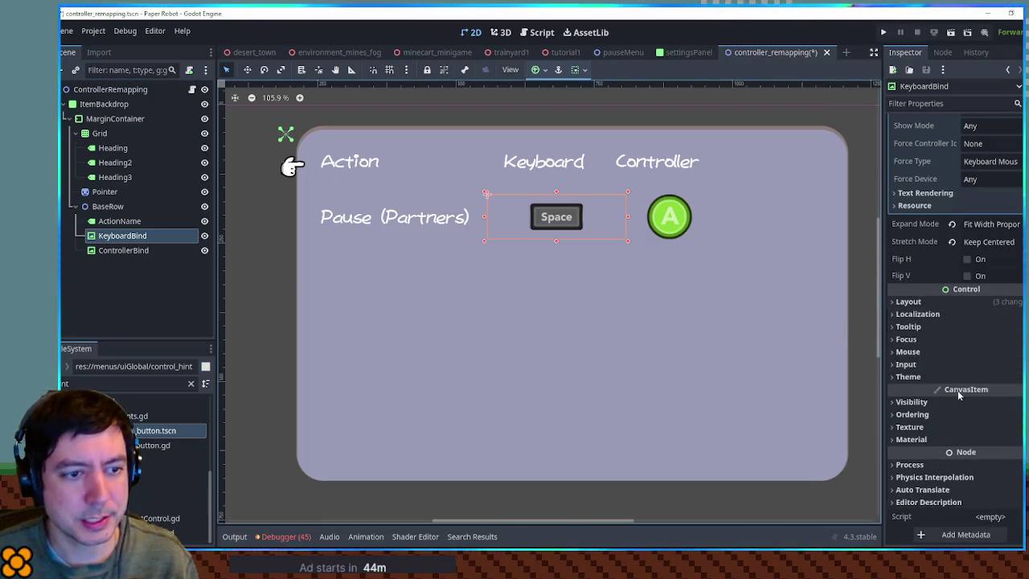
pyautogui.click(959, 402)
pyautogui.scroll(-3, 958, 401)
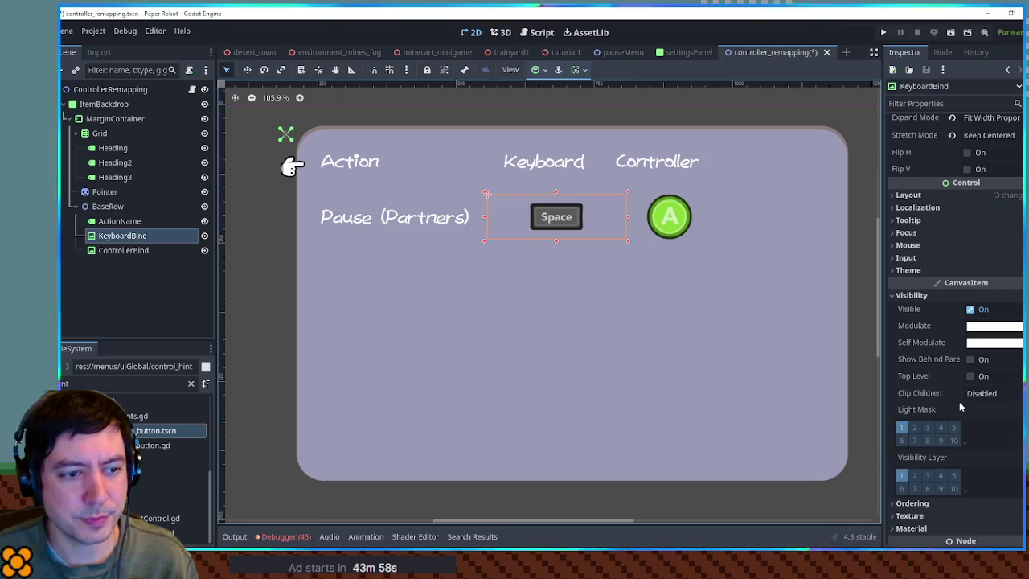
pyautogui.click(940, 305)
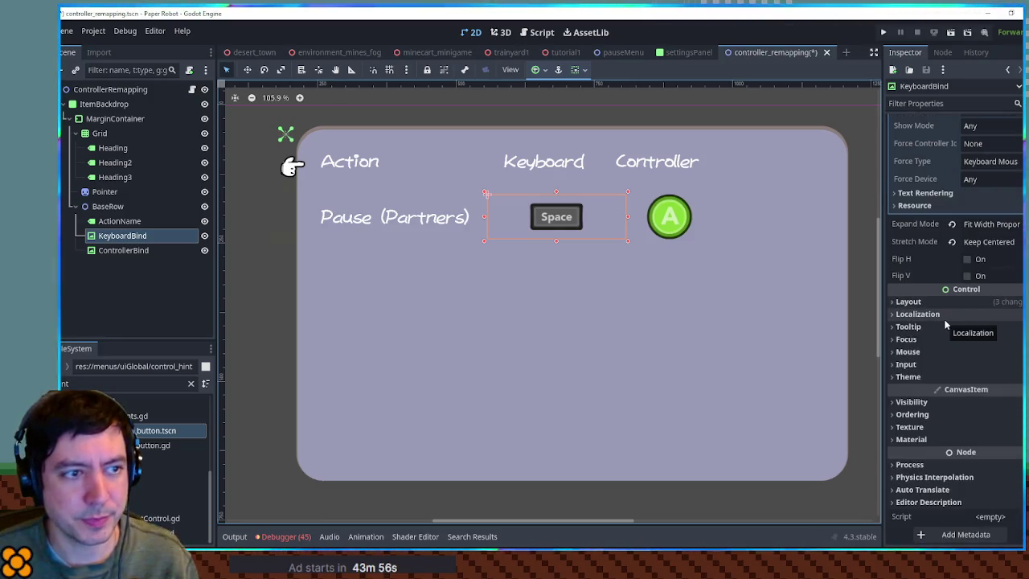
# Review KeyboardBind's Layout and Theme property sections
pyautogui.scroll(4, 967, 308)
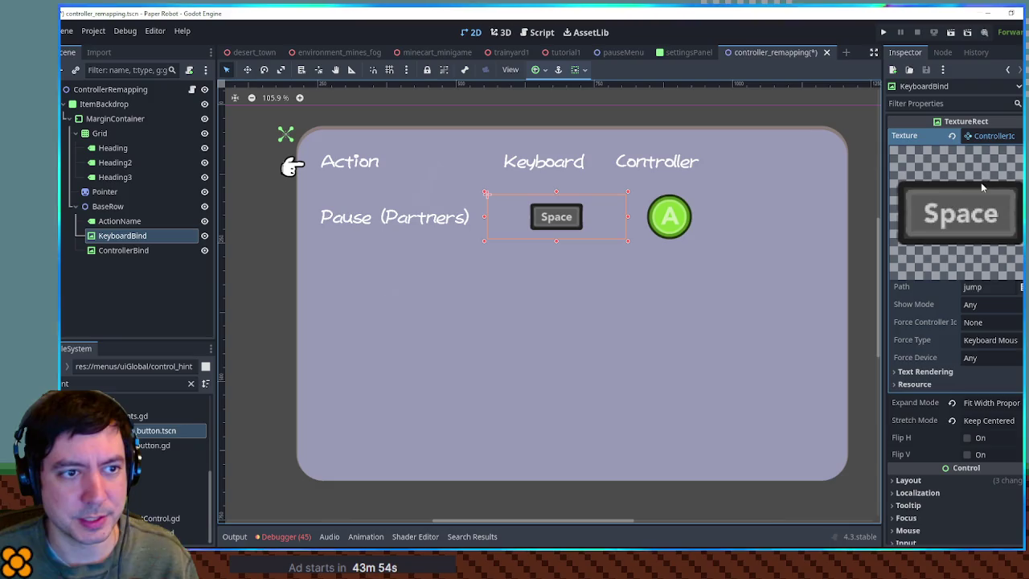
pyautogui.scroll(-4, 964, 274)
pyautogui.click(959, 299)
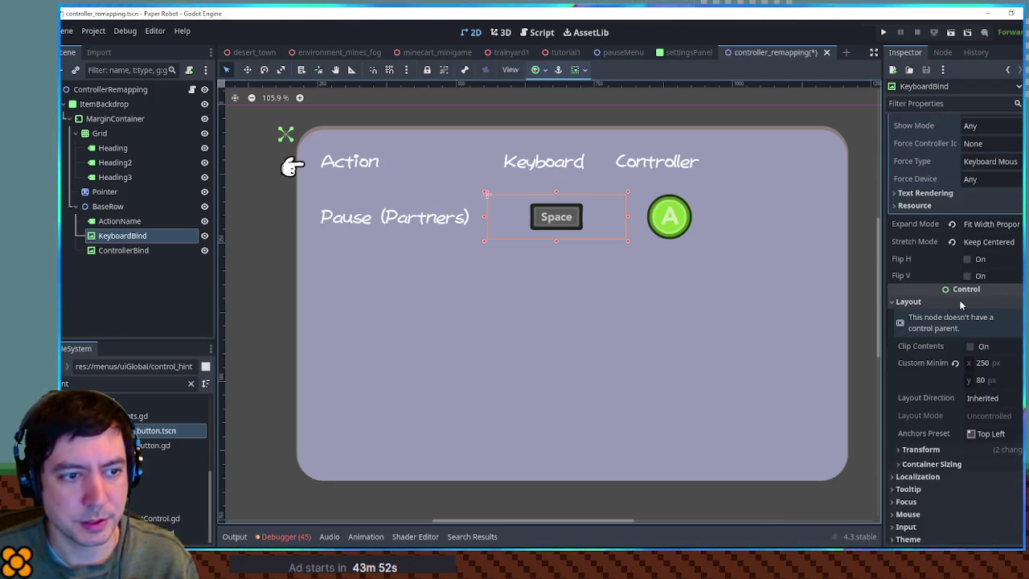
pyautogui.click(960, 303)
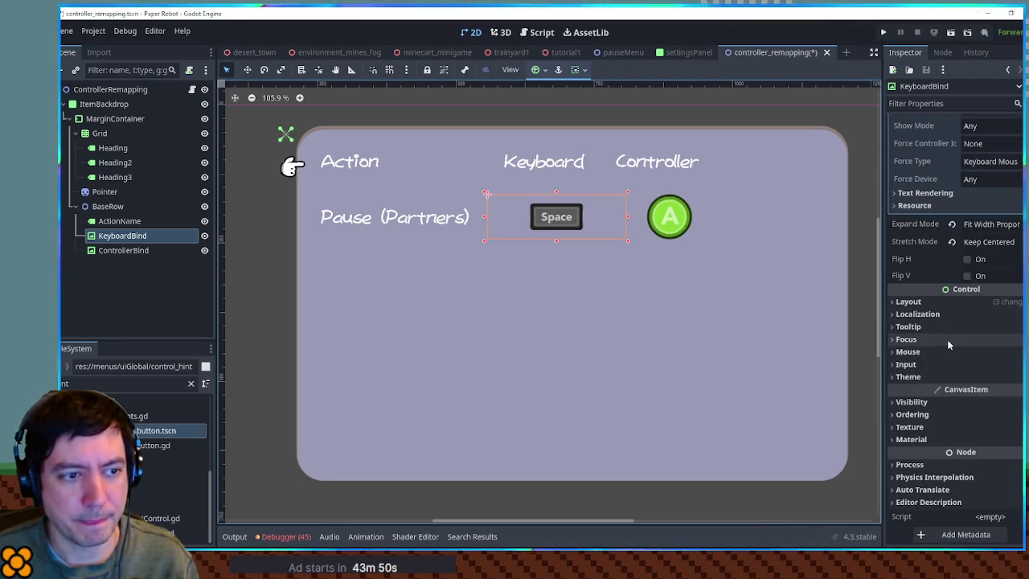
pyautogui.click(956, 374)
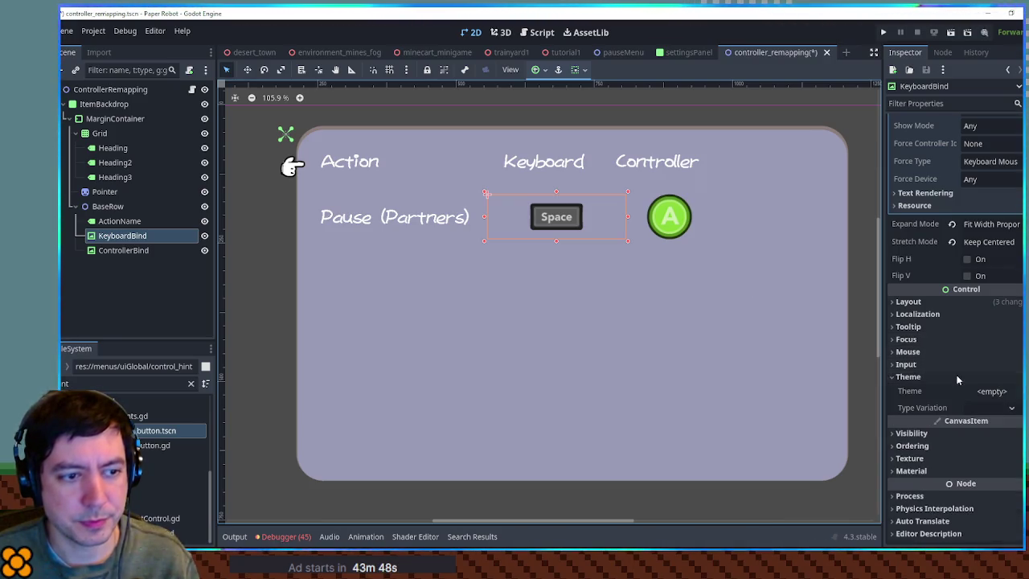
pyautogui.click(956, 375)
# Try a red Modulate tint on the Space icon, cancel it, then select BaseRow
pyautogui.click(949, 402)
pyautogui.scroll(-5, 964, 386)
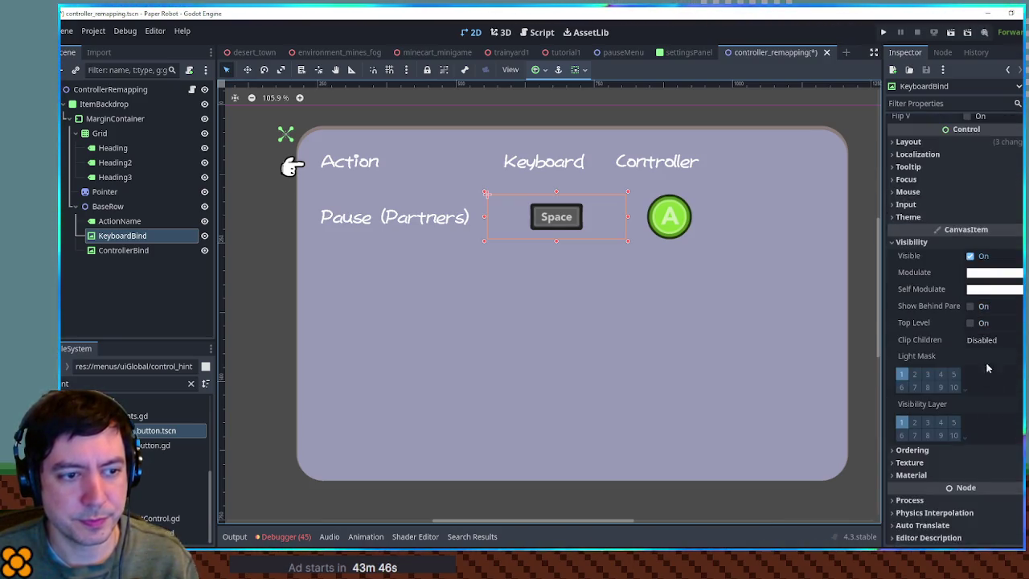
pyautogui.click(992, 267)
pyautogui.moveTo(971, 319); pyautogui.dragTo(1022, 318)
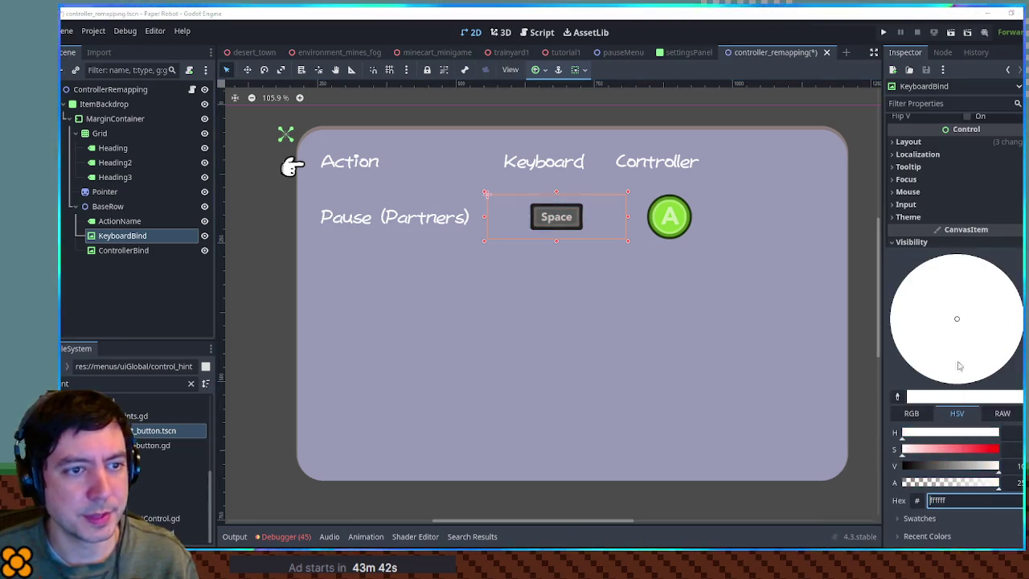
pyautogui.press('Escape')
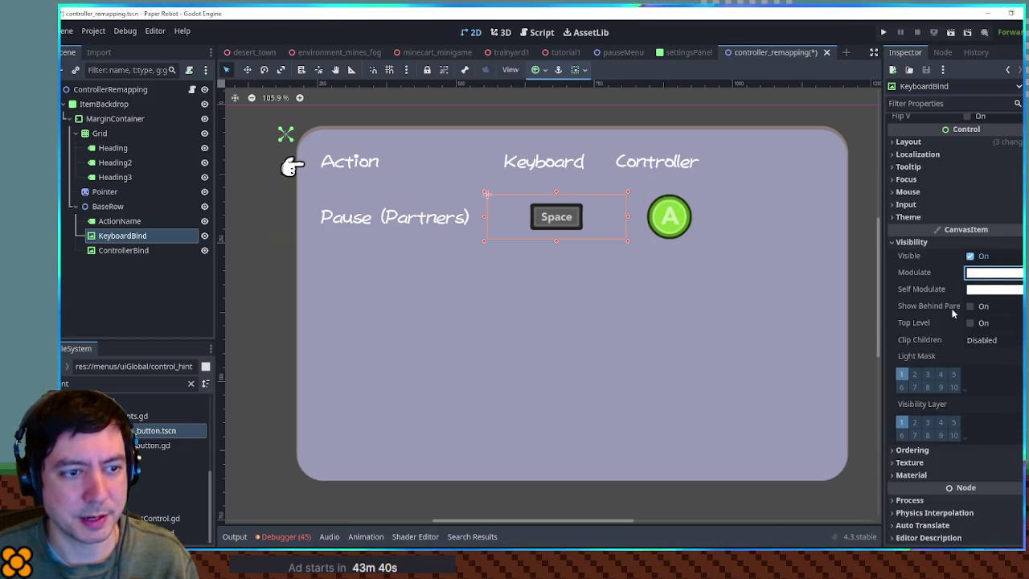
pyautogui.click(119, 220)
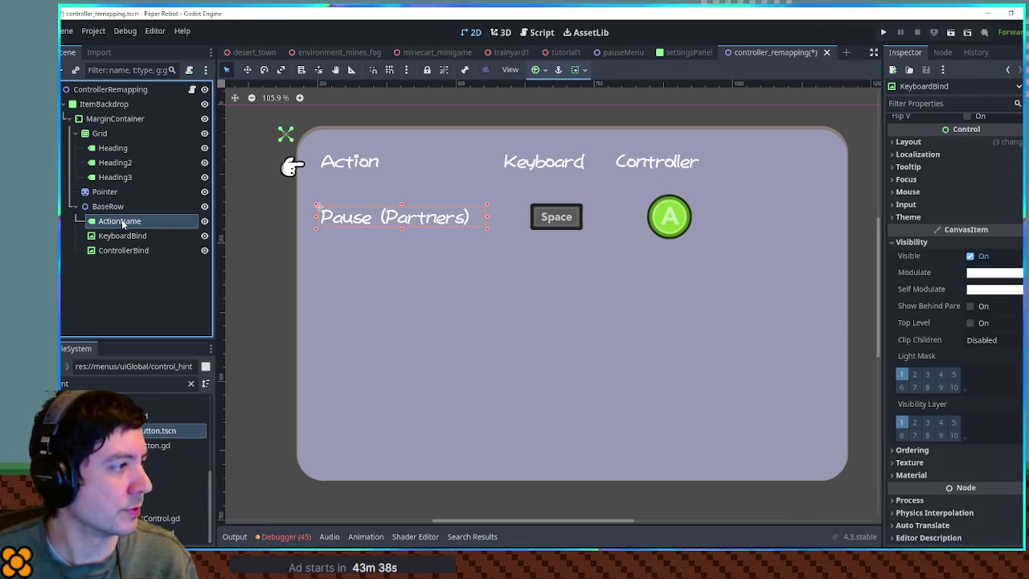
pyautogui.click(115, 206)
# Add a ColorRect child to BaseRow, placed just below ActionName
pyautogui.hotkey('ctrl', 'a')
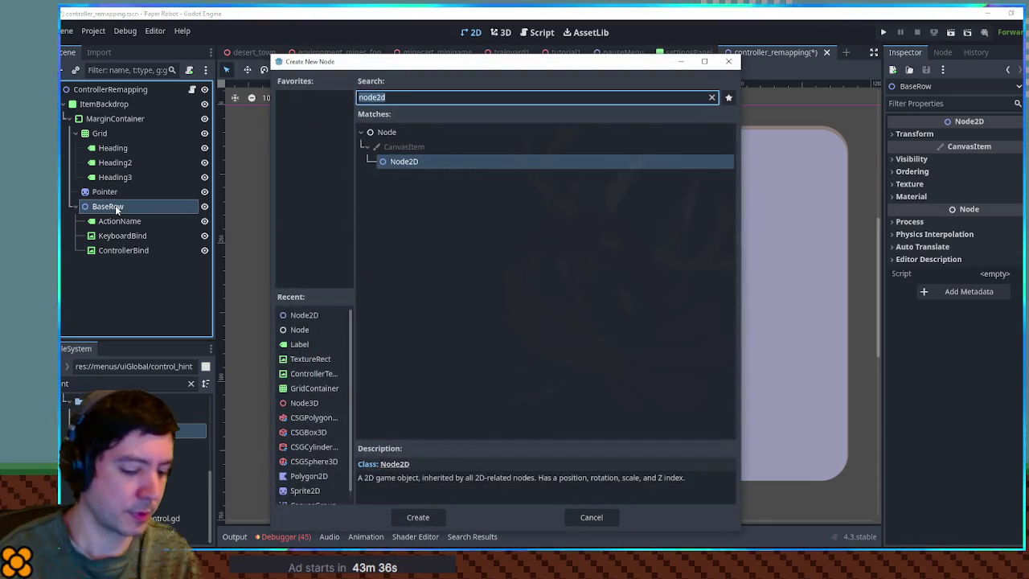
pyautogui.write('colorrect')
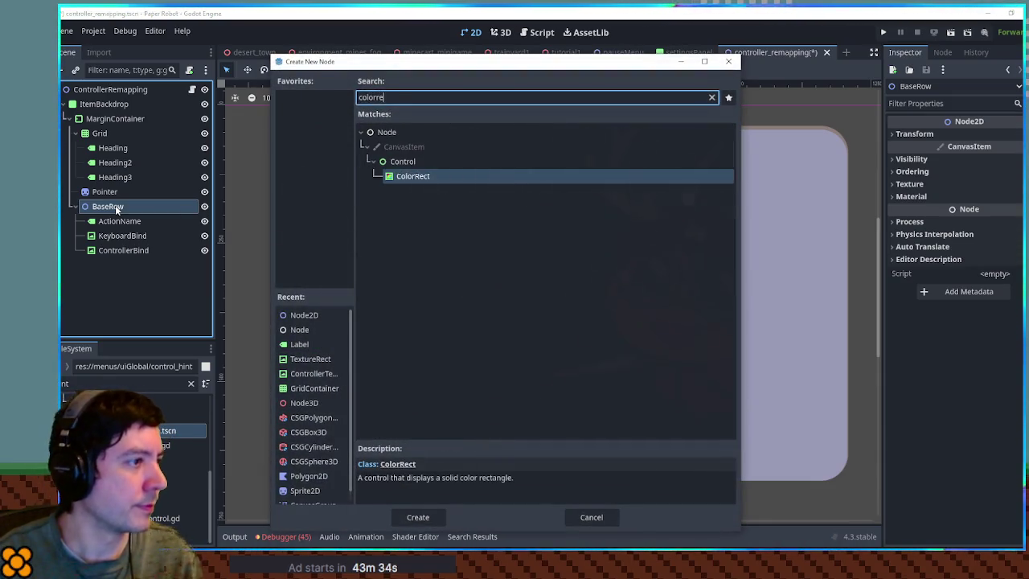
pyautogui.press('Return')
pyautogui.moveTo(126, 264); pyautogui.dragTo(123, 229)
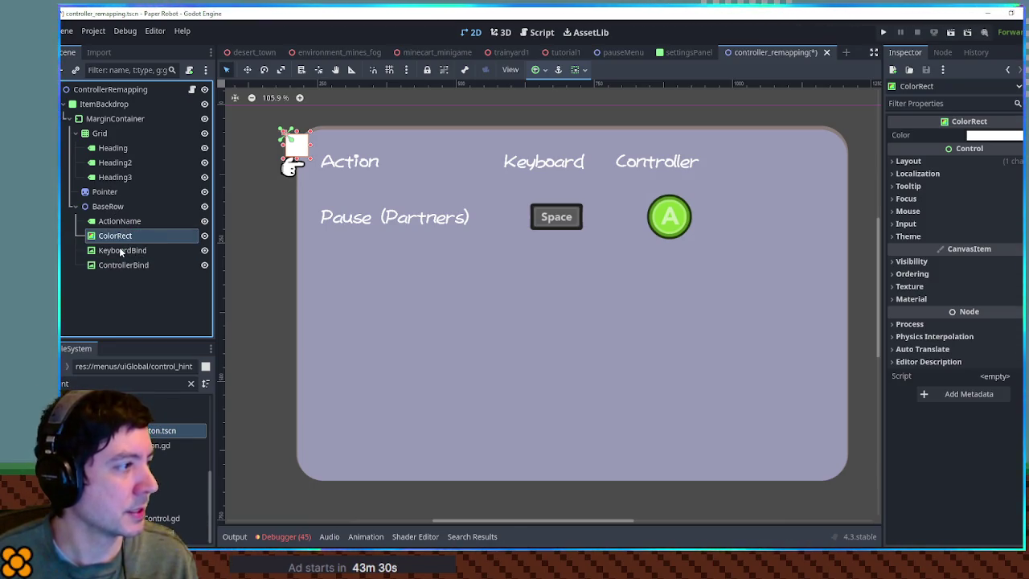
# Paste BaseRow's four row nodes into the Grid
pyautogui.click(121, 221)
pyautogui.keyDown('shift'); pyautogui.click(123, 265); pyautogui.keyUp('shift')
pyautogui.click(99, 133)
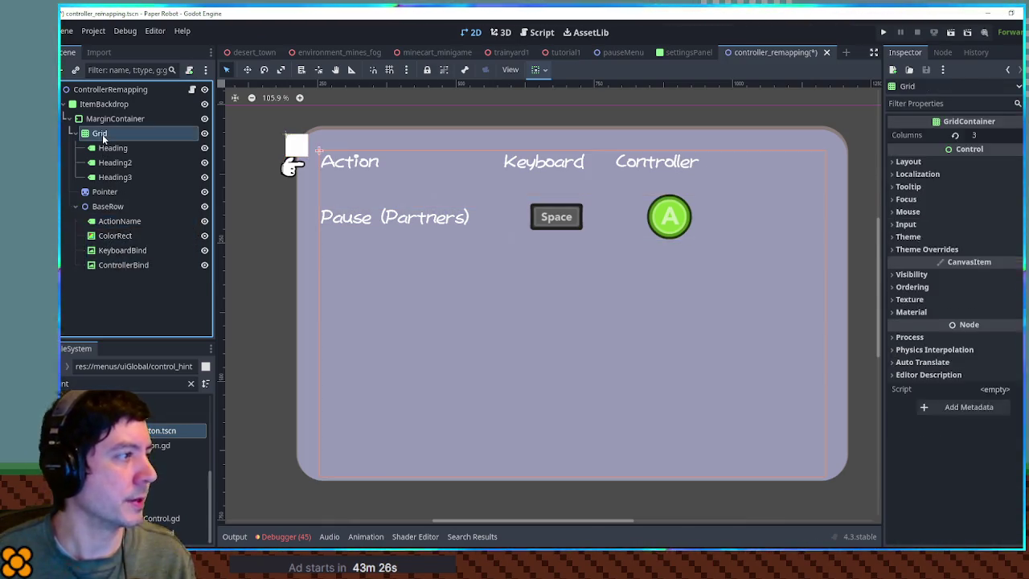
pyautogui.hotkey('ctrl', 'v')
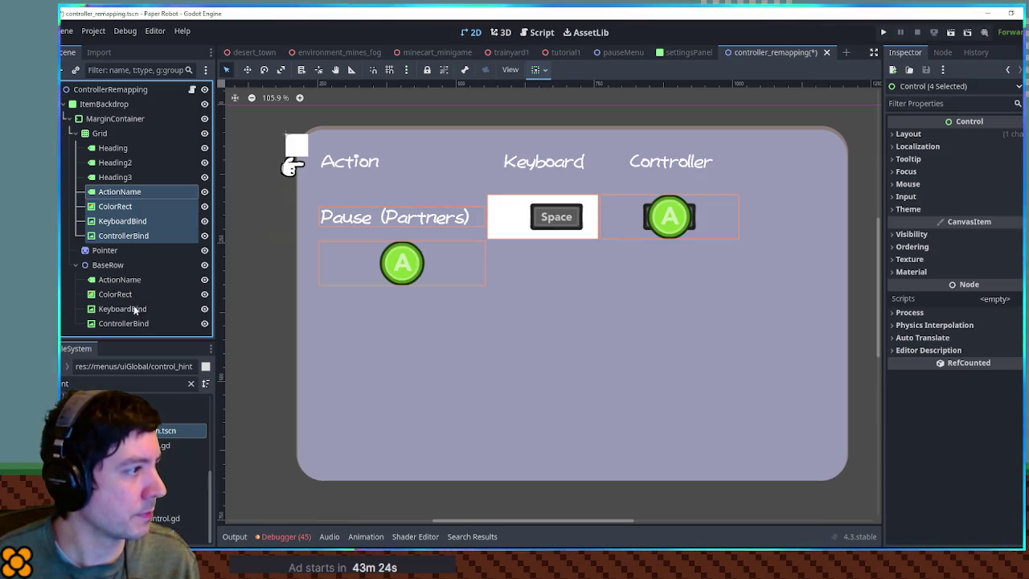
# Put the Grid's KeyboardBind inside its ColorRect
pyautogui.click(132, 281)
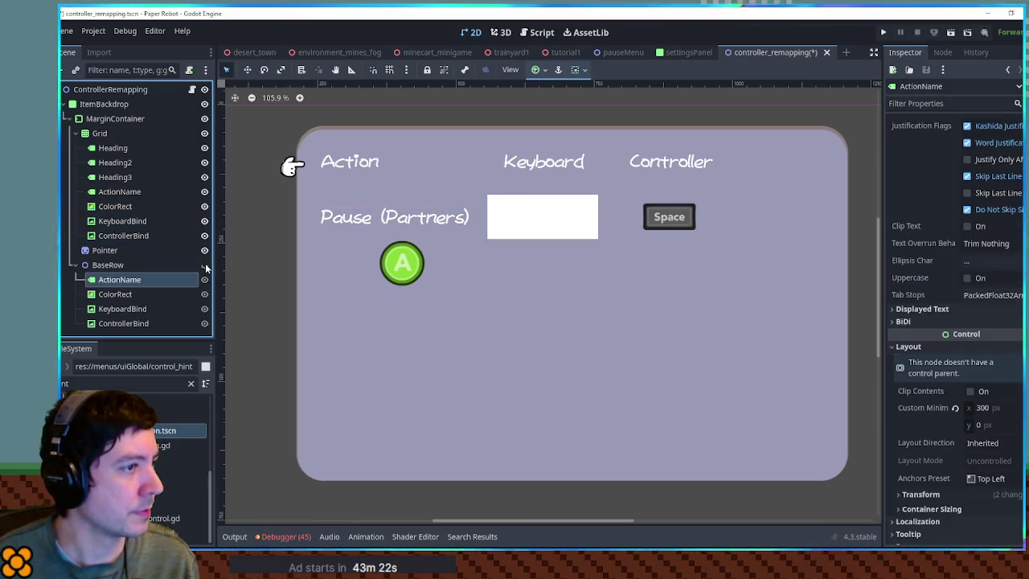
pyautogui.click(114, 221)
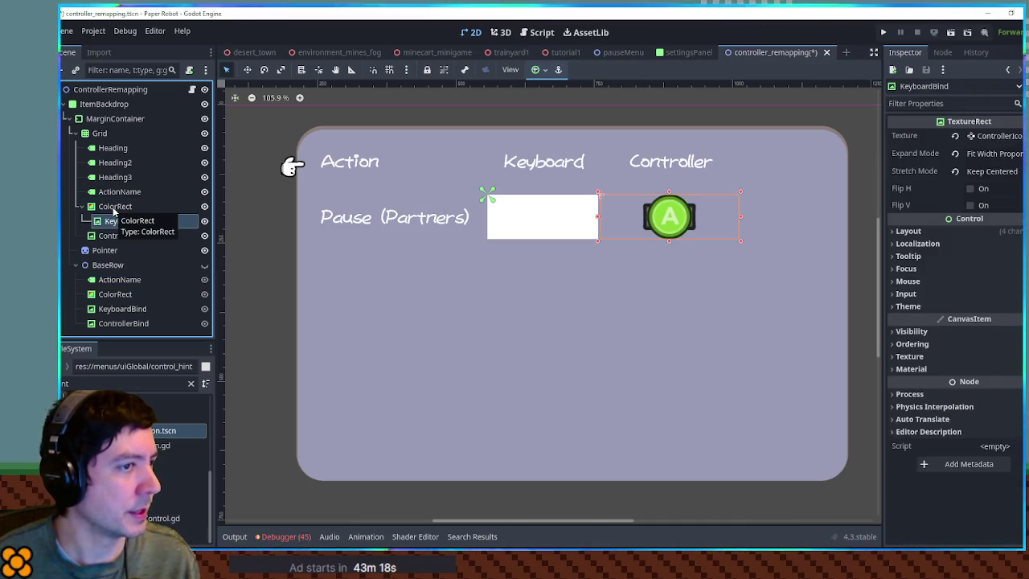
pyautogui.click(121, 208)
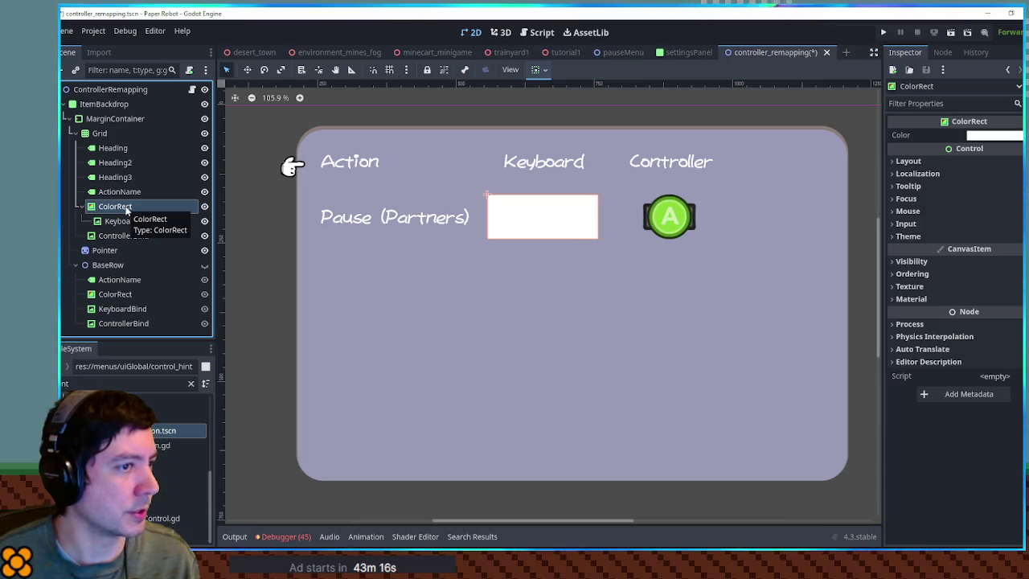
pyautogui.click(120, 221)
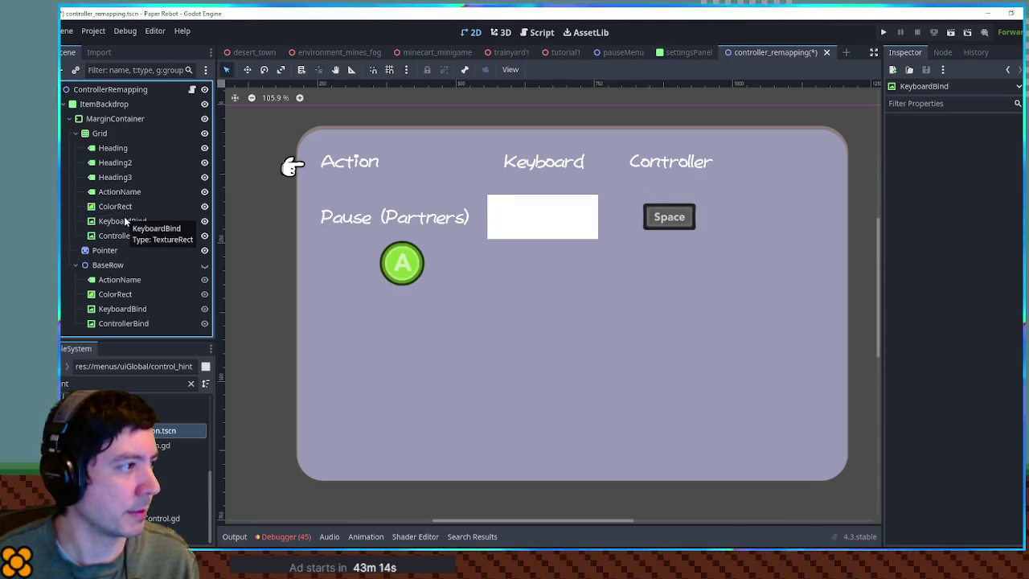
pyautogui.click(123, 221)
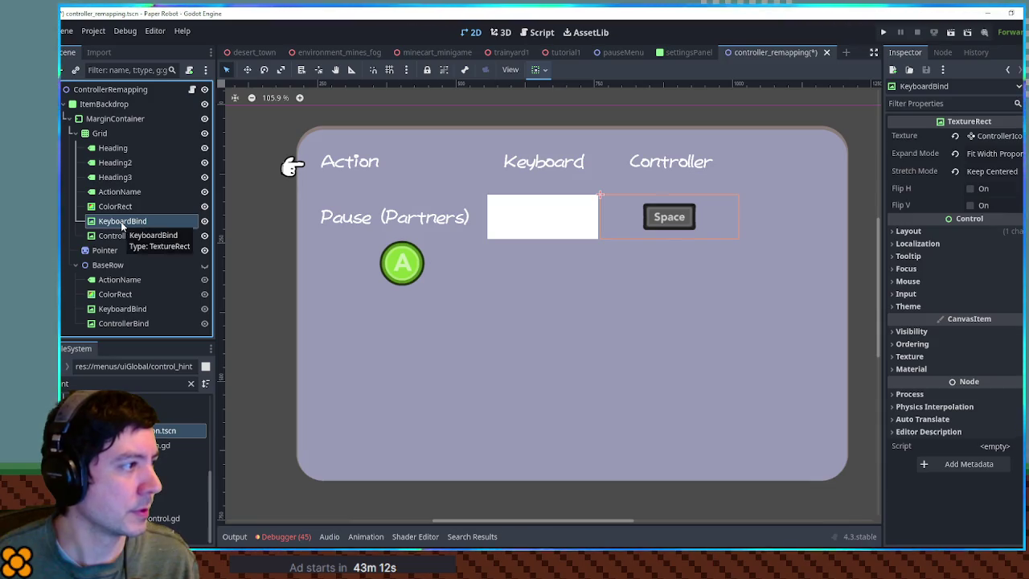
pyautogui.moveTo(121, 224); pyautogui.dragTo(119, 207)
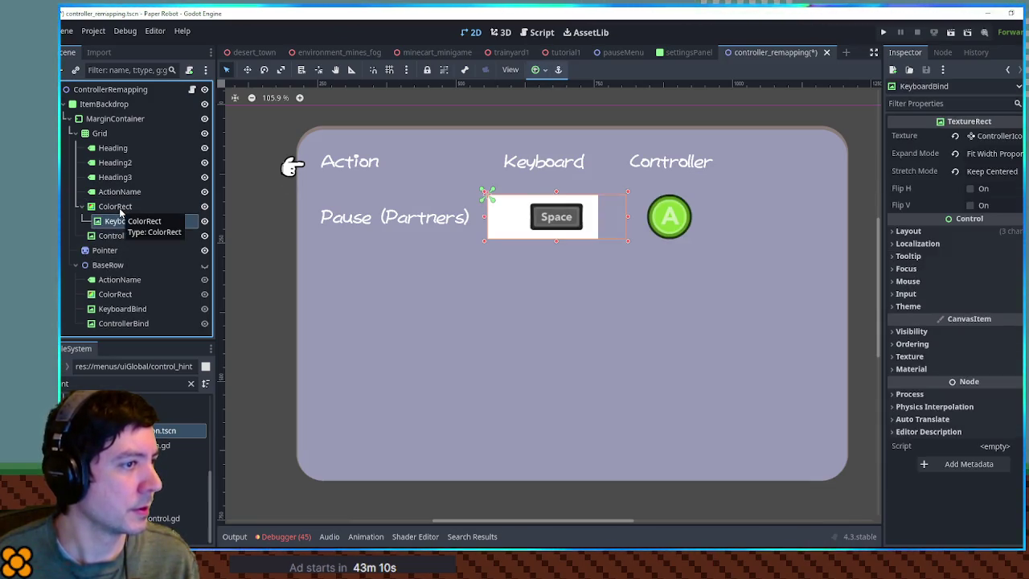
# Set the ColorRect's Custom Minimum Size to 250 × 80
pyautogui.click(117, 206)
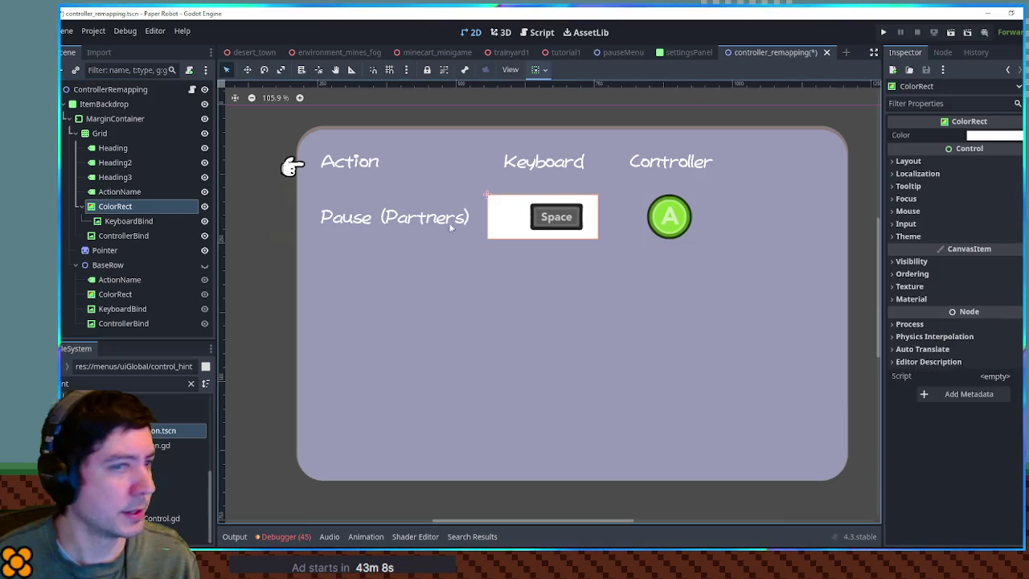
pyautogui.click(949, 160)
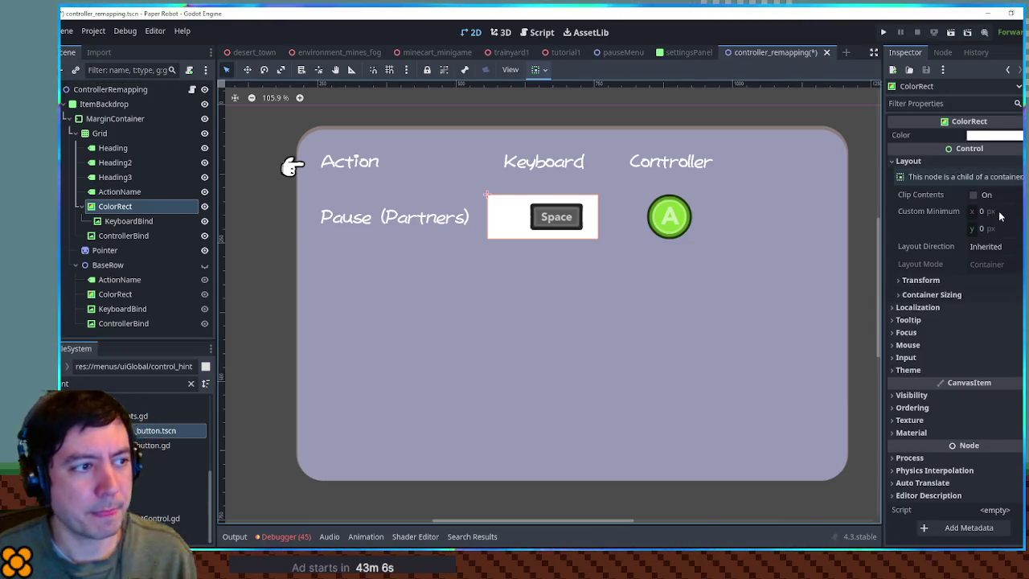
pyautogui.click(146, 222)
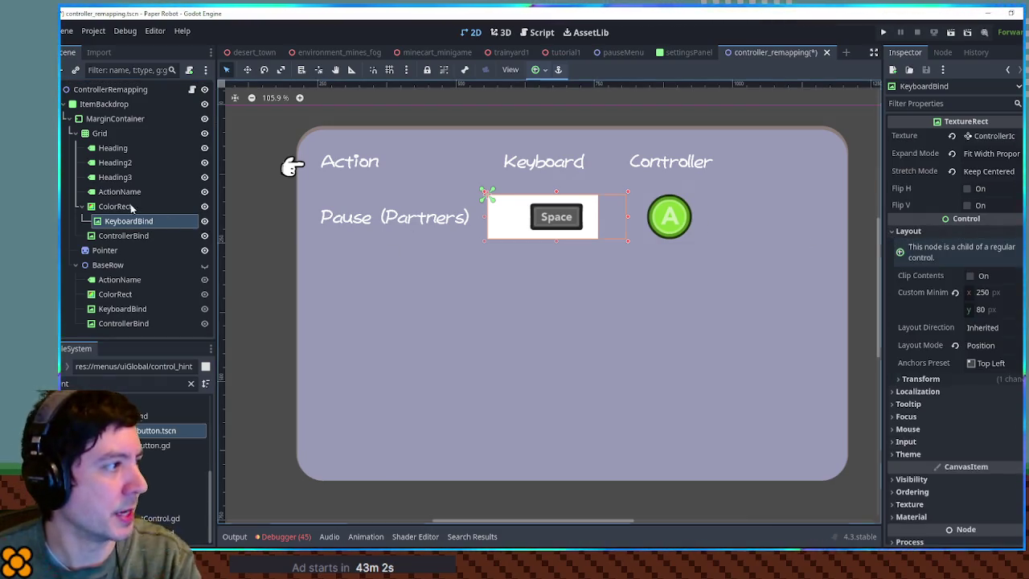
pyautogui.click(116, 207)
pyautogui.click(987, 235)
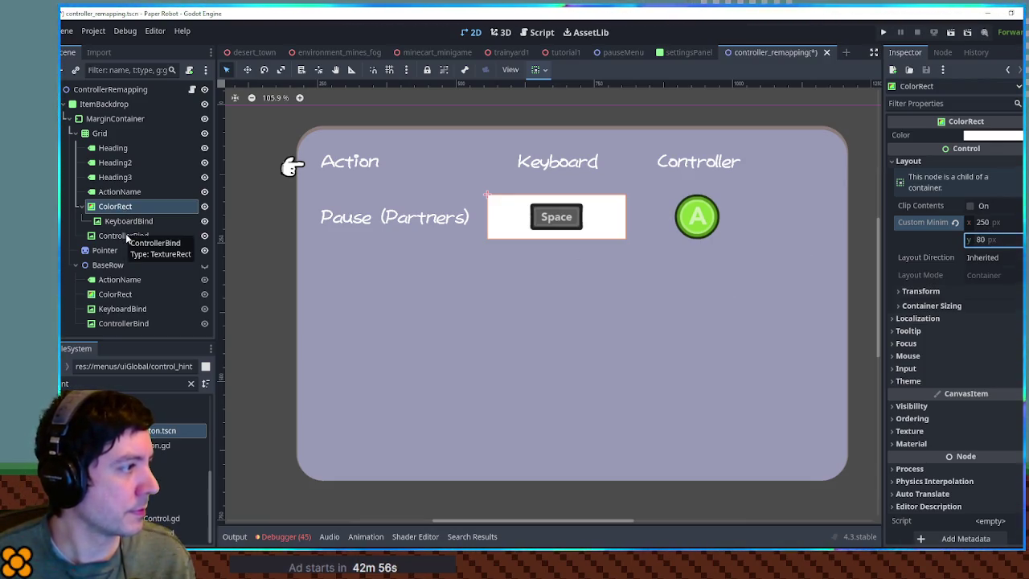
# Duplicate the cell as ColorRect2, move ControllerBind into it, and delete the extra KeyboardBind
pyautogui.hotkey('ctrl', 'd')
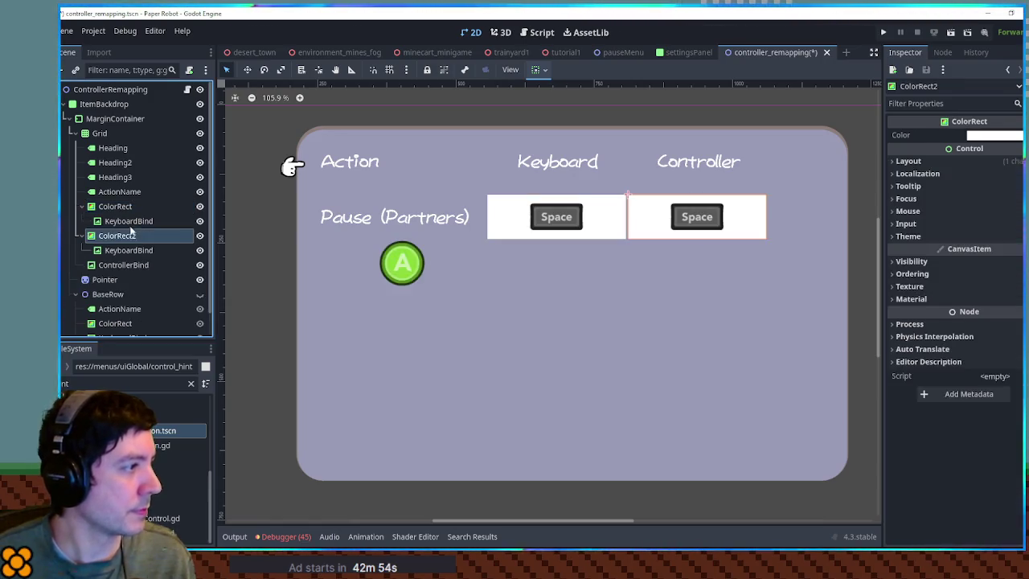
pyautogui.click(132, 265)
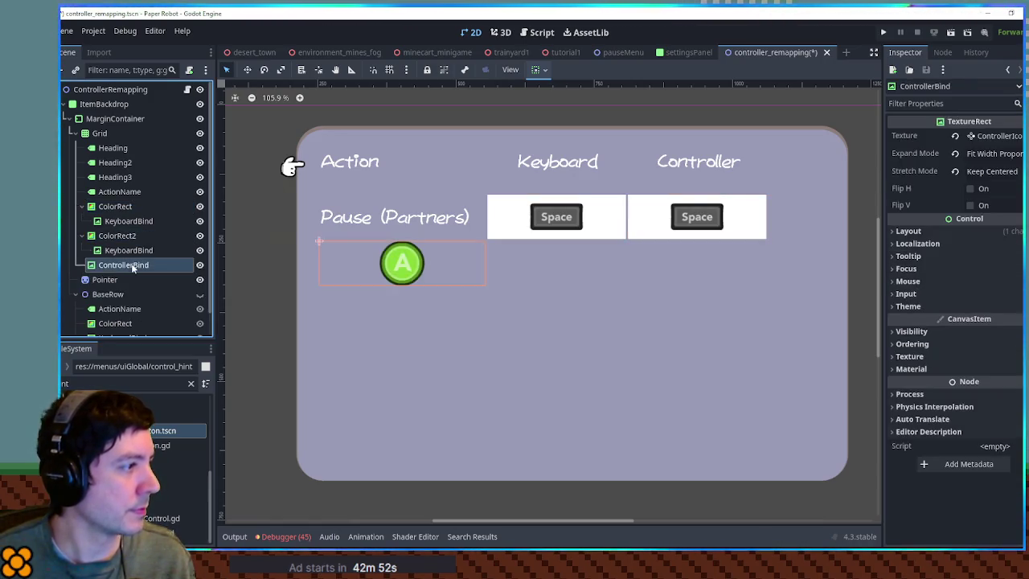
pyautogui.moveTo(133, 265); pyautogui.dragTo(113, 235)
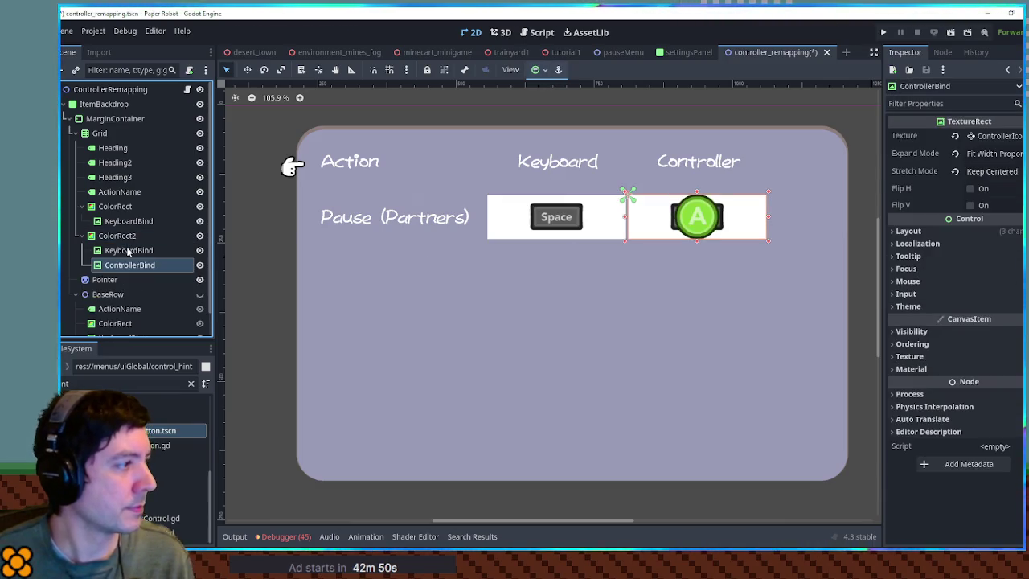
pyautogui.click(130, 251)
pyautogui.press('Delete')
pyautogui.press('Return')
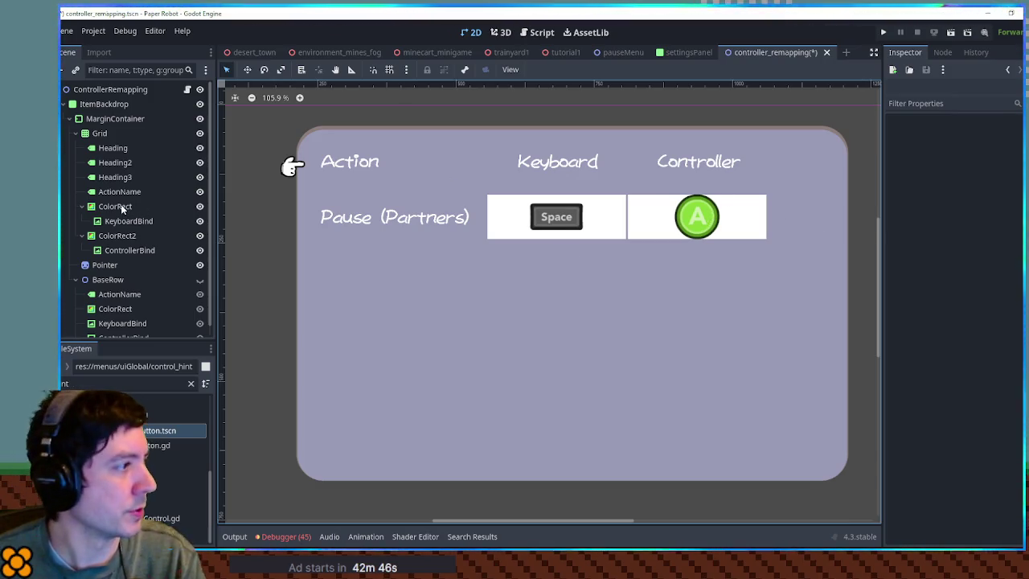
pyautogui.click(122, 208)
pyautogui.keyDown('ctrl'); pyautogui.click(115, 236); pyautogui.keyUp('ctrl')
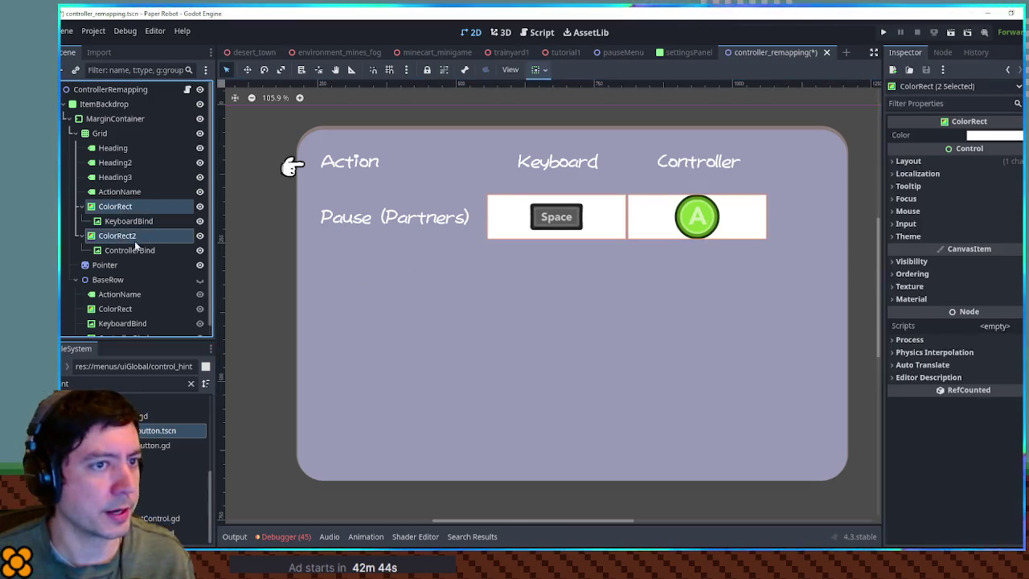
# Set both cells' colour to ffffff00, try pink, orange and yellow tints, then drag alpha to 0
pyautogui.click(1006, 137)
pyautogui.write('ffffff00')
pyautogui.press('Return')
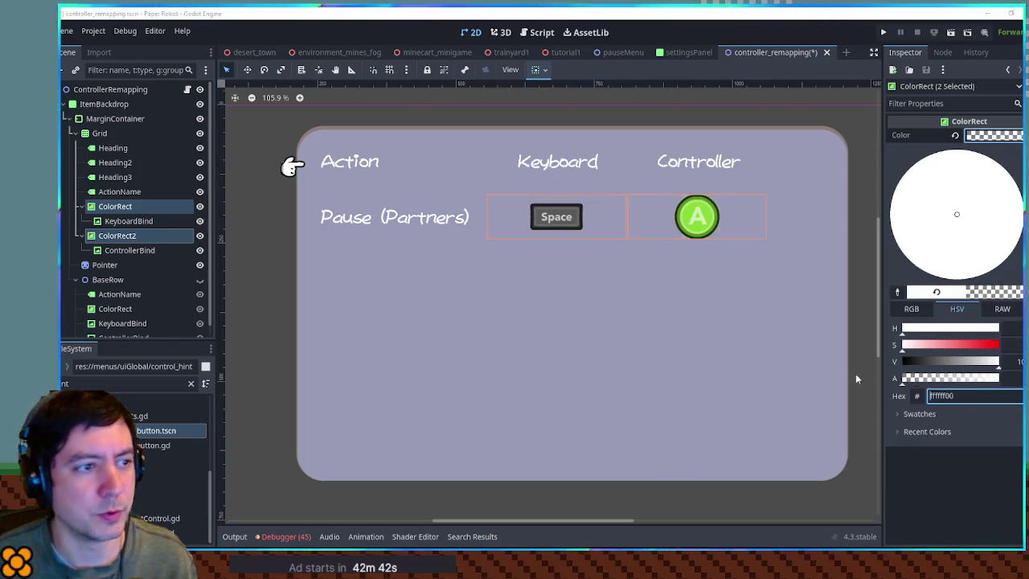
pyautogui.moveTo(904, 344)
pyautogui.mouseDown()
pyautogui.moveTo(951, 347)
pyautogui.moveTo(911, 330)
pyautogui.mouseUp()
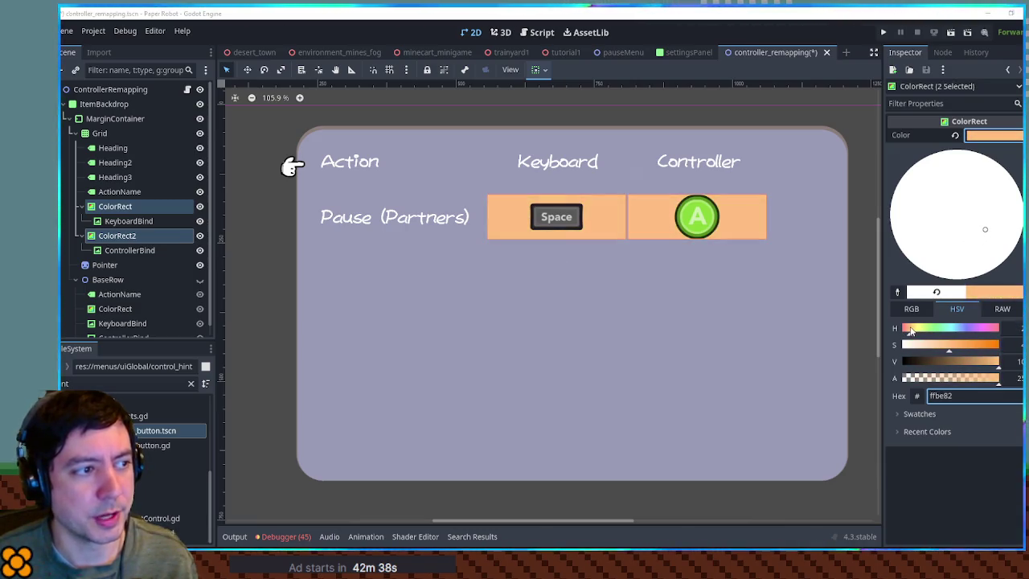
pyautogui.click(971, 345)
pyautogui.moveTo(914, 330); pyautogui.dragTo(912, 338)
pyautogui.click(960, 378)
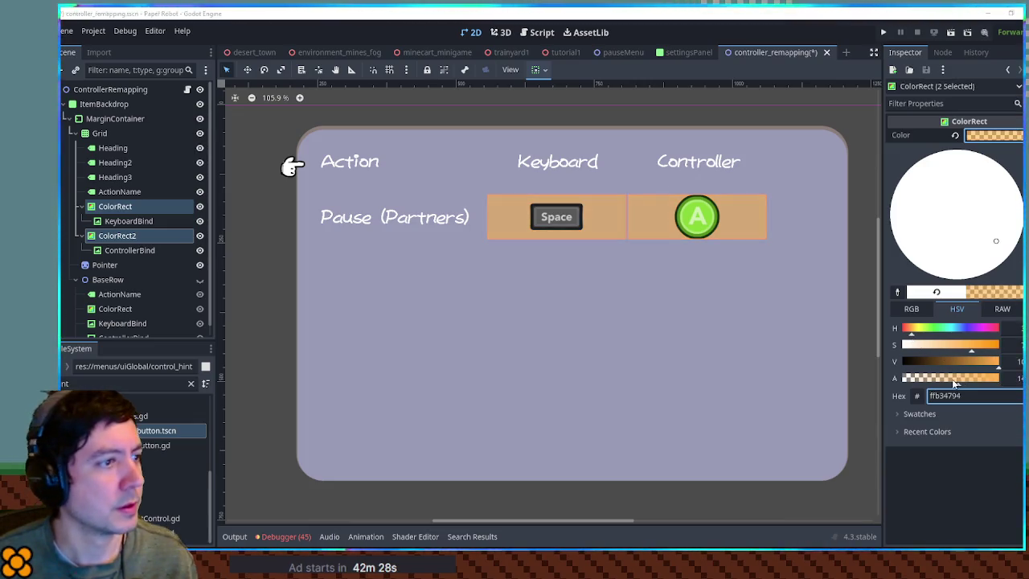
pyautogui.moveTo(961, 385); pyautogui.dragTo(857, 380)
pyautogui.click(985, 482)
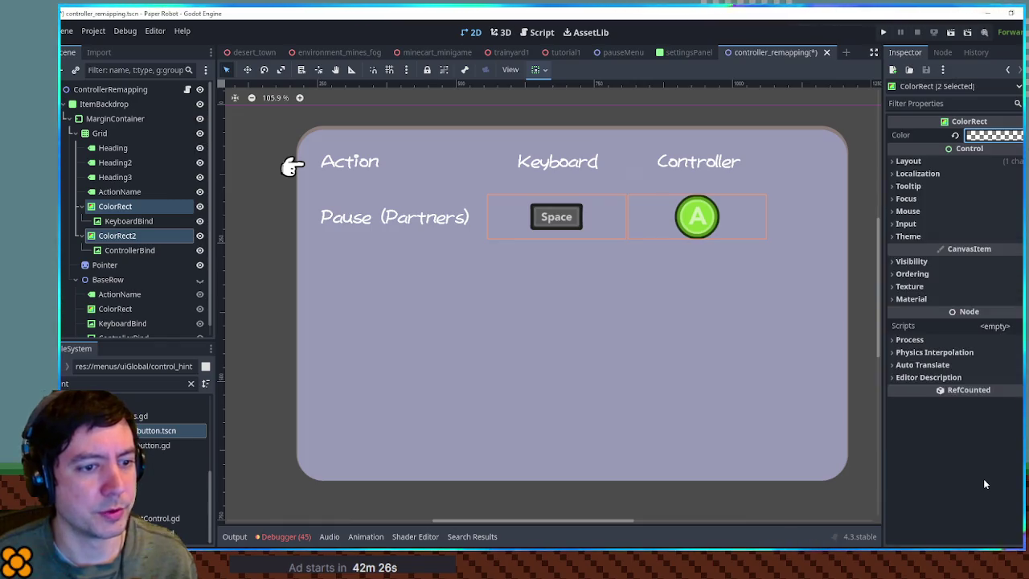
pyautogui.click(133, 220)
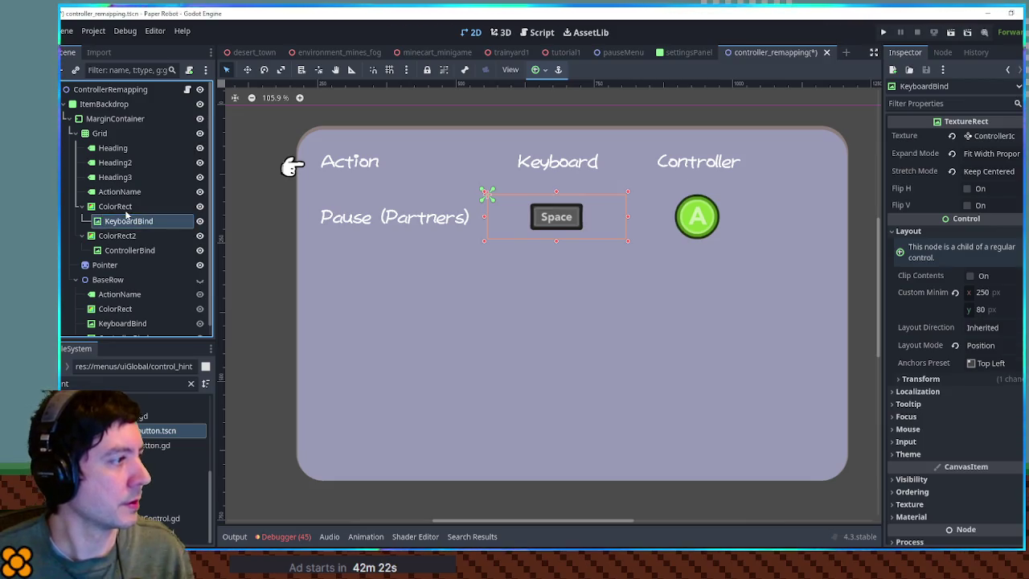
# Rename the first grid cell to KeyboardBind and its TextureRect child to Icon
pyautogui.doubleClick(127, 207)
pyautogui.write('KeyboardBind')
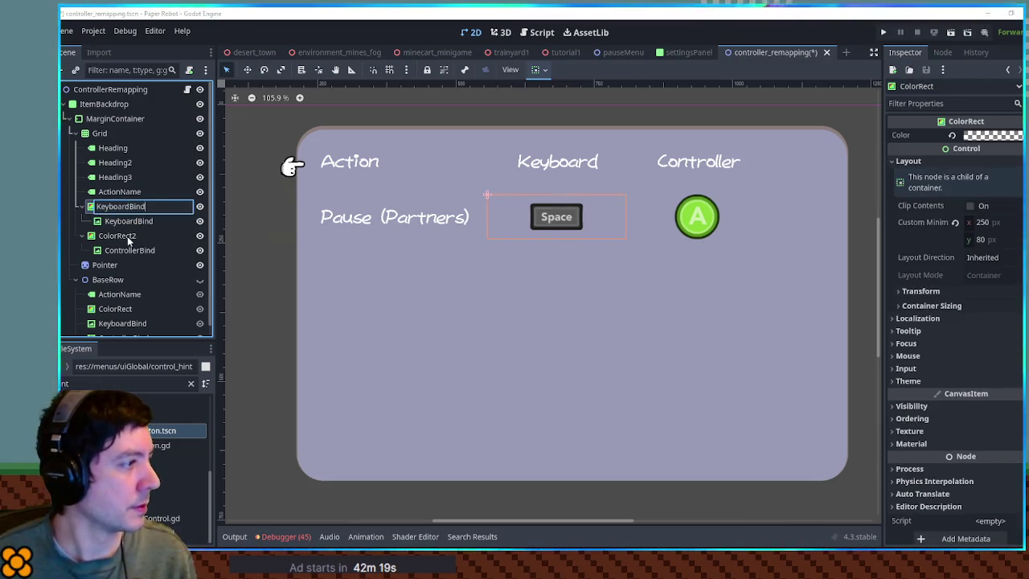
pyautogui.press('Return')
pyautogui.doubleClick(129, 222)
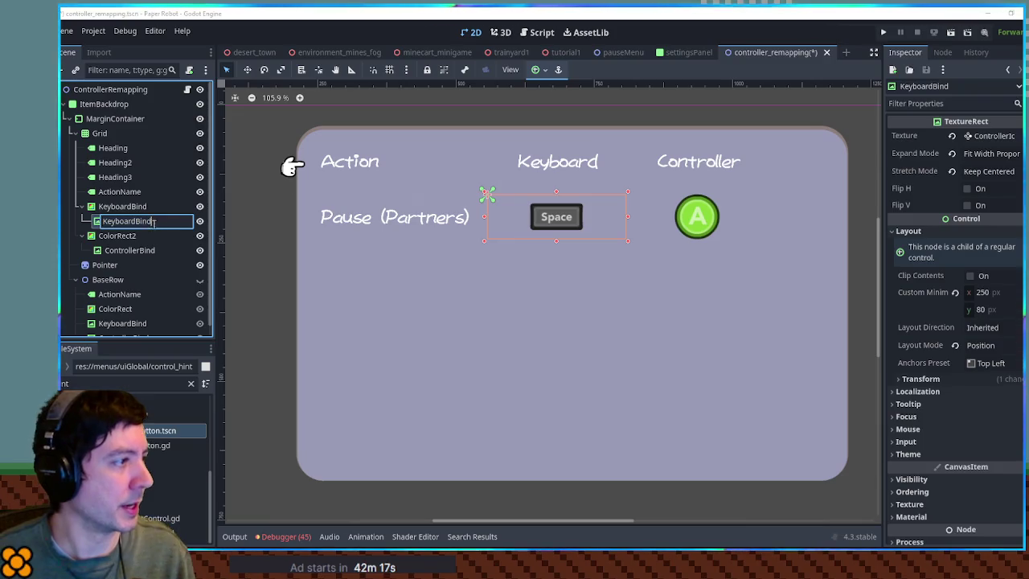
pyautogui.write('Te')
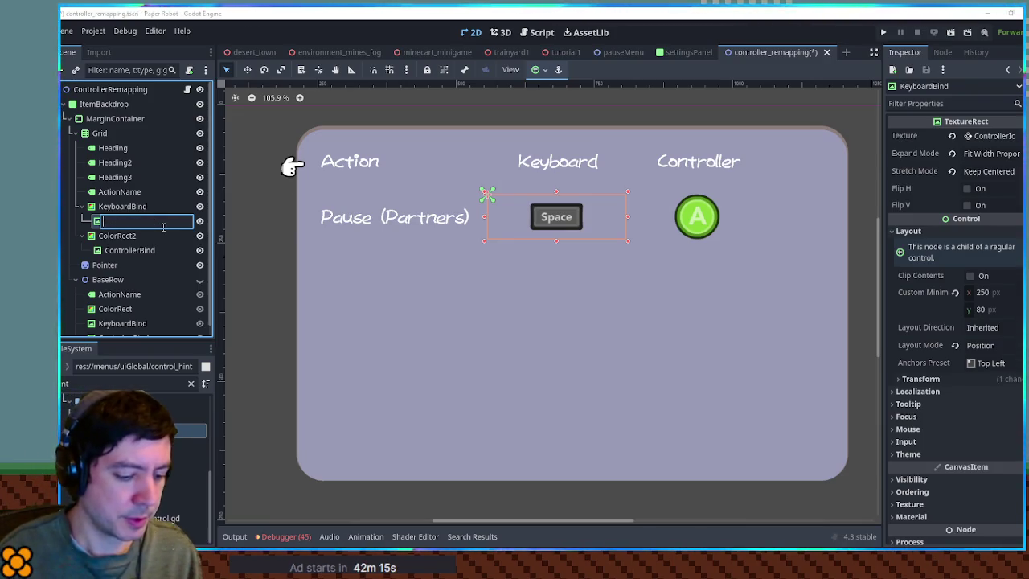
pyautogui.write('xture')
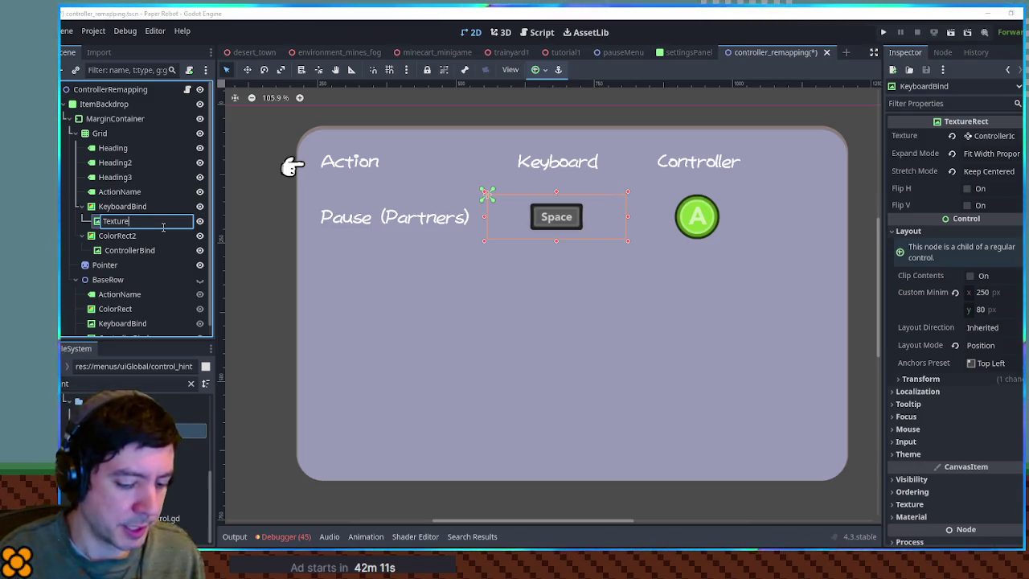
pyautogui.write('Icon')
pyautogui.hotkey('ctrl', 'a')
pyautogui.write('T')
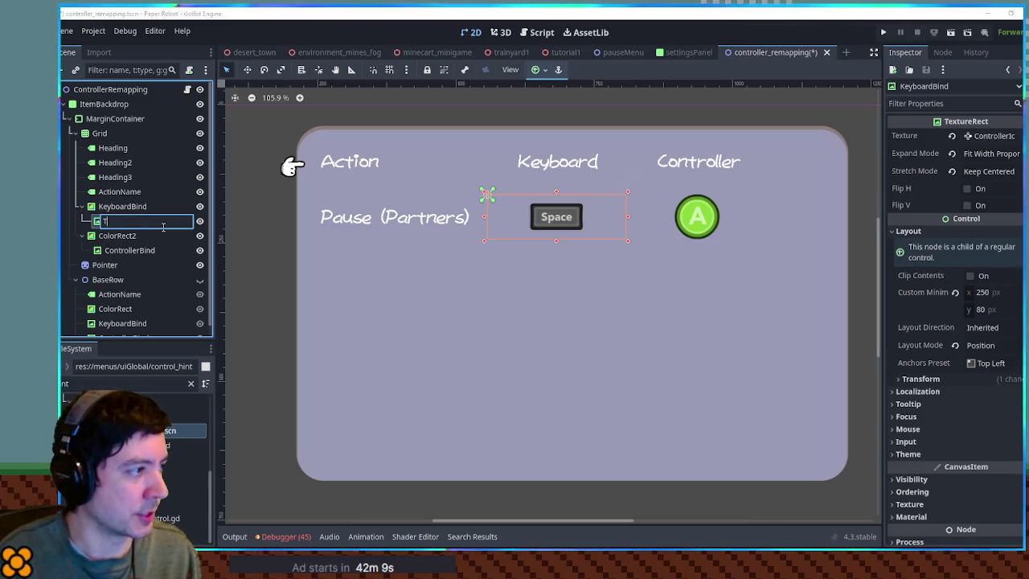
pyautogui.write('on')
pyautogui.press('Return')
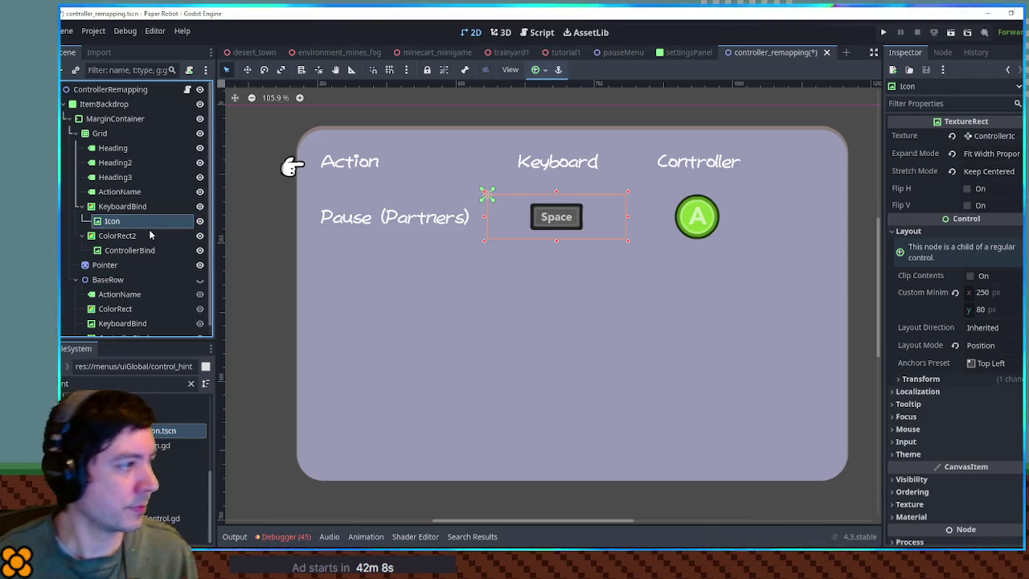
# Rename the controller icon to Icon and the second cell to ControllerBind, then save the scene
pyautogui.doubleClick(133, 249)
pyautogui.hotkey('ctrl', 'c')
pyautogui.write('Icon')
pyautogui.press('Return')
pyautogui.doubleClick(135, 238)
pyautogui.hotkey('ctrl', 'v')
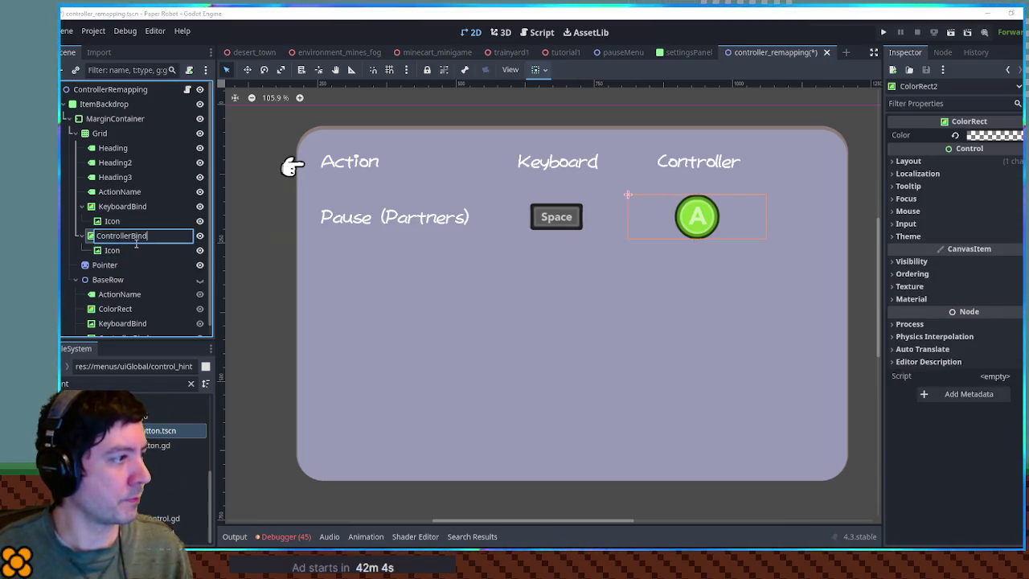
pyautogui.press('Return')
pyautogui.hotkey('ctrl', 's')
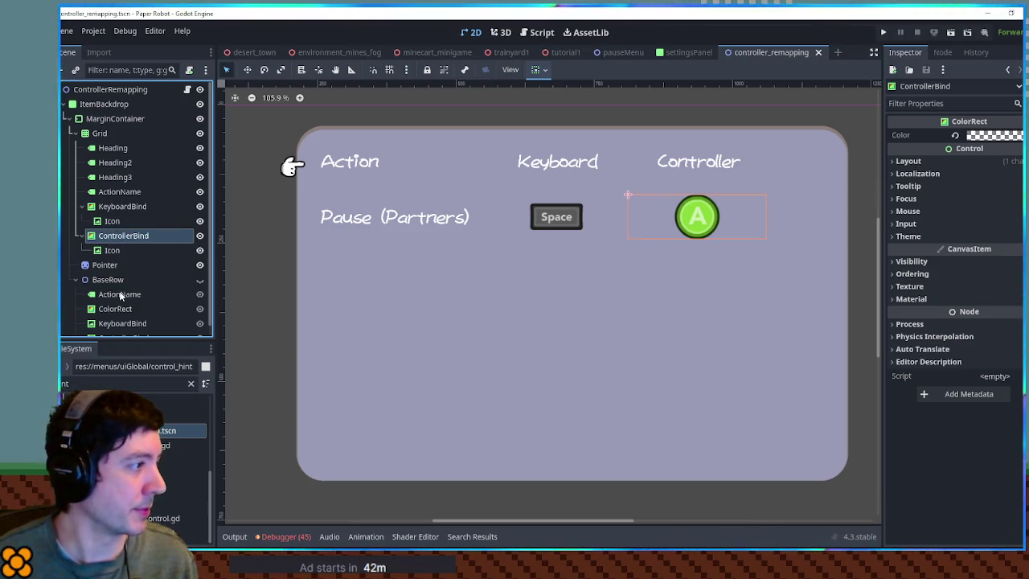
pyautogui.scroll(-1, 121, 296)
pyautogui.click(118, 299)
# Delete BaseRow's old ColorRect, KeyboardBind and ControllerBind nodes
pyautogui.hotkey('shift', 'Down')
pyautogui.hotkey('shift', 'Down')
pyautogui.press('Delete')
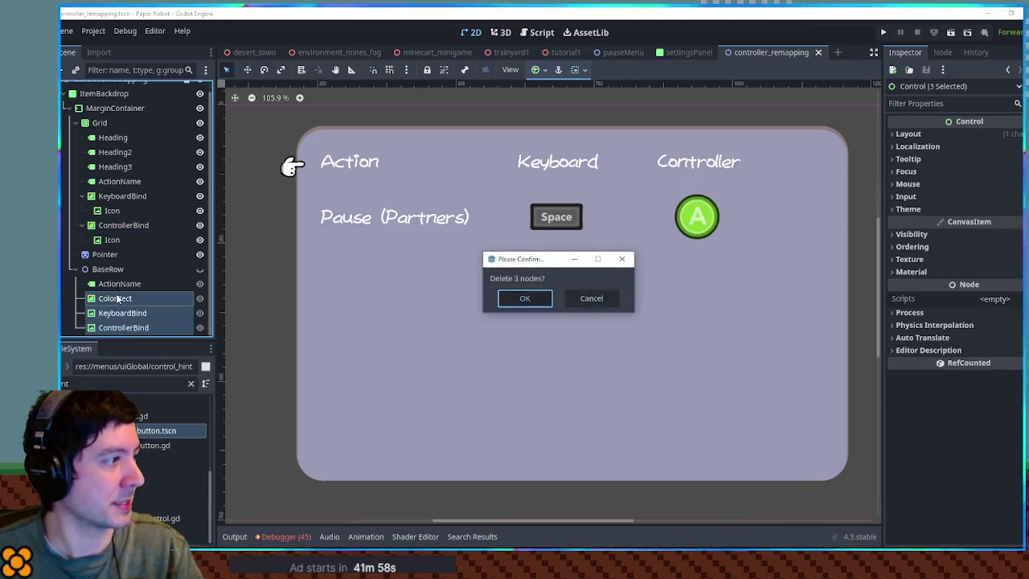
pyautogui.press('Return')
# Paste copies of the grid's KeyboardBind and ControllerBind into BaseRow, then select the grid's sample row nodes
pyautogui.click(122, 206)
pyautogui.keyDown('ctrl'); pyautogui.click(123, 235); pyautogui.keyUp('ctrl')
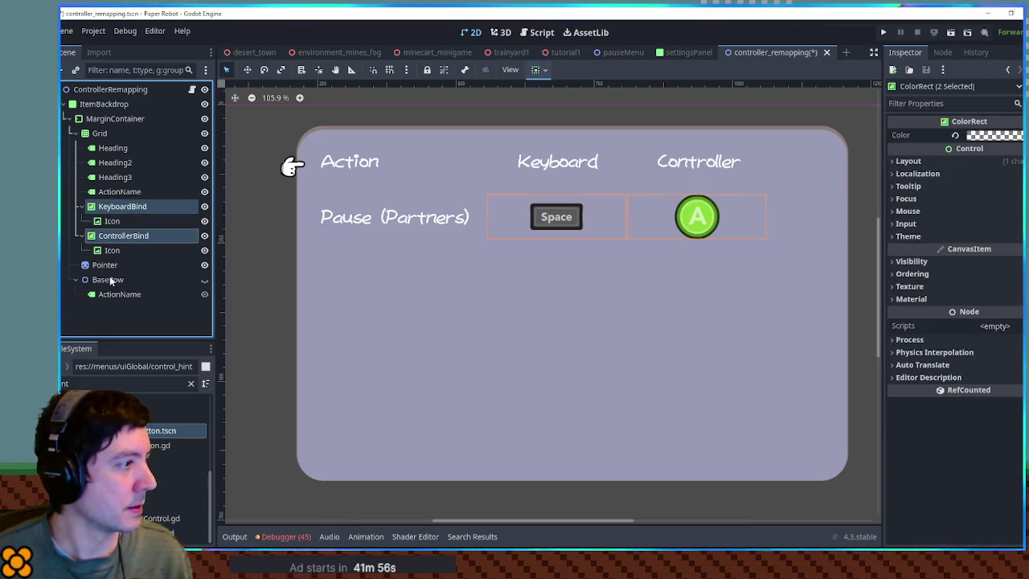
pyautogui.click(110, 279)
pyautogui.hotkey('ctrl', 'v')
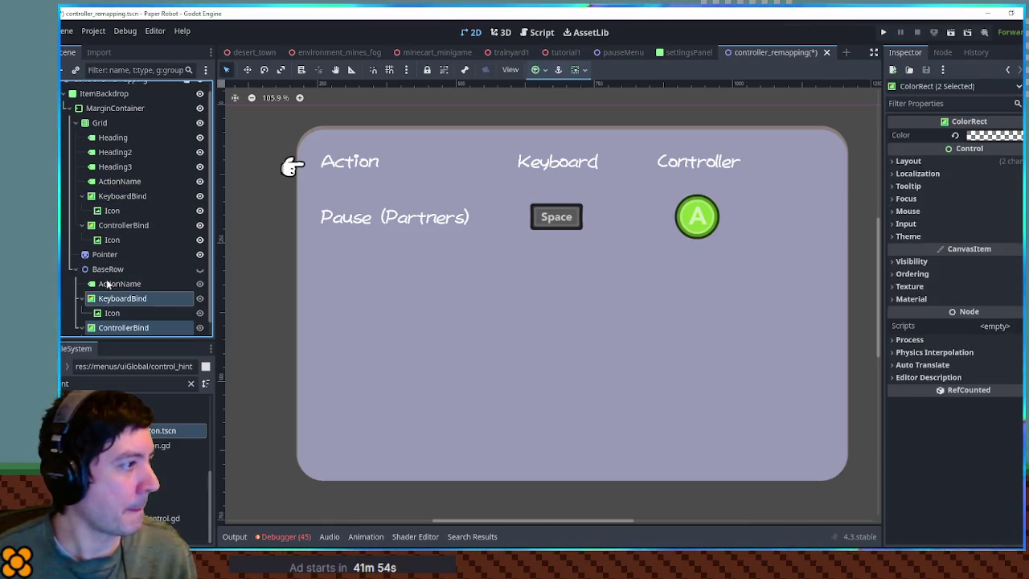
pyautogui.click(112, 239)
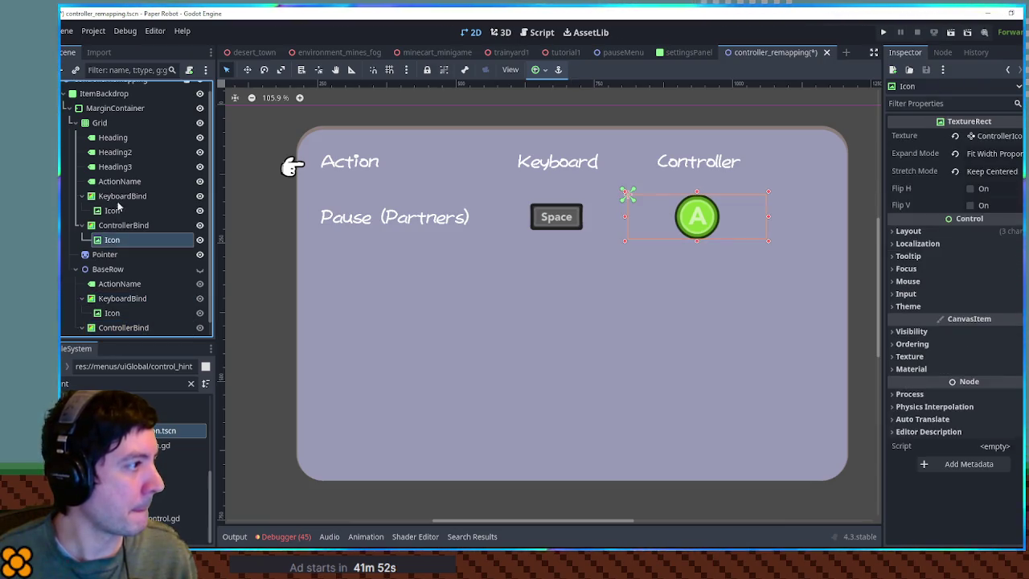
pyautogui.keyDown('shift'); pyautogui.click(119, 182); pyautogui.keyUp('shift')
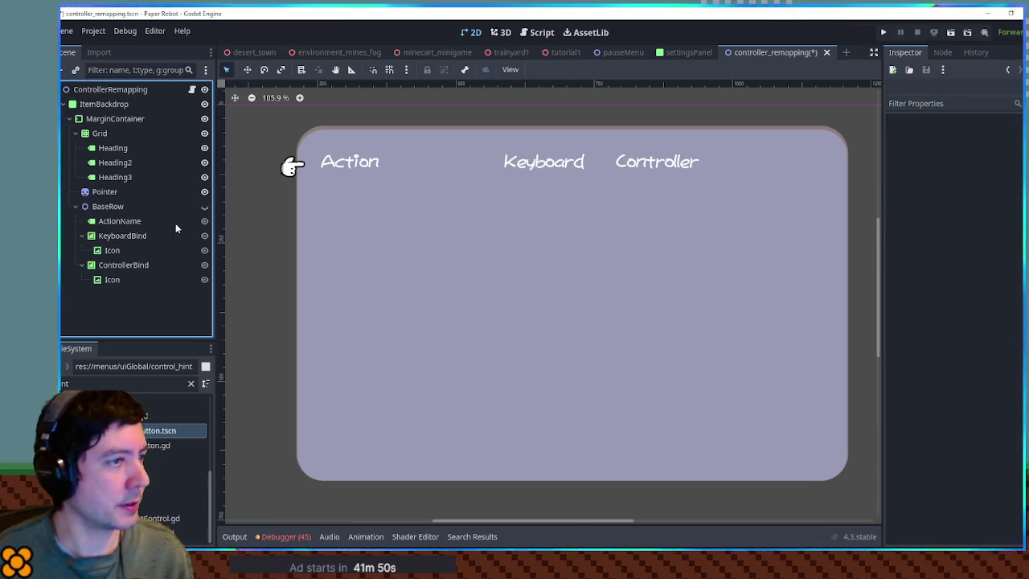
# In the controller_remapping script, change keyboard_bind and controller_bind on lines 5–6 from TextureRect to ColorRect
pyautogui.click(541, 32)
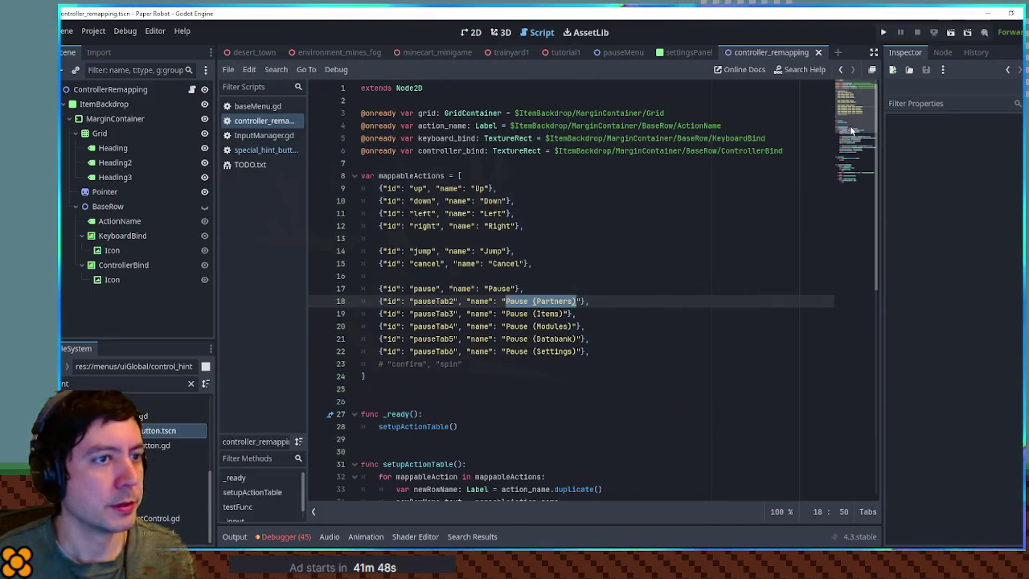
pyautogui.doubleClick(699, 126)
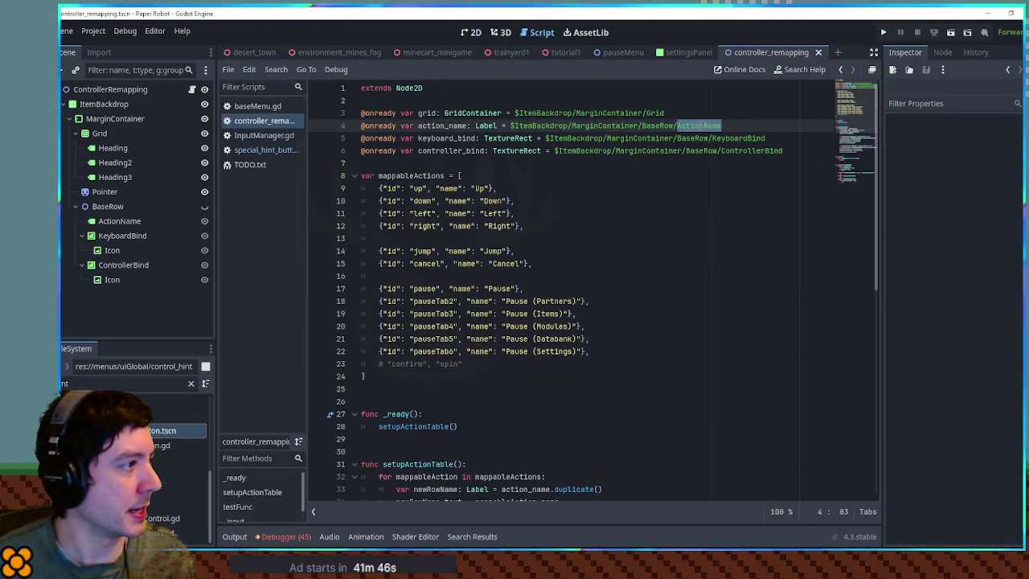
pyautogui.click(498, 138)
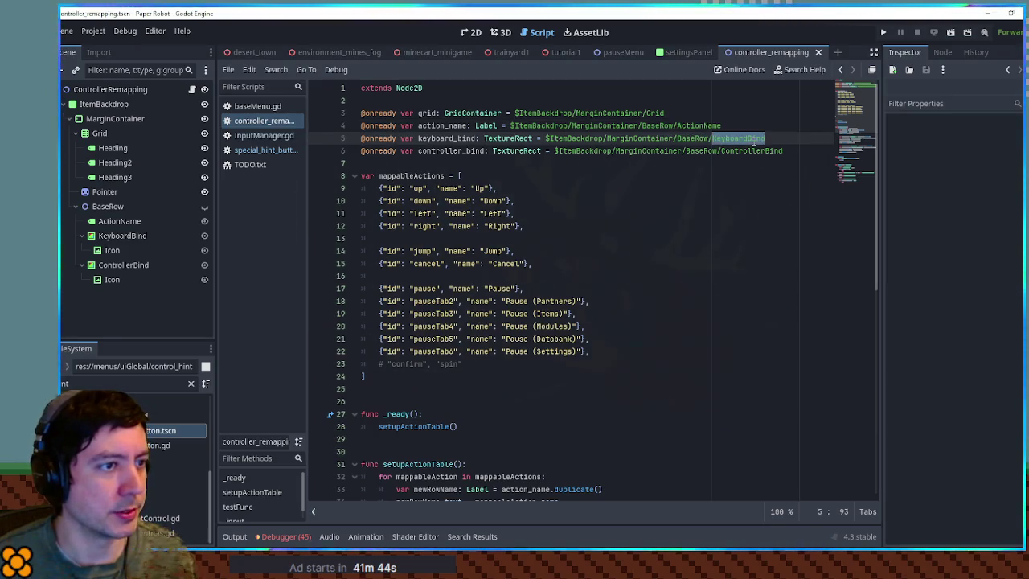
pyautogui.doubleClick(497, 138)
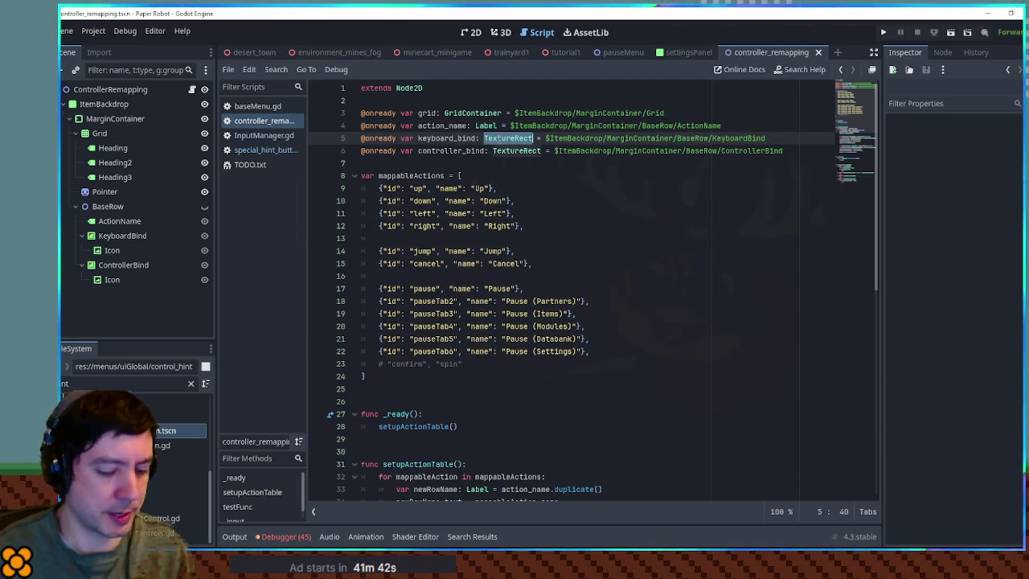
pyautogui.write('ColorRect')
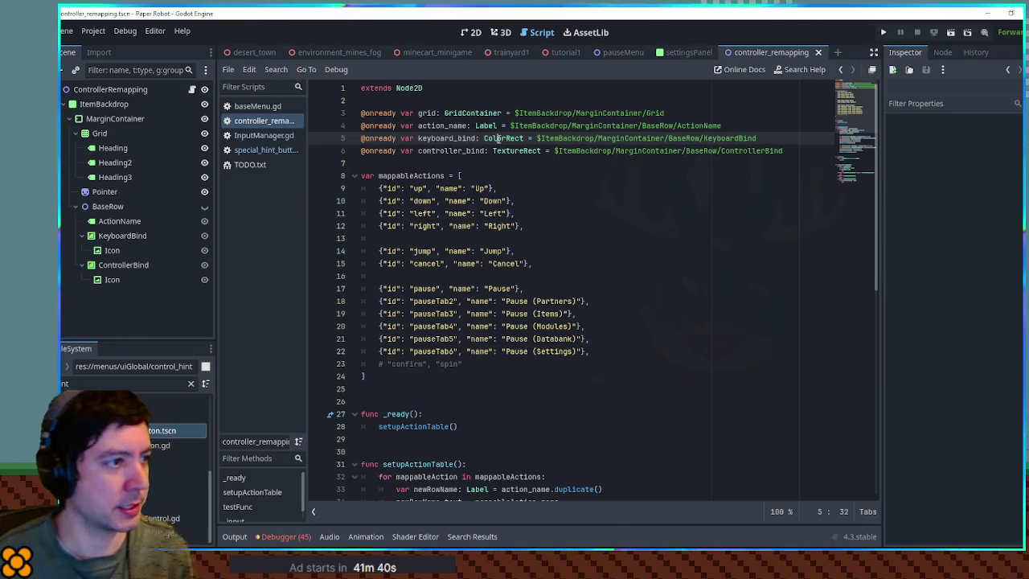
pyautogui.click(506, 151)
pyautogui.doubleClick(506, 151)
pyautogui.write('ColorRect')
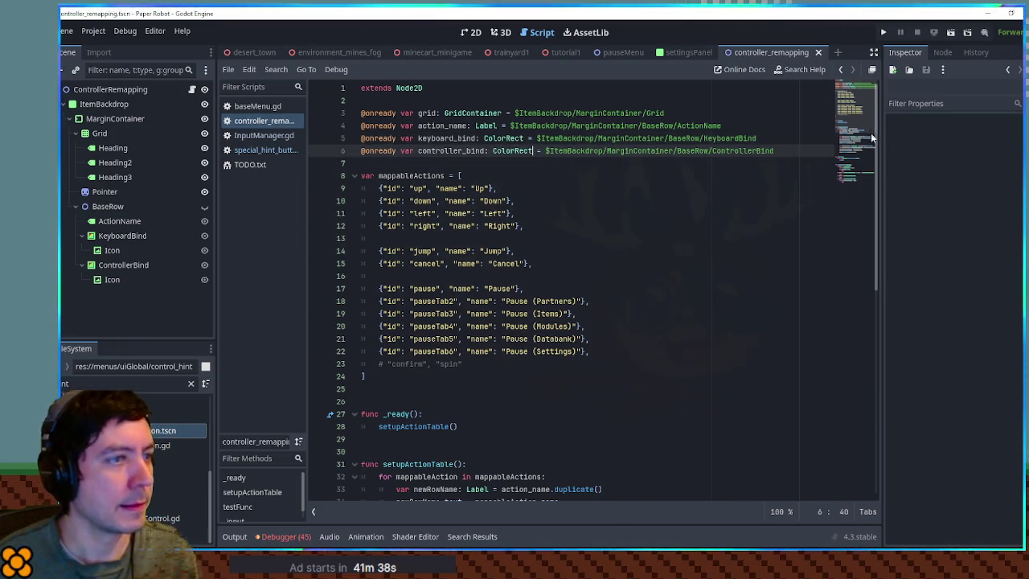
pyautogui.scroll(-8, 852, 146)
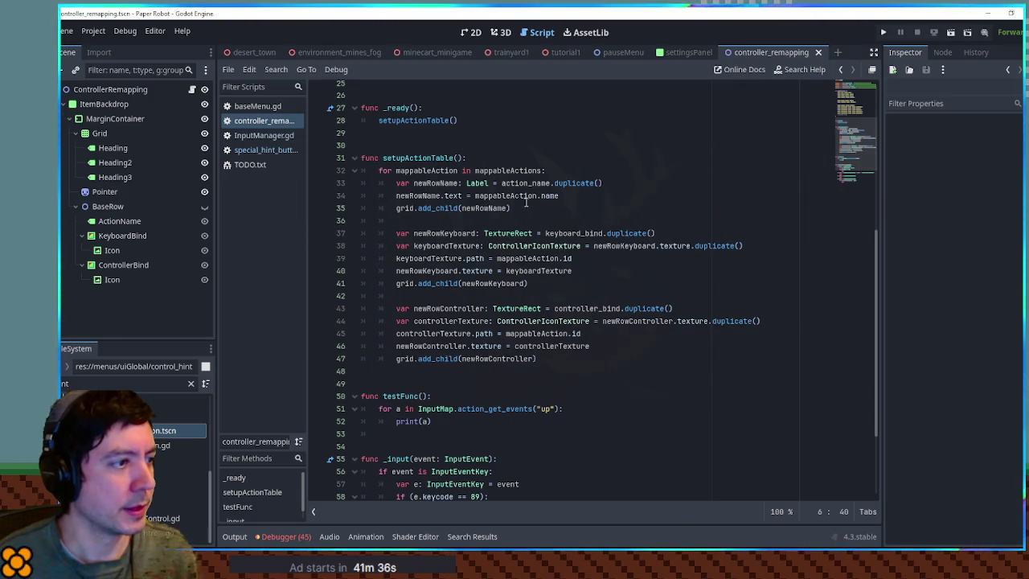
# Insert 'var newRowIcon1: ColorRect = keyboard_bind.duplicate()' above the keyboard cell code
pyautogui.doubleClick(508, 233)
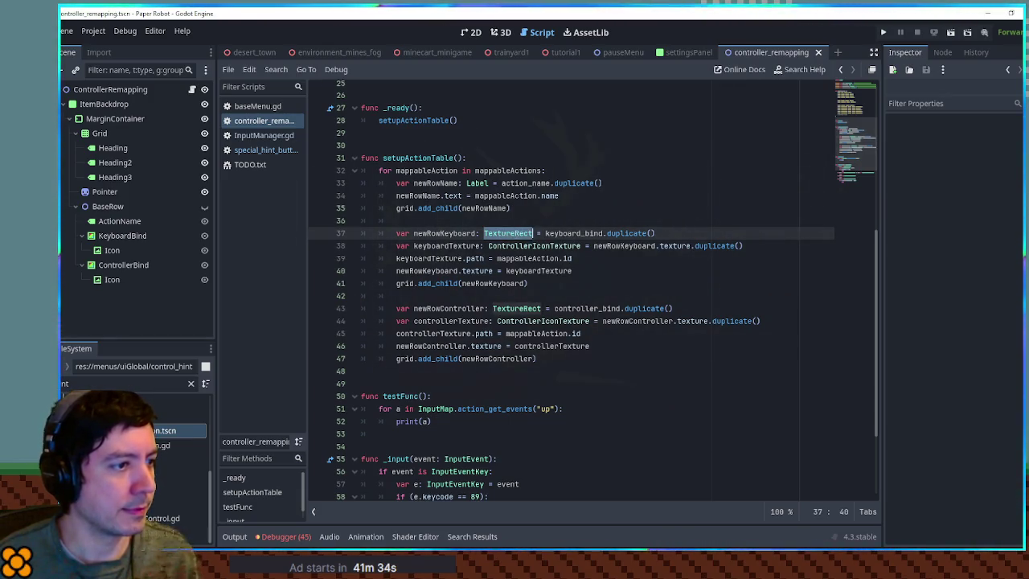
pyautogui.doubleClick(599, 233)
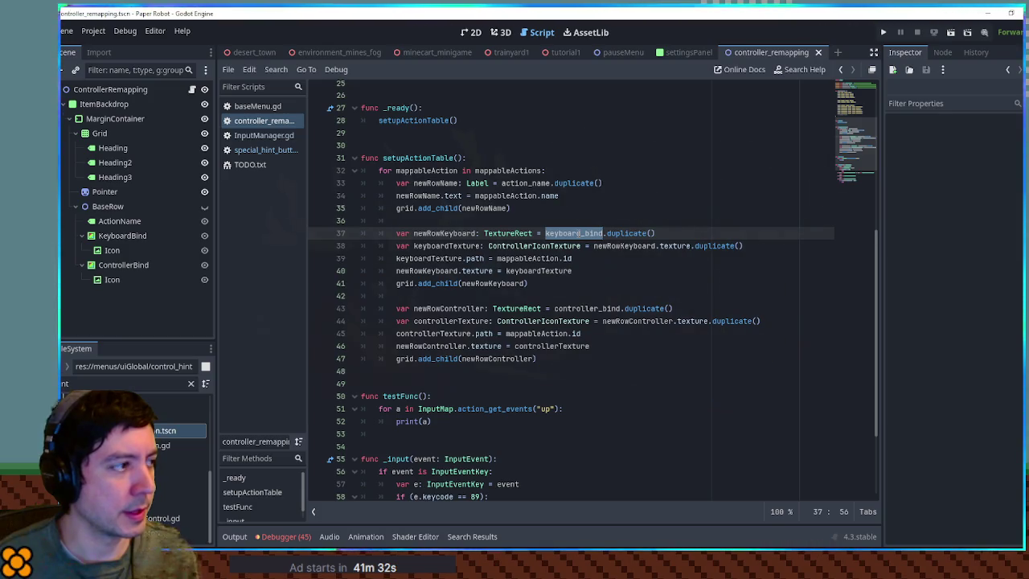
pyautogui.click(575, 225)
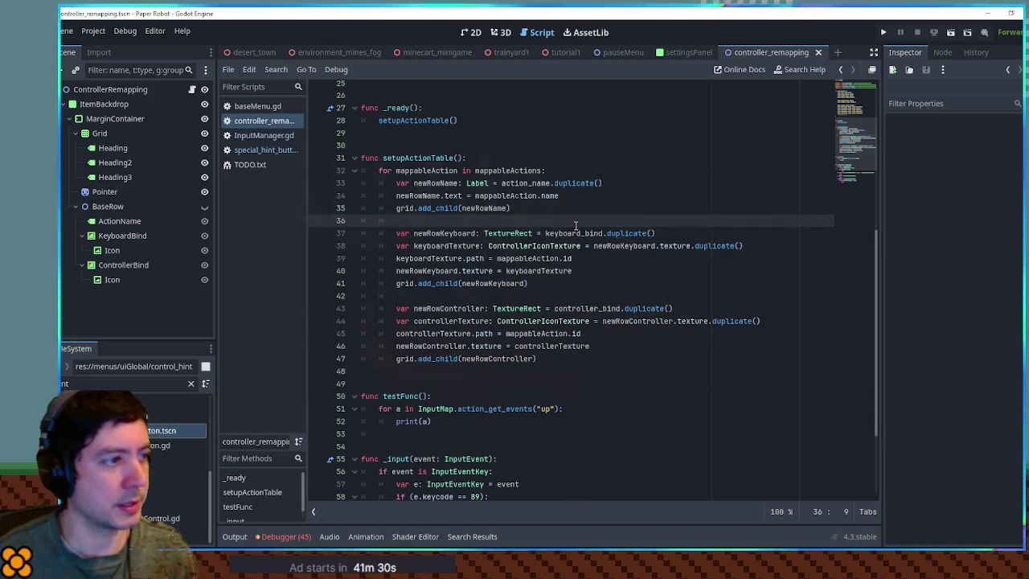
pyautogui.press('Return')
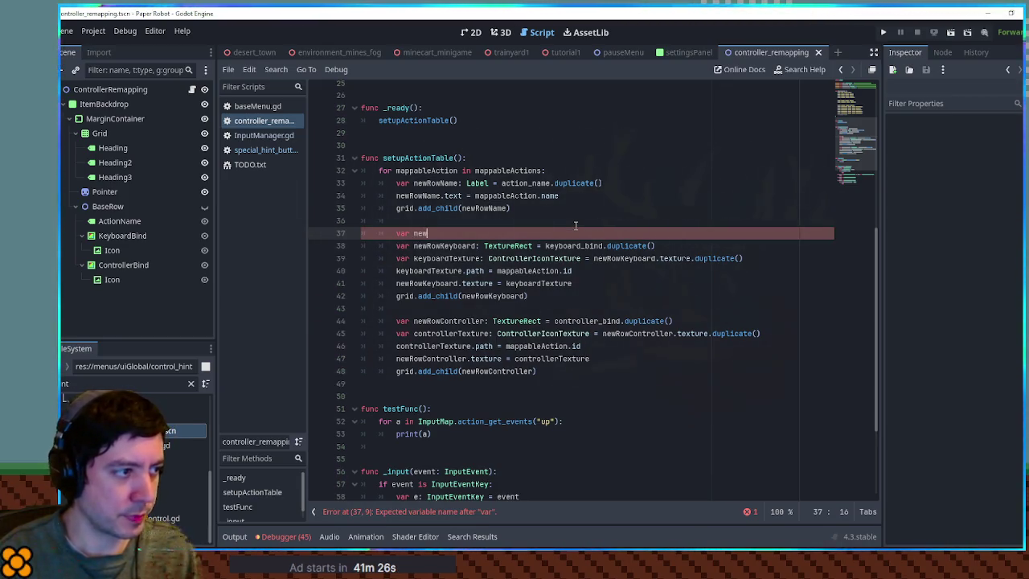
pyautogui.write('var newRowIconl')
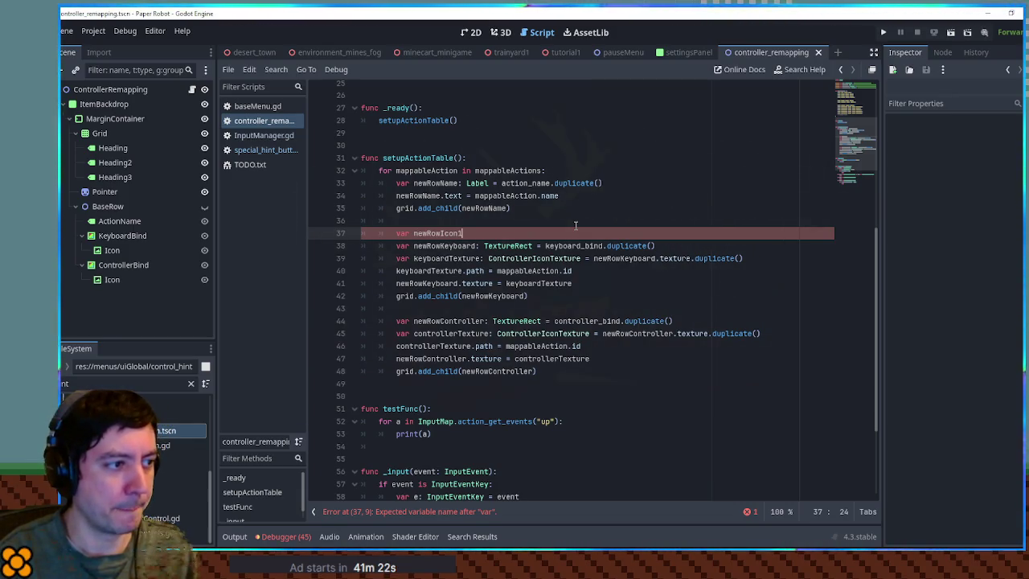
pyautogui.write(': C')
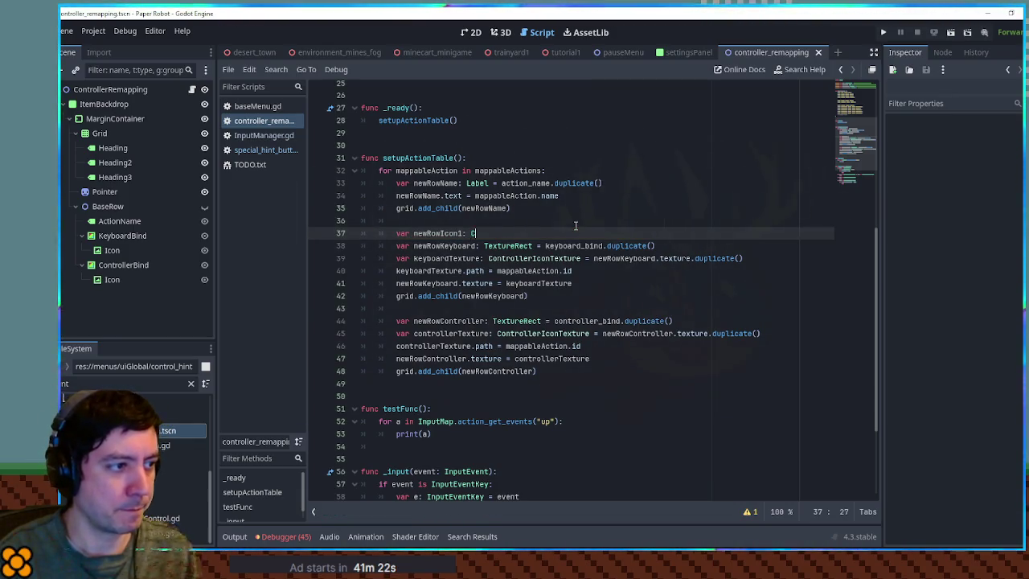
pyautogui.press('Escape')
pyautogui.moveTo(545, 245); pyautogui.dragTo(656, 245)
pyautogui.hotkey('ctrl', 'c')
pyautogui.click(585, 233)
pyautogui.hotkey('ctrl', 'v')
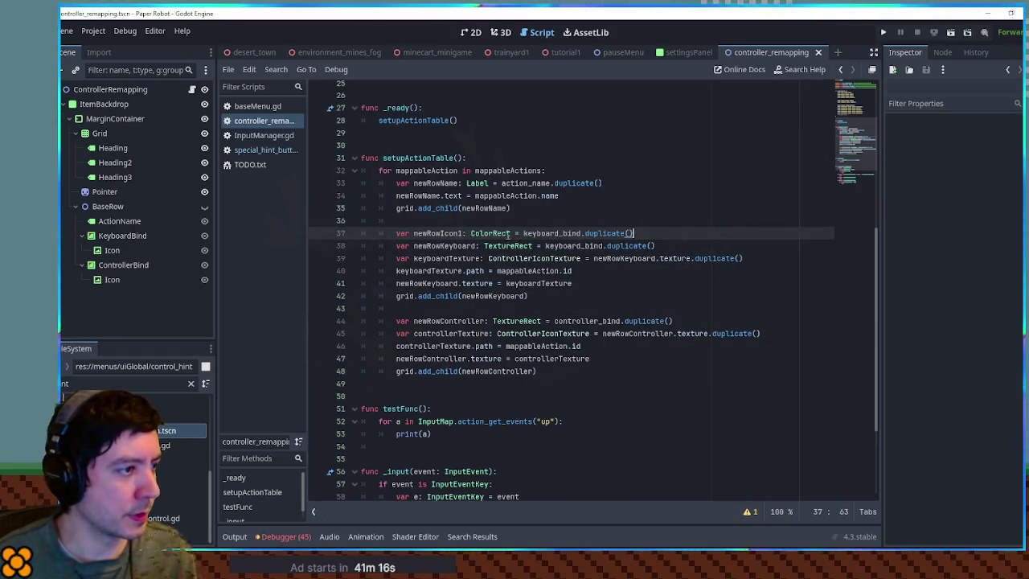
# Make newRowKeyboard use newRowIcon1.get_child(0).duplicate()
pyautogui.doubleClick(460, 233)
pyautogui.hotkey('ctrl', 'c')
pyautogui.doubleClick(574, 245)
pyautogui.hotkey('ctrl', 'v')
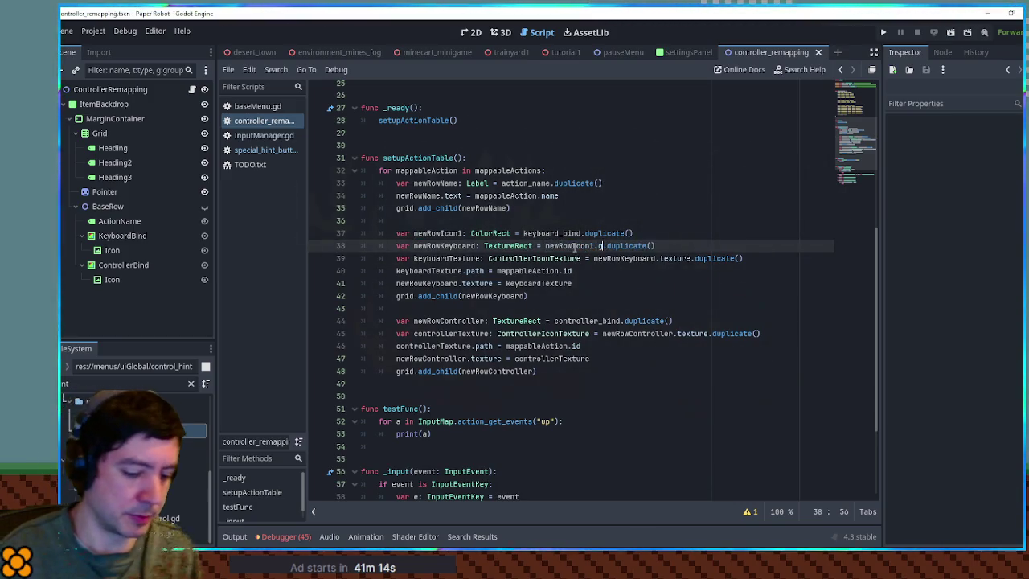
pyautogui.write('et_child(0')
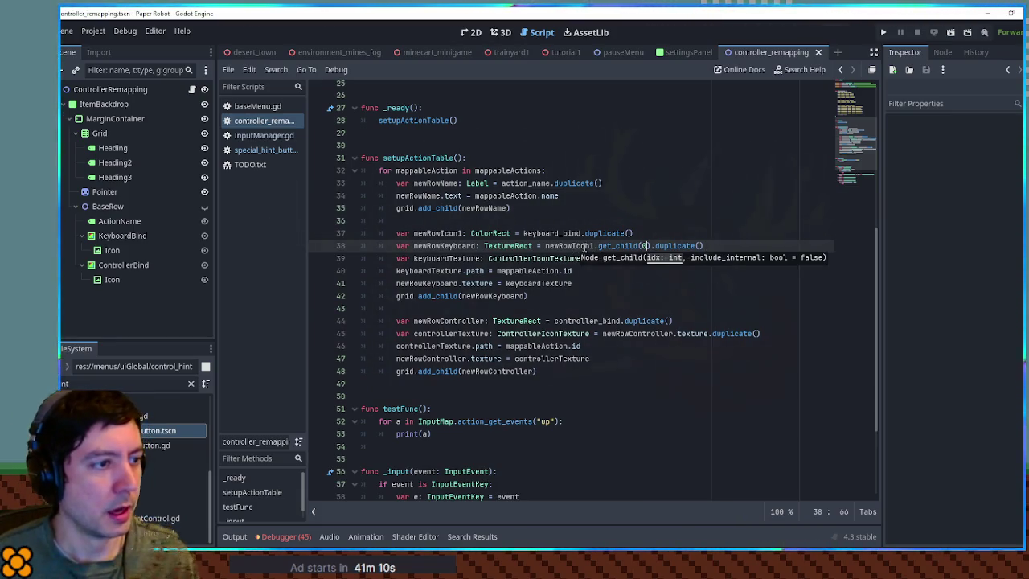
# Add newRowIcon1 to the grid instead of newRowKeyboard
pyautogui.moveTo(661, 235); pyautogui.dragTo(659, 226)
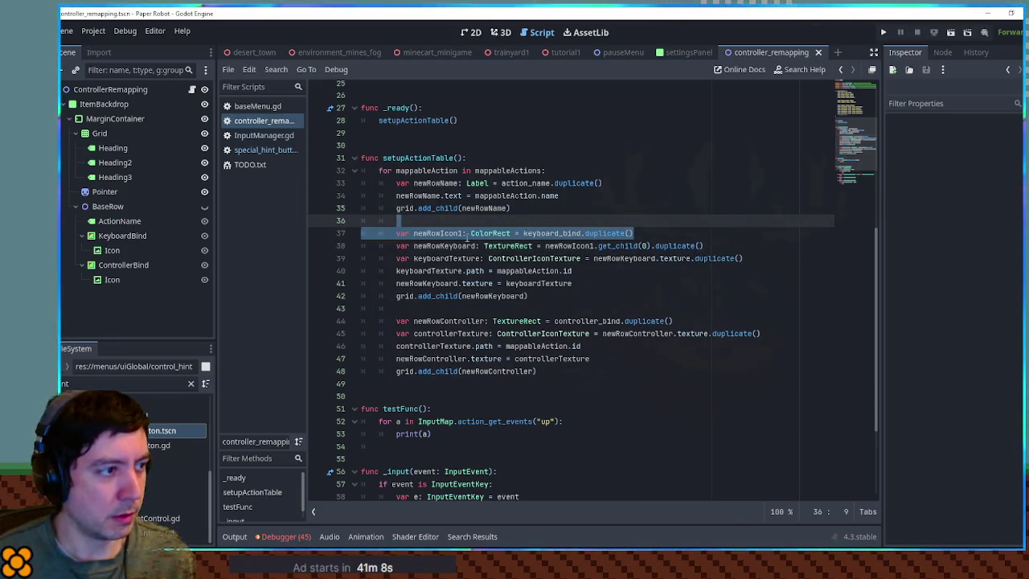
pyautogui.doubleClick(438, 233)
pyautogui.hotkey('ctrl', 'c')
pyautogui.click(483, 284)
pyautogui.doubleClick(487, 296)
pyautogui.hotkey('ctrl', 'v')
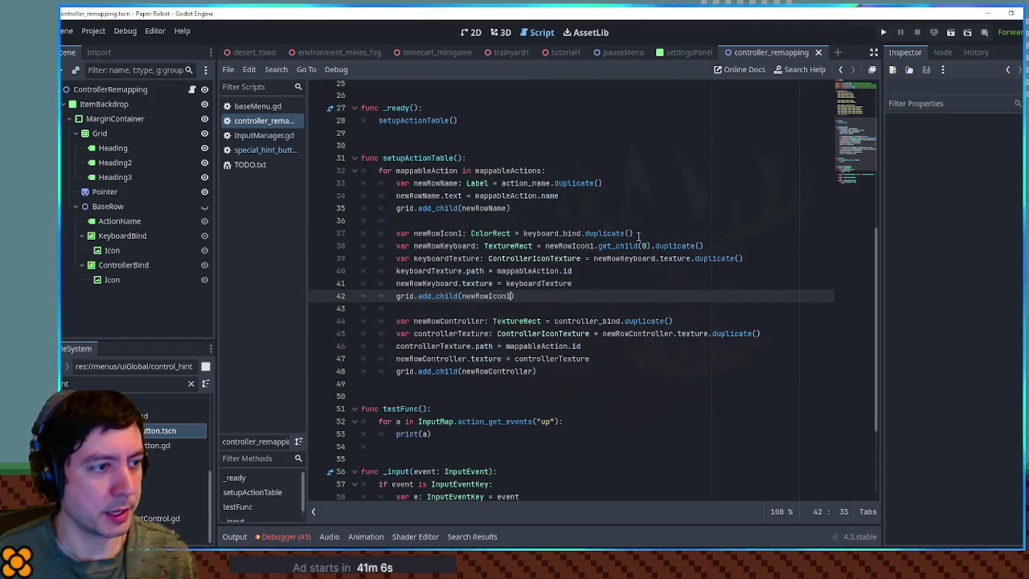
# Copy the newRowIcon1 declaration above the controller cell code
pyautogui.moveTo(637, 238); pyautogui.dragTo(640, 224)
pyautogui.hotkey('ctrl', 'c')
pyautogui.click(642, 309)
pyautogui.hotkey('ctrl', 'v')
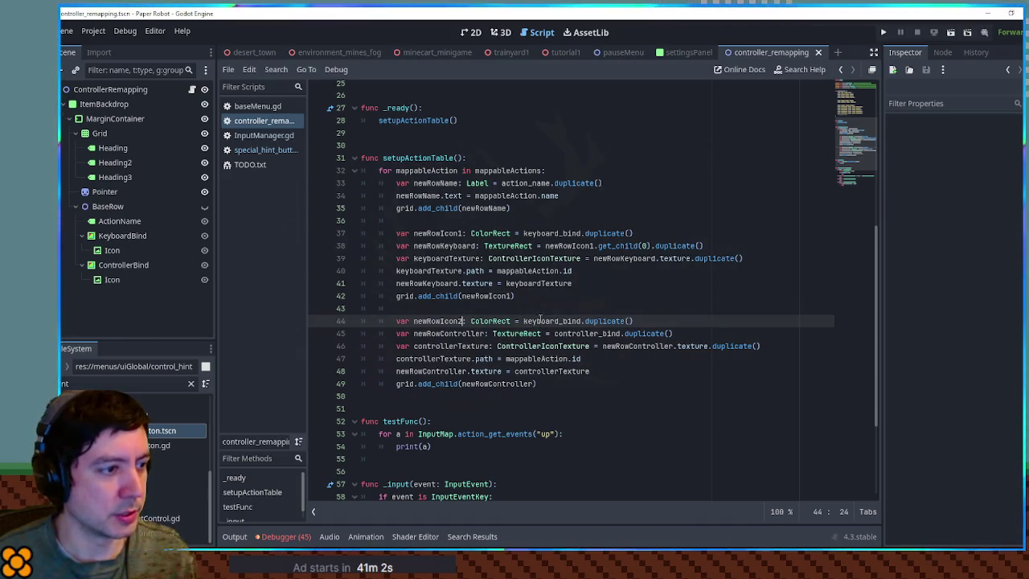
# Swap keyboard_bind for controller_bind in the pasted declaration
pyautogui.doubleClick(586, 333)
pyautogui.hotkey('ctrl', 'c')
pyautogui.doubleClick(551, 321)
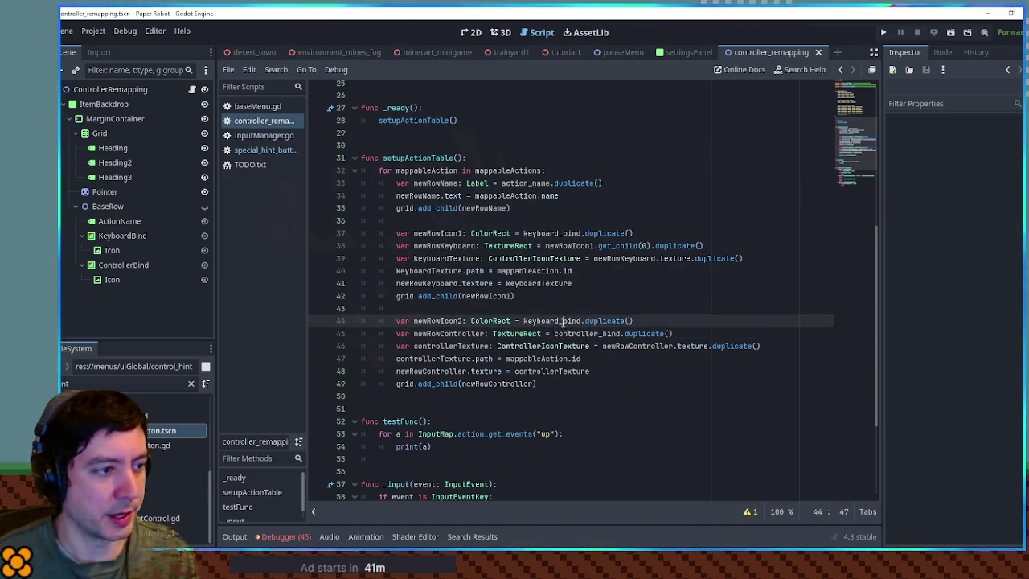
pyautogui.hotkey('ctrl', 'v')
# Set newRowController to newRowIcon2.get_child(0).duplicate()
pyautogui.doubleClick(457, 247)
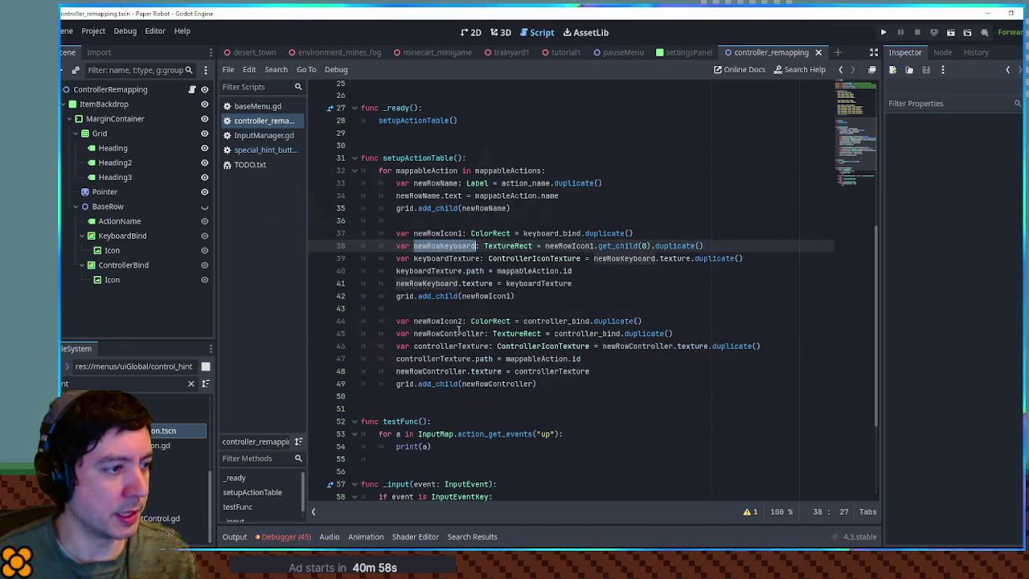
pyautogui.doubleClick(459, 331)
pyautogui.moveTo(546, 246); pyautogui.dragTo(705, 246)
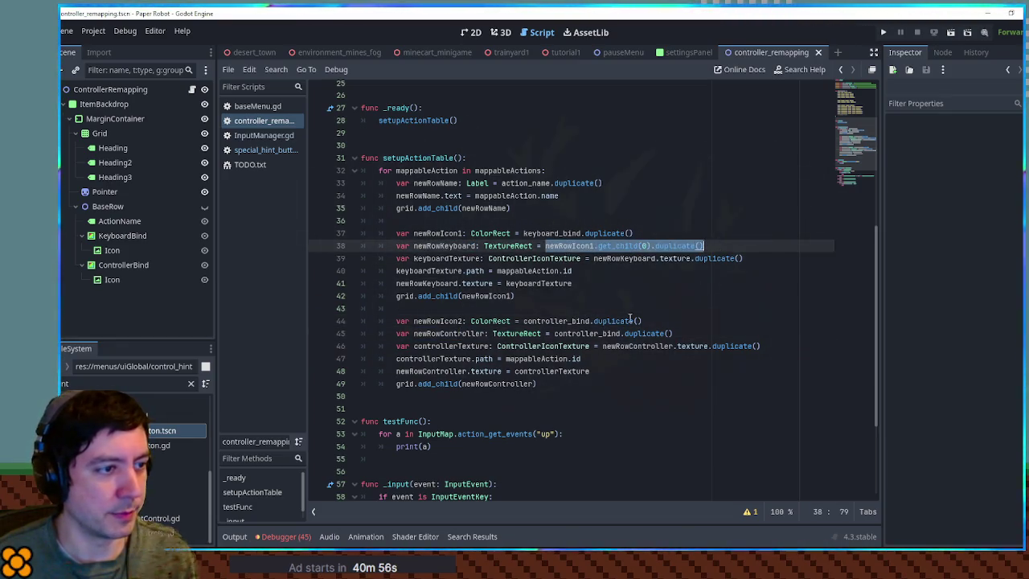
pyautogui.hotkey('ctrl', 'c')
pyautogui.moveTo(553, 333); pyautogui.dragTo(673, 333)
pyautogui.hotkey('ctrl', 'v')
pyautogui.doubleClick(439, 320)
pyautogui.click(593, 334)
pyautogui.click(603, 333)
pyautogui.press('BackSpace')
pyautogui.write('2')
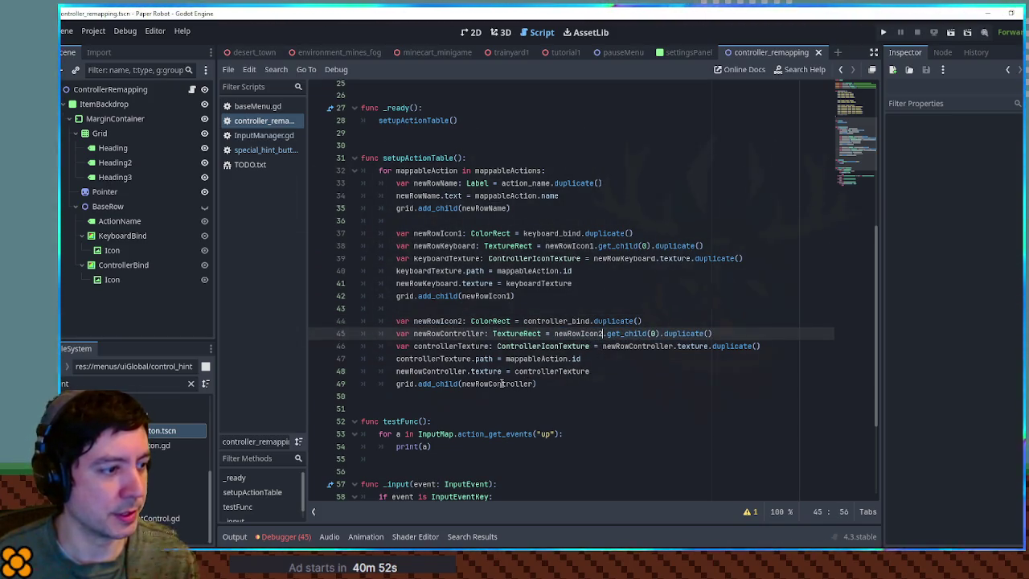
# Add newRowIcon2 to the grid in place of newRowController
pyautogui.doubleClick(502, 384)
pyautogui.doubleClick(438, 320)
pyautogui.doubleClick(498, 384)
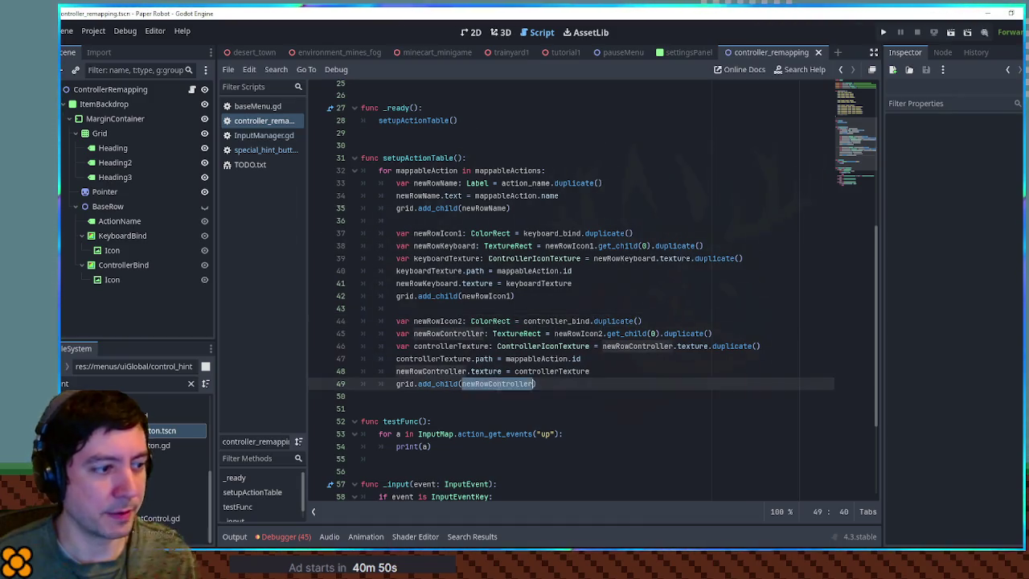
pyautogui.hotkey('ctrl', 'v')
pyautogui.click(606, 283)
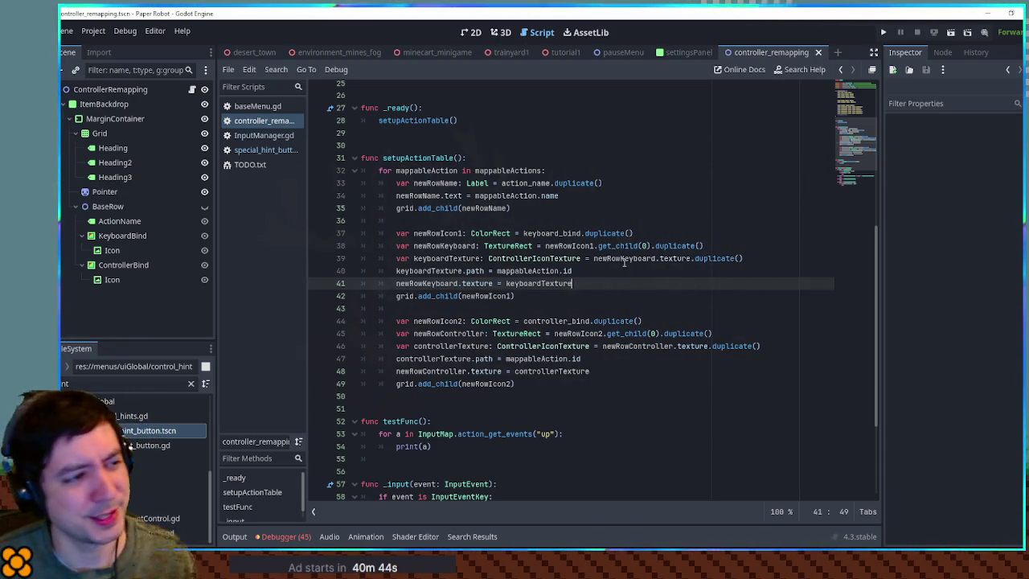
# Run the tutorial1 scene with F6 and check the pause menu's controls list, where every action shows Space and A
pyautogui.click(626, 220)
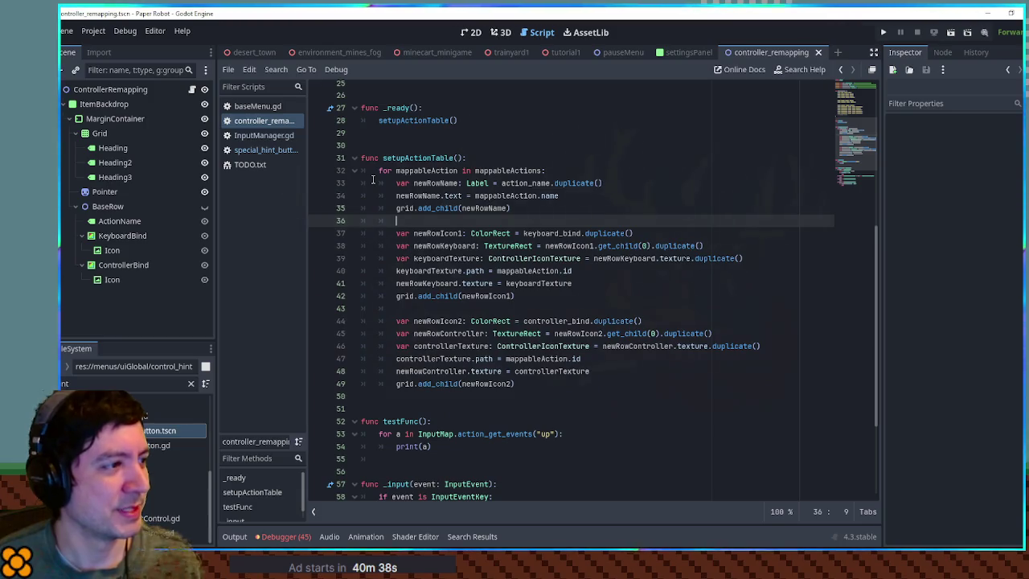
pyautogui.moveTo(519, 50)
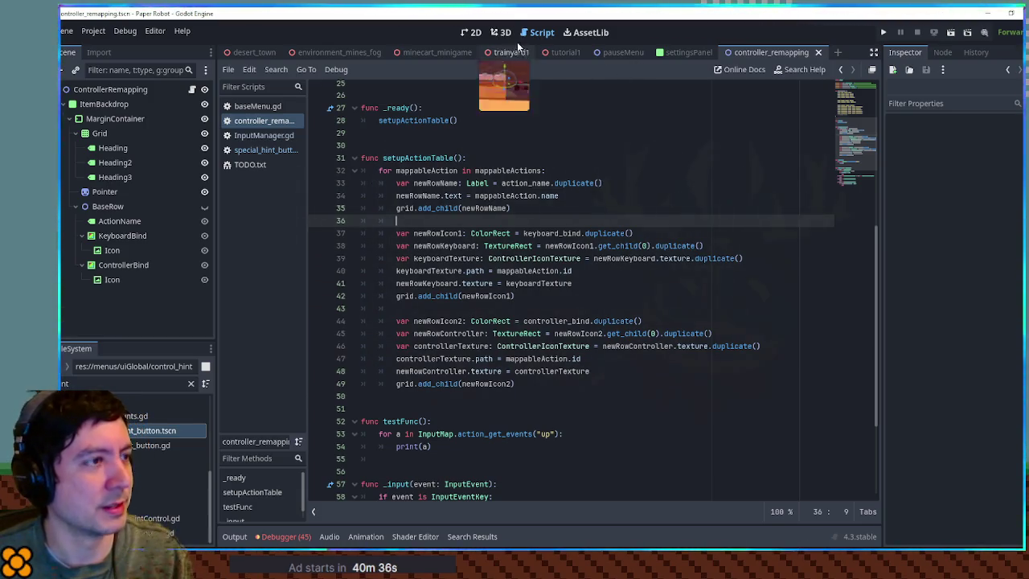
pyautogui.click(621, 52)
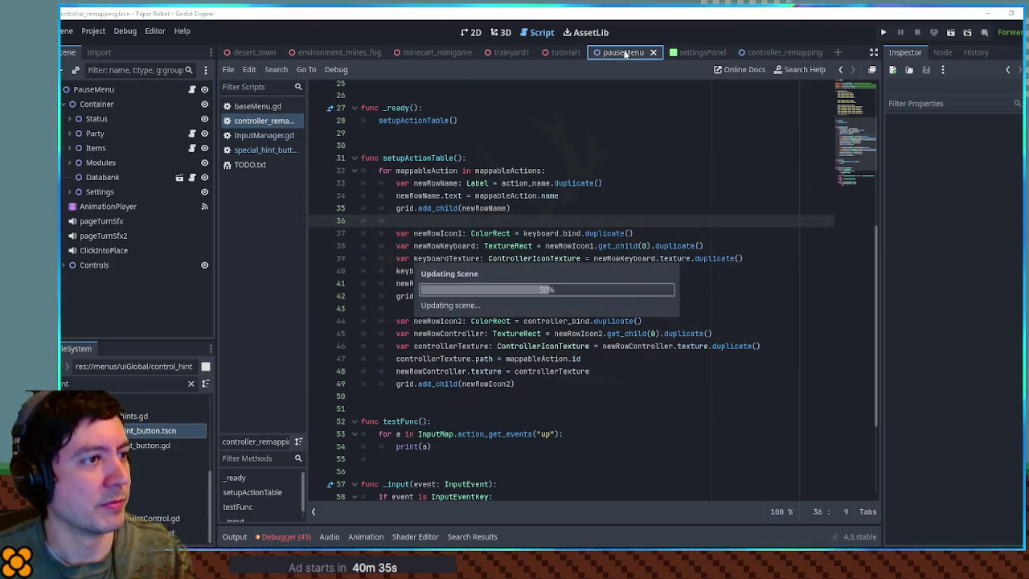
pyautogui.click(548, 56)
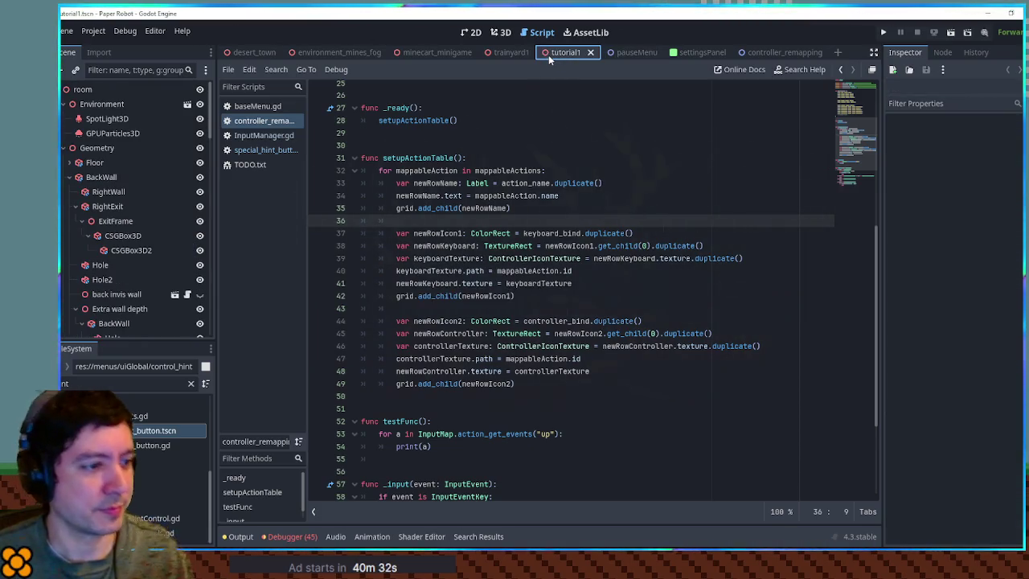
pyautogui.press('F6')
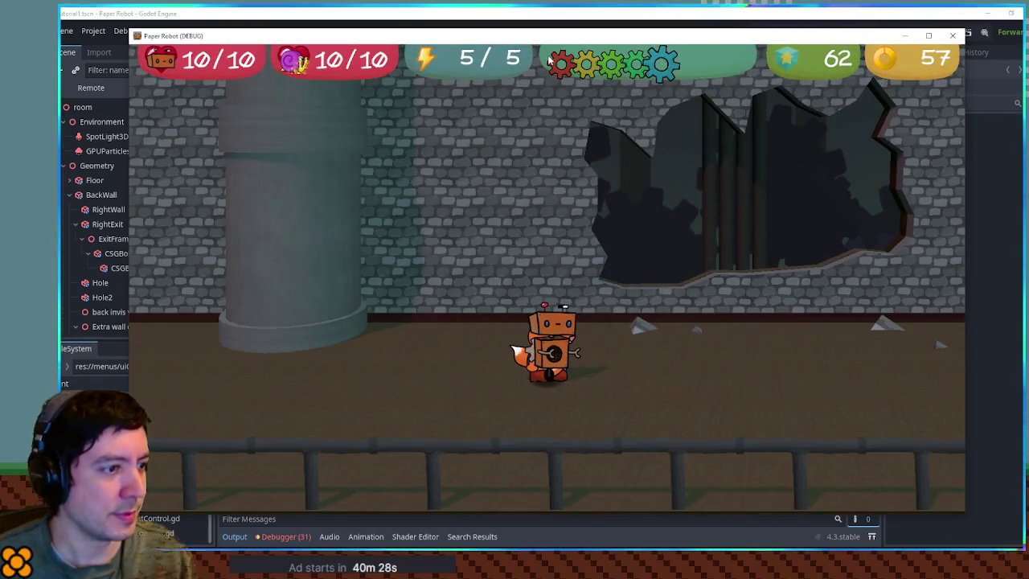
pyautogui.press('Escape')
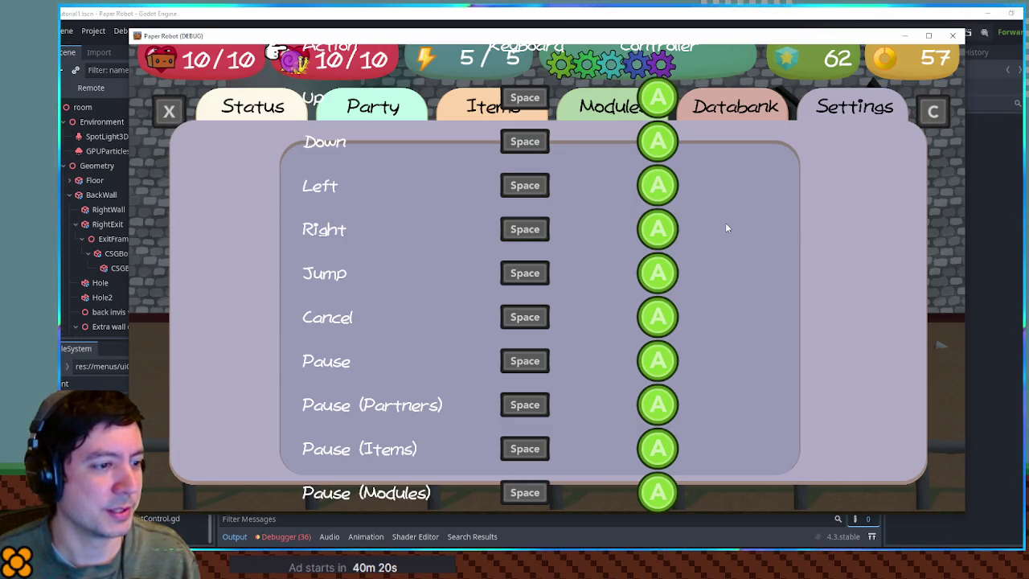
pyautogui.click(798, 14)
pyautogui.scroll(-5, 485, 241)
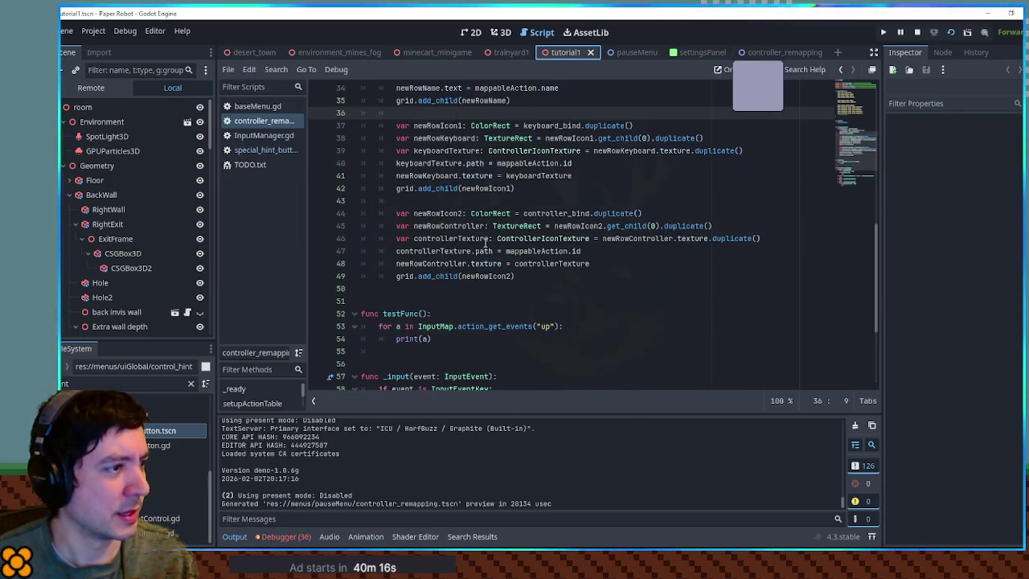
# Review the newRowController, newRowIcon2 and newRowIcon1 lines in setupActionTable
pyautogui.scroll(1, 486, 241)
pyautogui.doubleClick(450, 264)
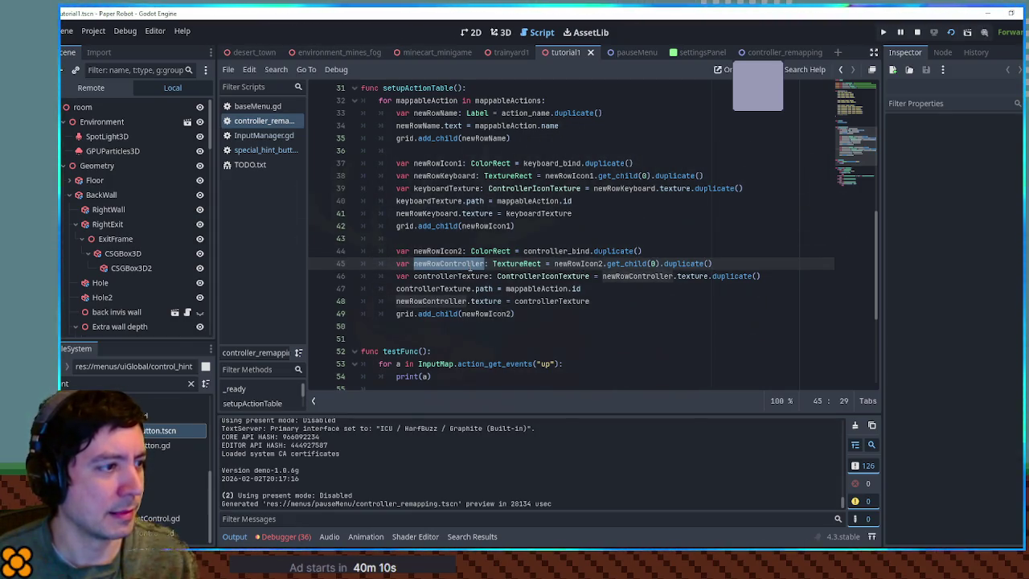
pyautogui.doubleClick(464, 288)
pyautogui.doubleClick(455, 262)
pyautogui.doubleClick(438, 251)
pyautogui.doubleClick(456, 264)
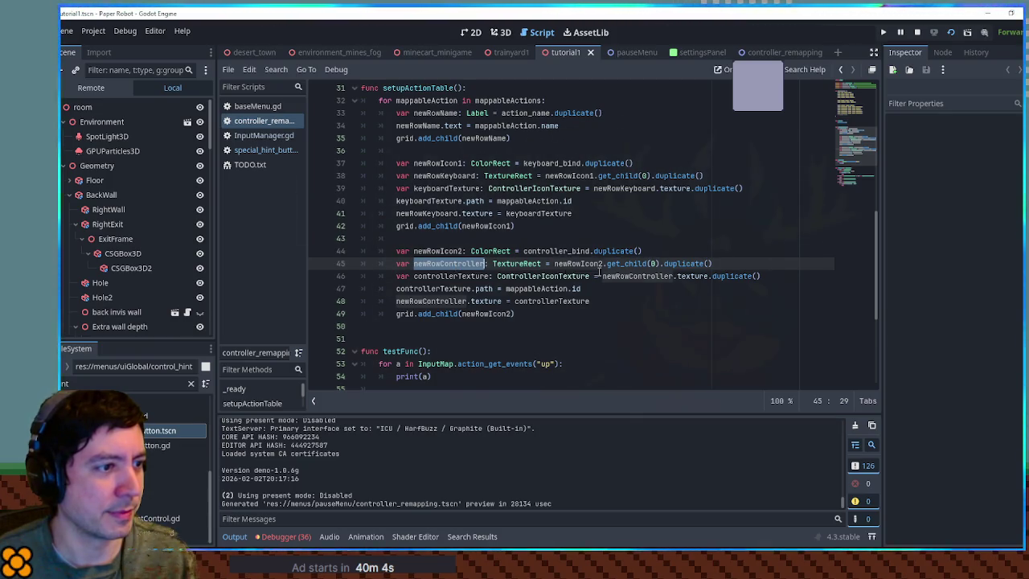
pyautogui.doubleClick(632, 264)
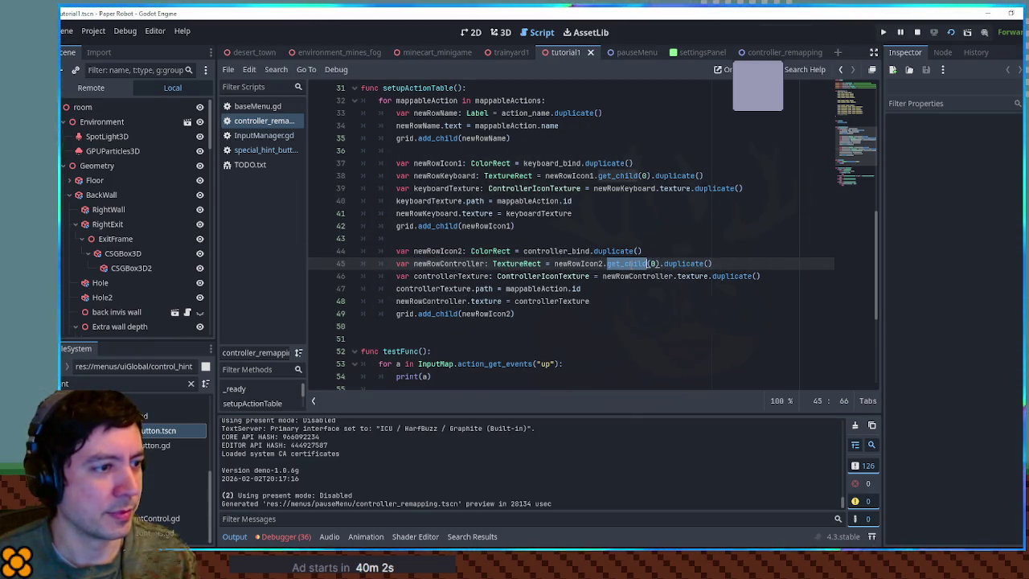
pyautogui.doubleClick(577, 264)
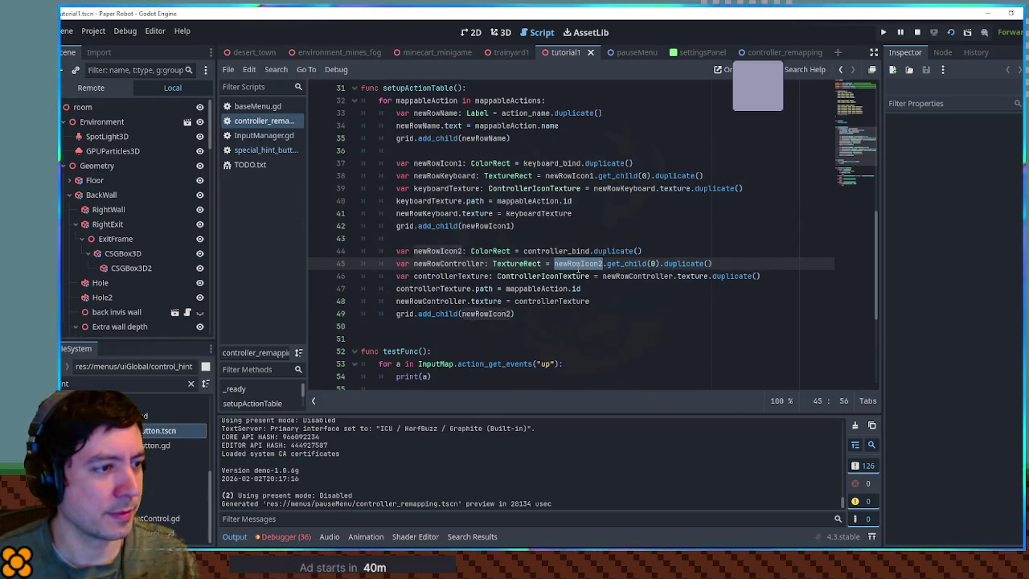
pyautogui.doubleClick(448, 264)
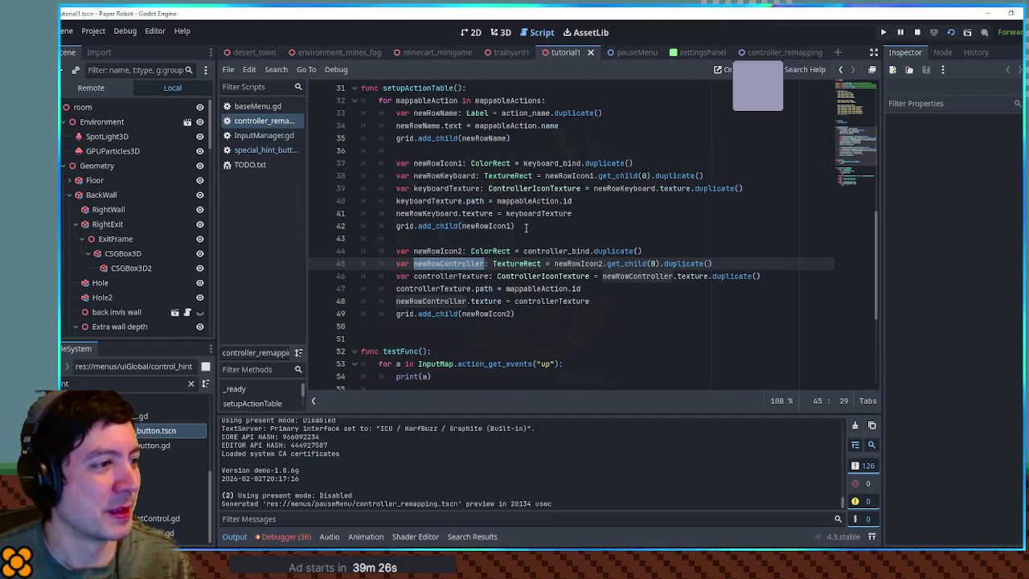
pyautogui.doubleClick(450, 164)
pyautogui.doubleClick(552, 163)
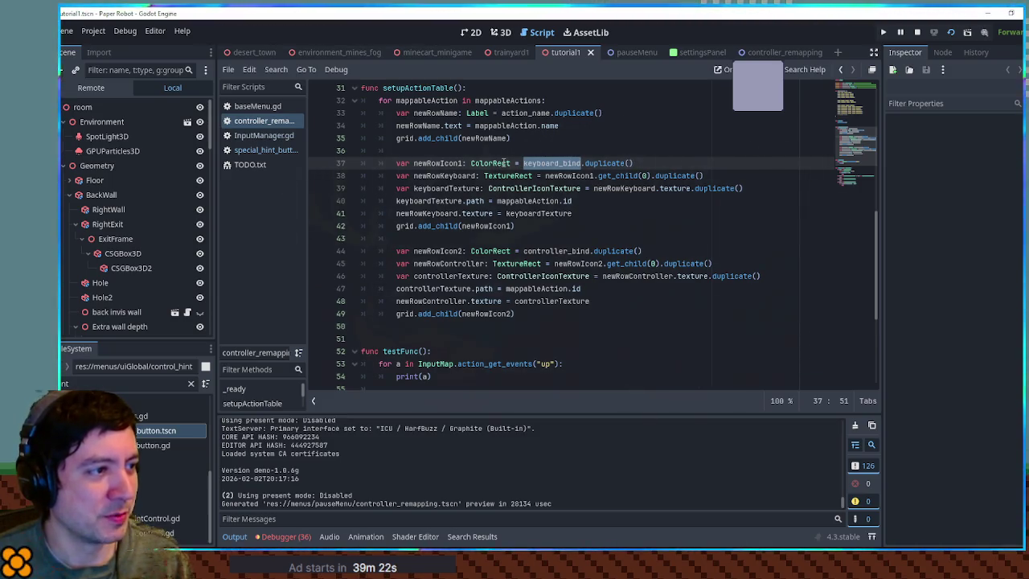
# Switch the Scene dock to Remote and expand PauseMenu > Settings > Panel > ControllerRemapping down to the Grid
pyautogui.click(91, 87)
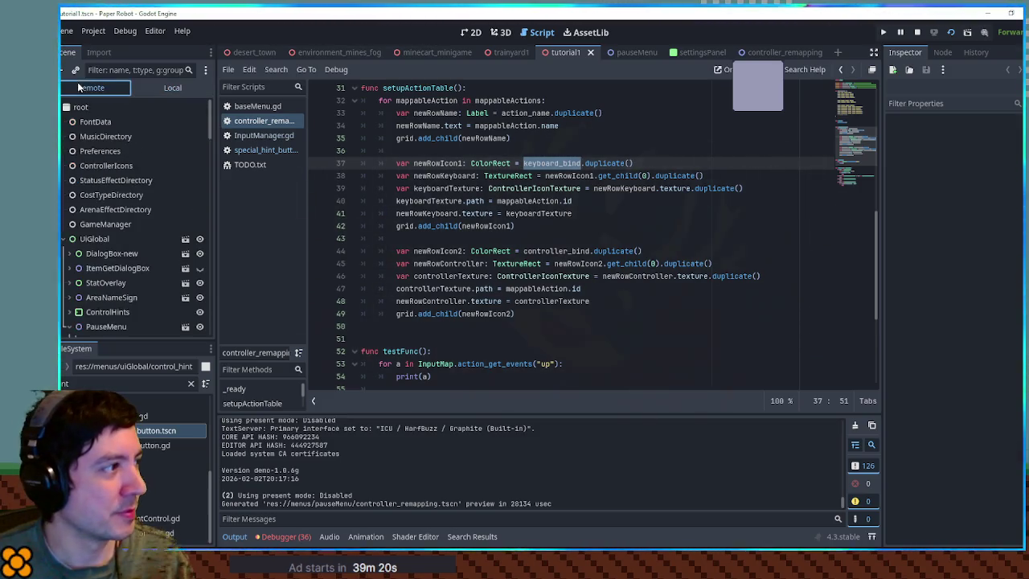
pyautogui.scroll(-3, 68, 238)
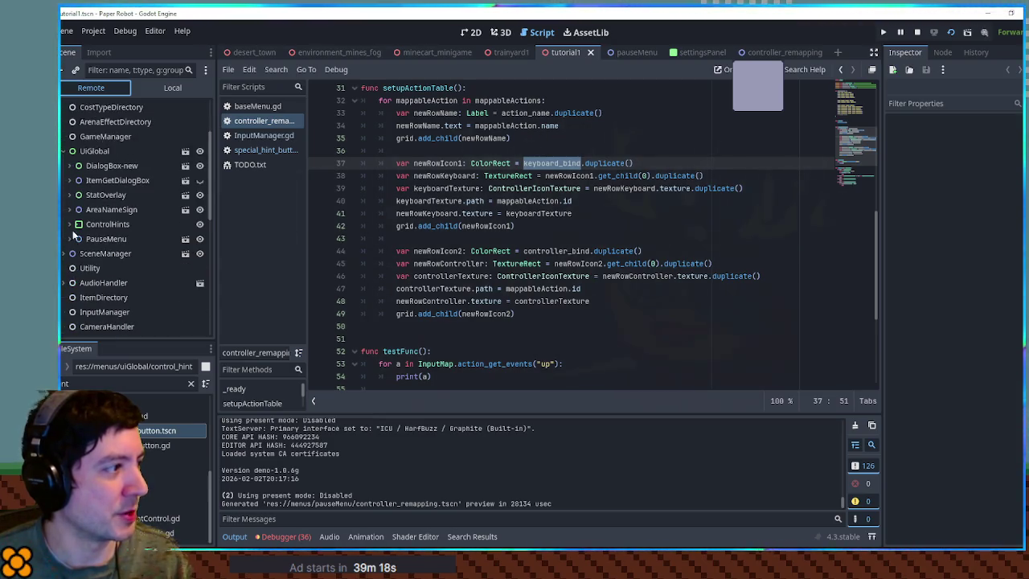
pyautogui.click(74, 238)
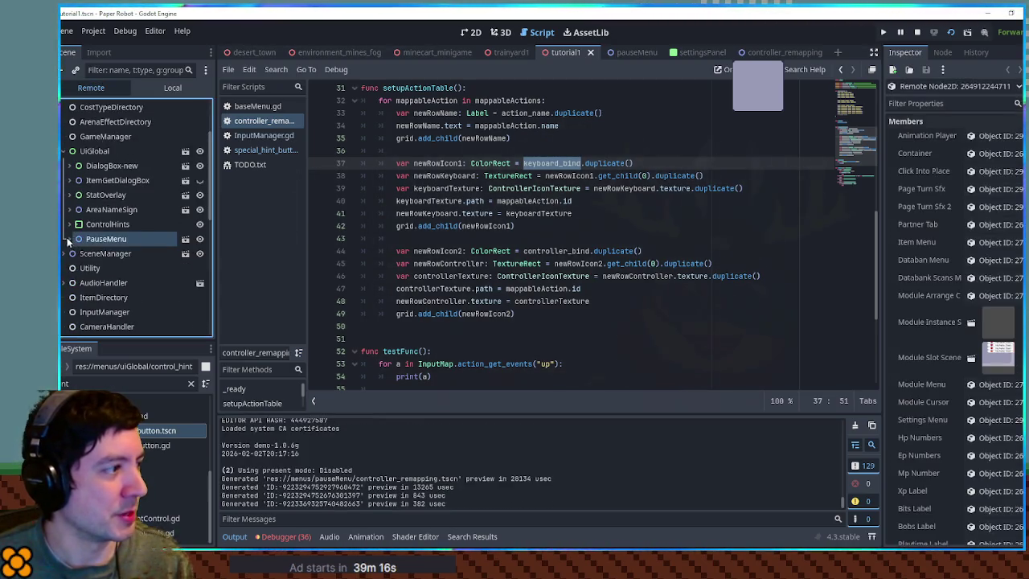
pyautogui.click(69, 239)
pyautogui.scroll(-4, 76, 254)
pyautogui.click(81, 193)
pyautogui.scroll(-2, 85, 169)
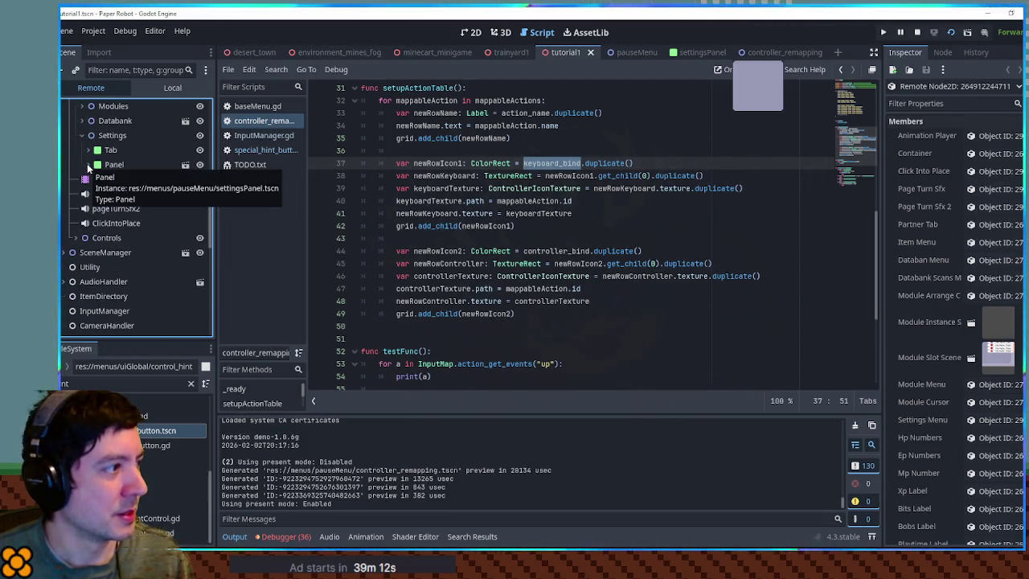
pyautogui.click(88, 164)
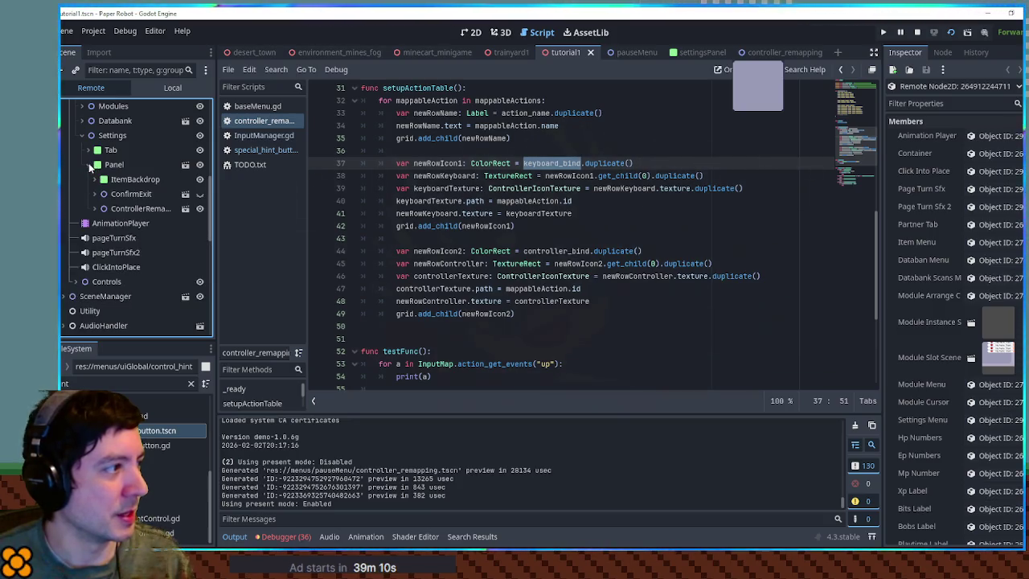
pyautogui.click(94, 208)
pyautogui.click(100, 223)
pyautogui.click(109, 238)
pyautogui.scroll(-2, 115, 226)
# Expand a generated Grid row and preview its Icon's texture in the Inspector
pyautogui.click(115, 225)
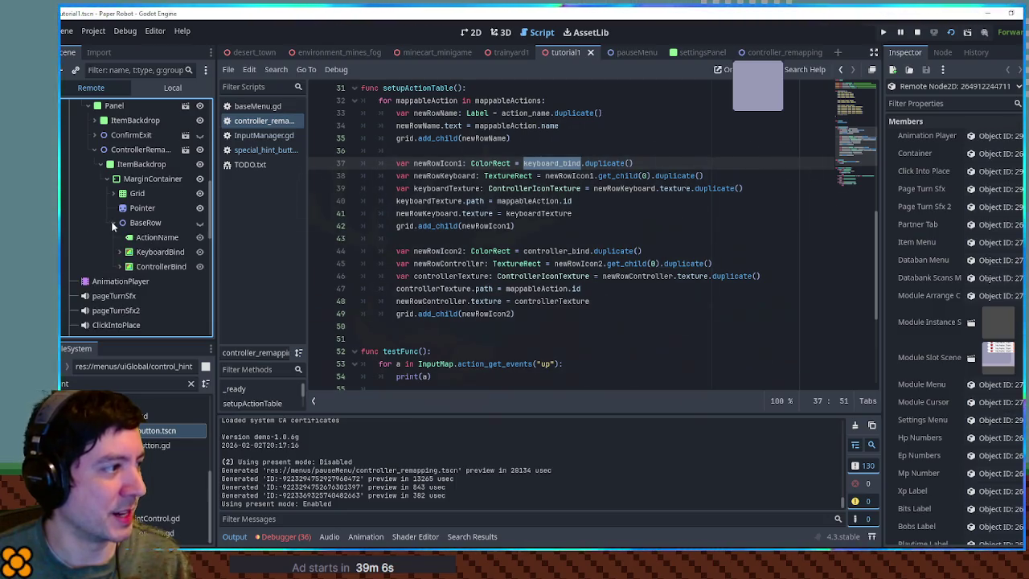
pyautogui.scroll(-3, 128, 225)
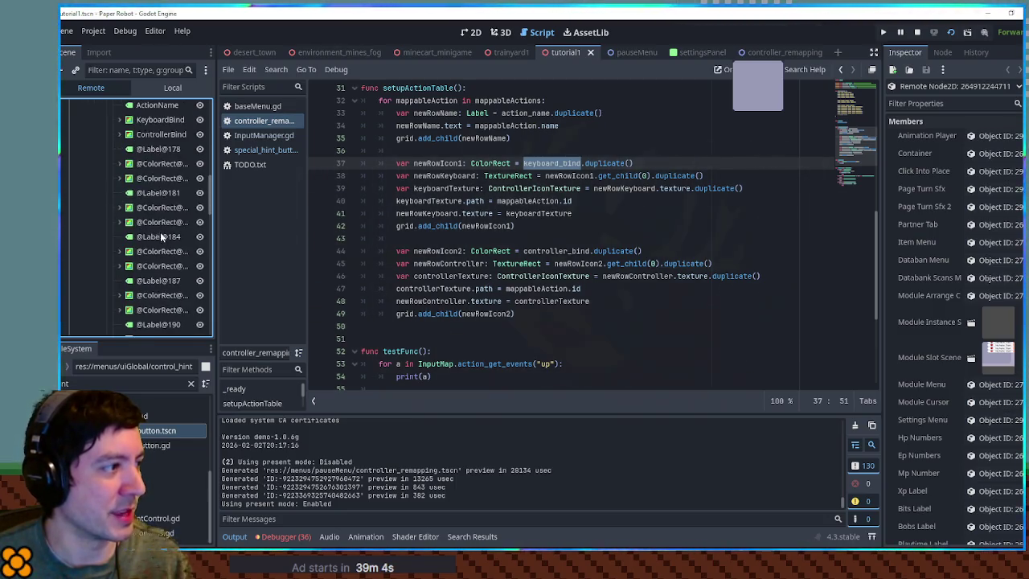
pyautogui.click(119, 222)
pyautogui.click(149, 237)
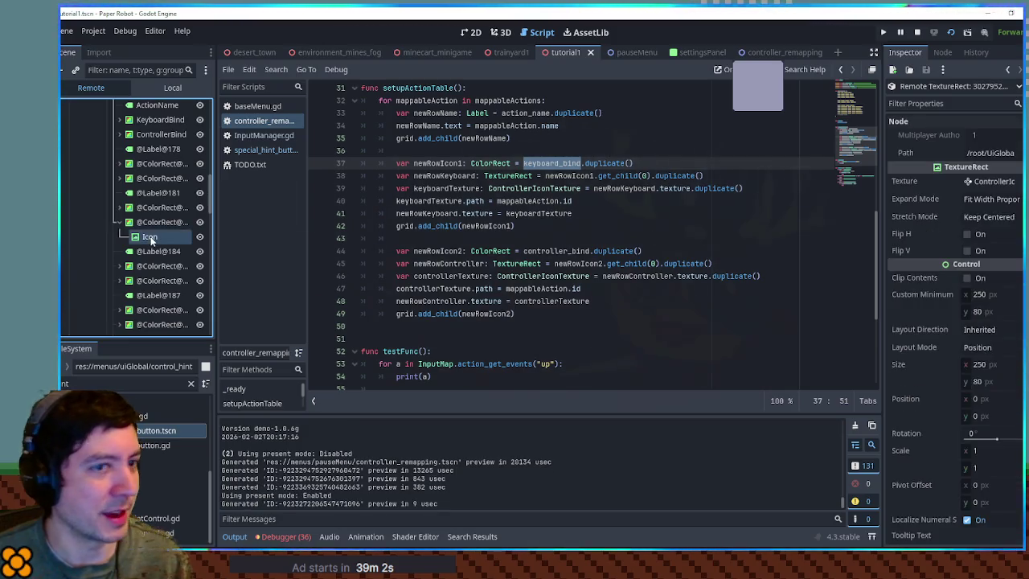
pyautogui.click(990, 181)
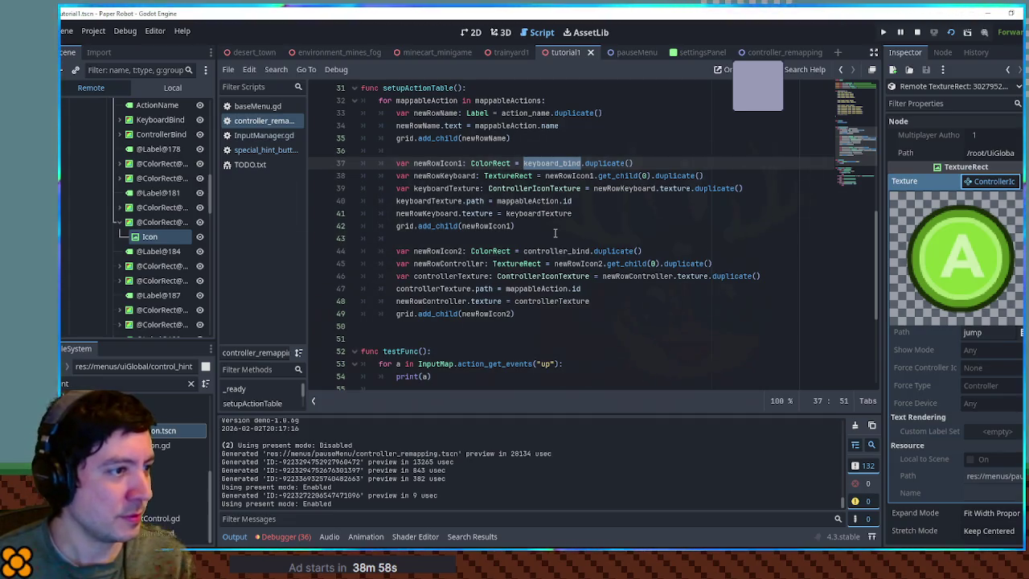
# Examine the keyboardTexture line using mappableAction.id on line 40
pyautogui.doubleClick(456, 289)
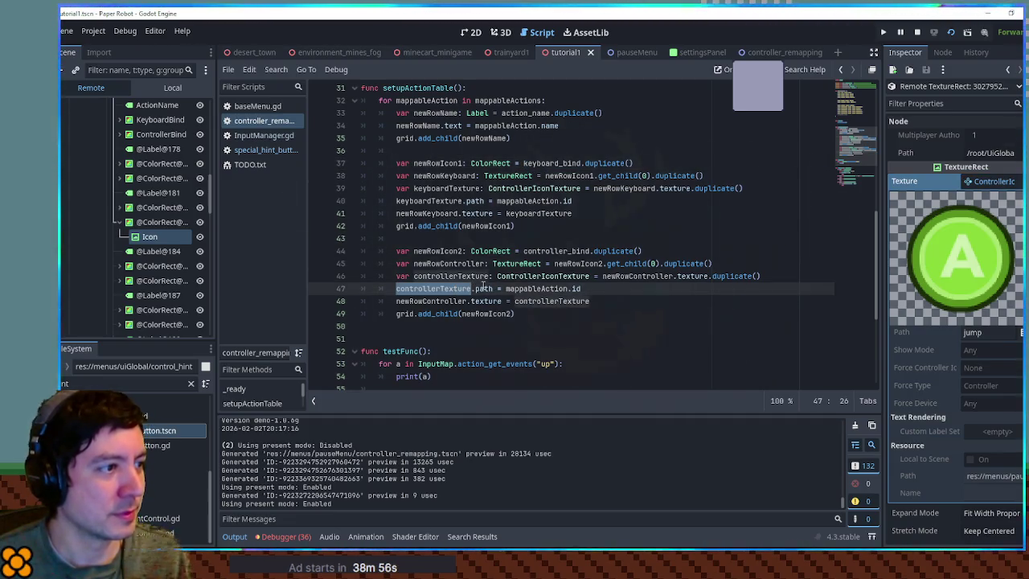
pyautogui.click(456, 288)
pyautogui.doubleClick(434, 201)
pyautogui.hotkey('ctrl', 'c')
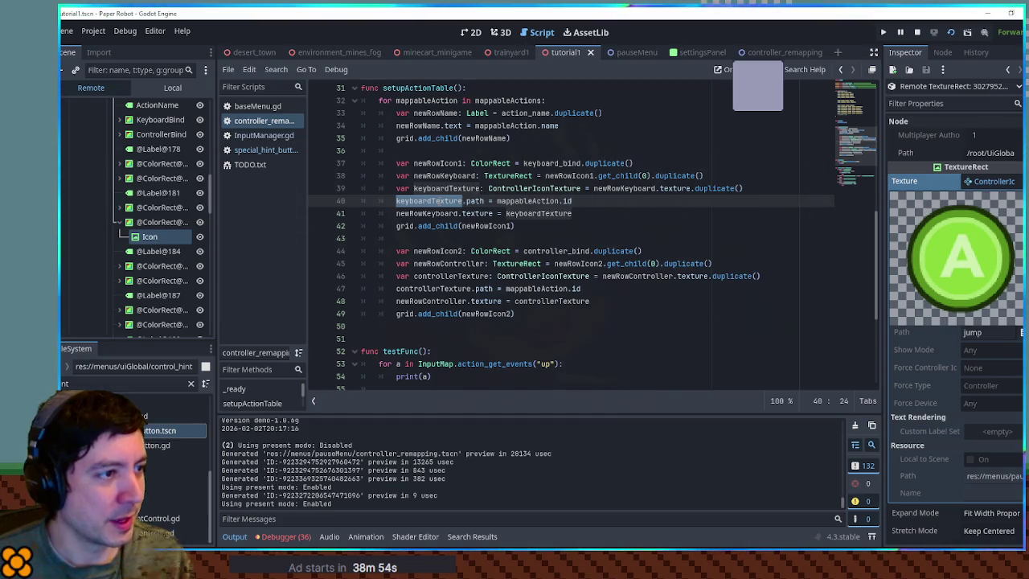
pyautogui.doubleClick(530, 201)
pyautogui.hotkey('shift', 'End')
pyautogui.scroll(5, 150, 211)
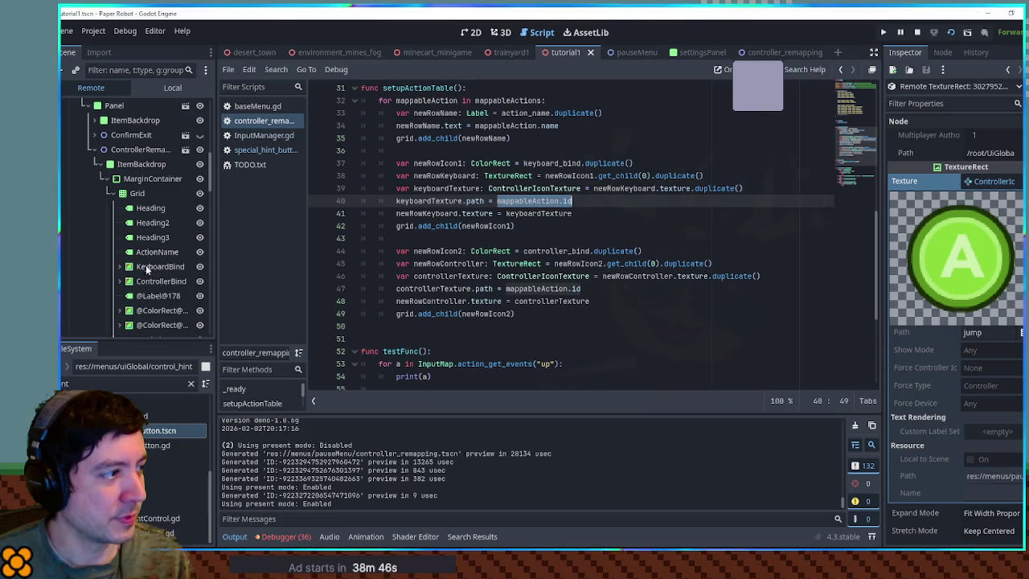
# Select the Up row's KeyboardBind Icon and preview its Space texture
pyautogui.click(148, 252)
pyautogui.click(129, 267)
pyautogui.click(119, 267)
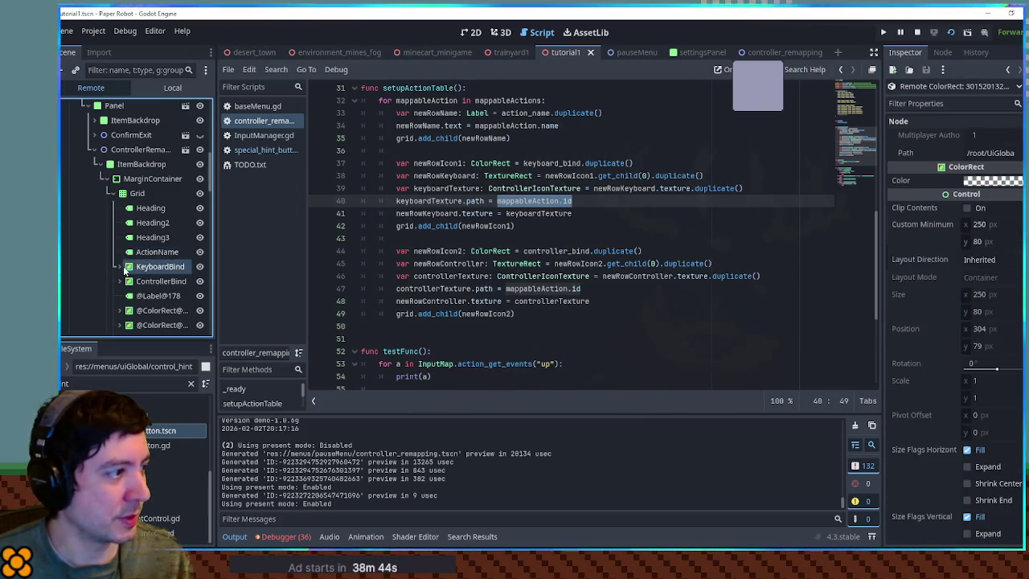
pyautogui.click(150, 281)
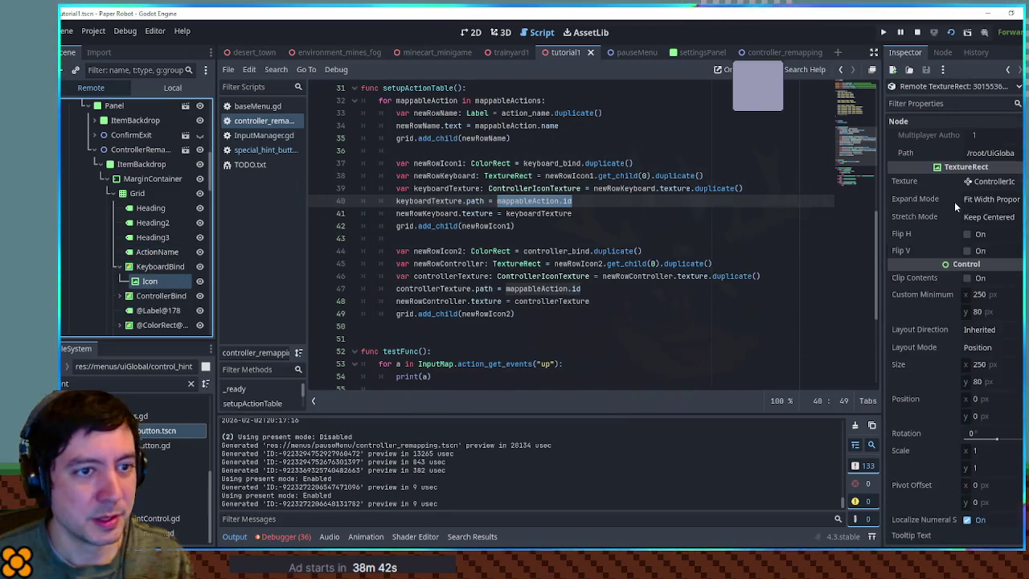
pyautogui.click(989, 181)
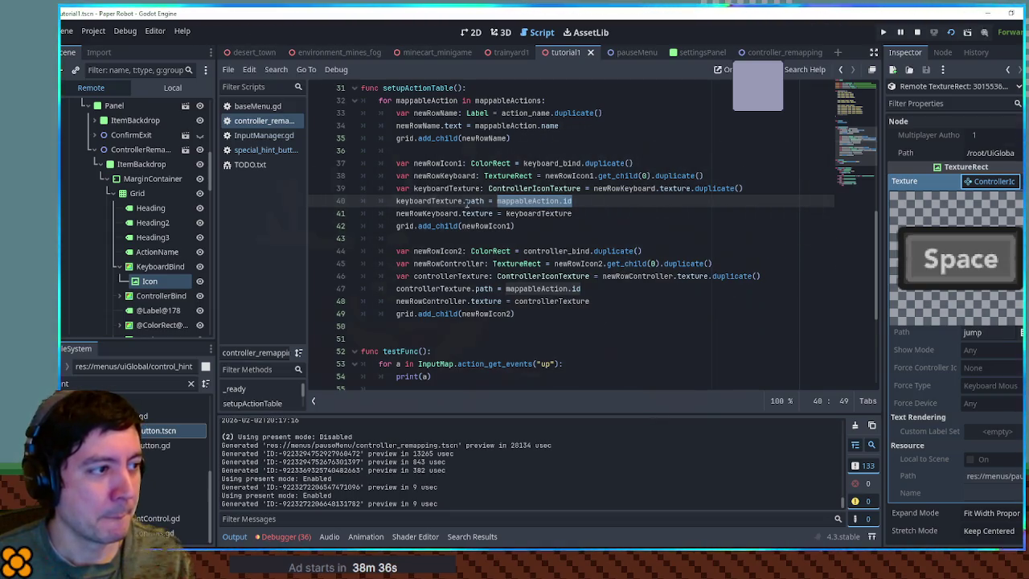
pyautogui.doubleClick(425, 213)
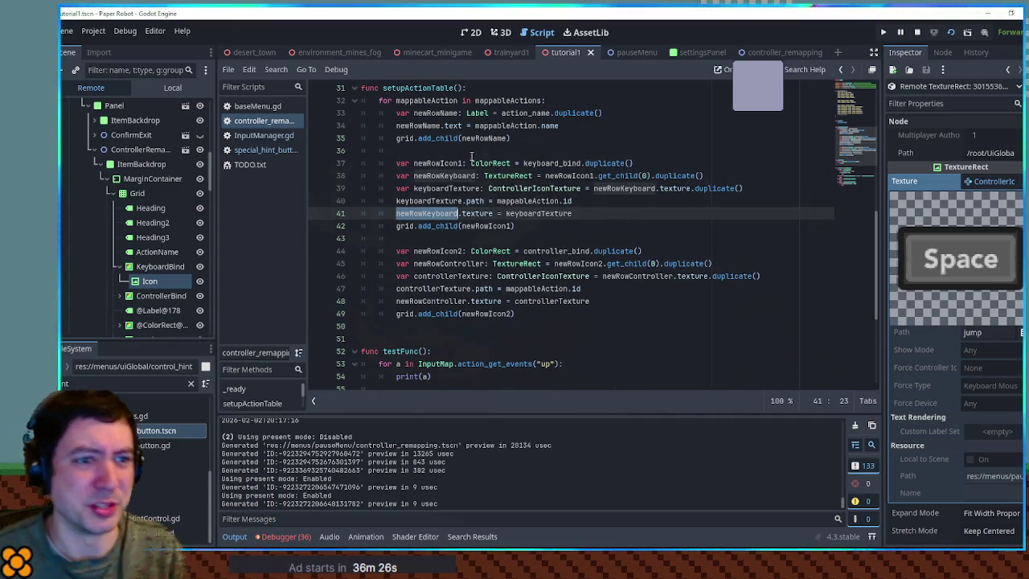
# Add print(mappableAction.id) after line 40, run the game, then close the menu and game
pyautogui.click(576, 201)
pyautogui.press('Return')
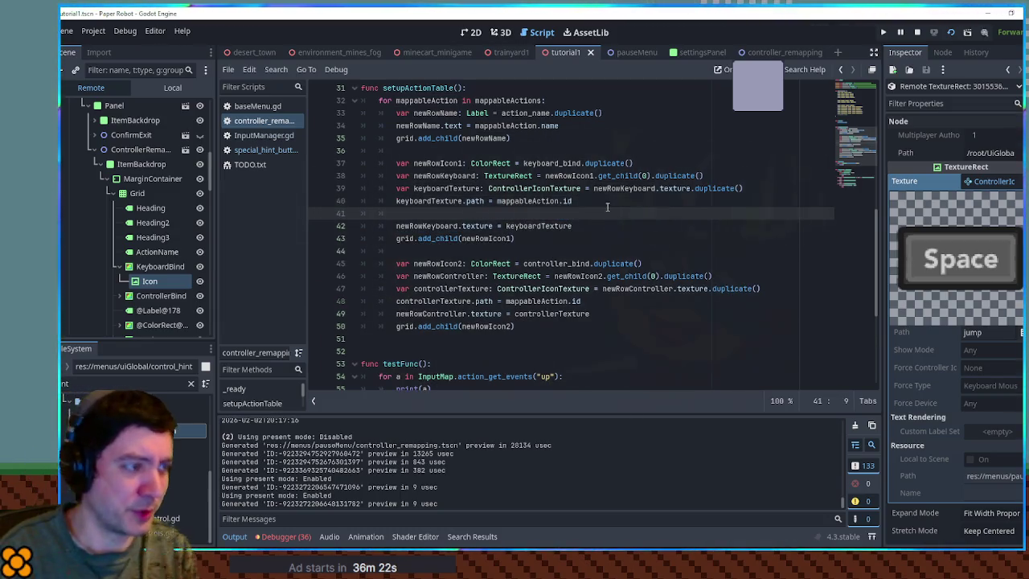
pyautogui.write('print(mappableAction.id')
pyautogui.press('F5')
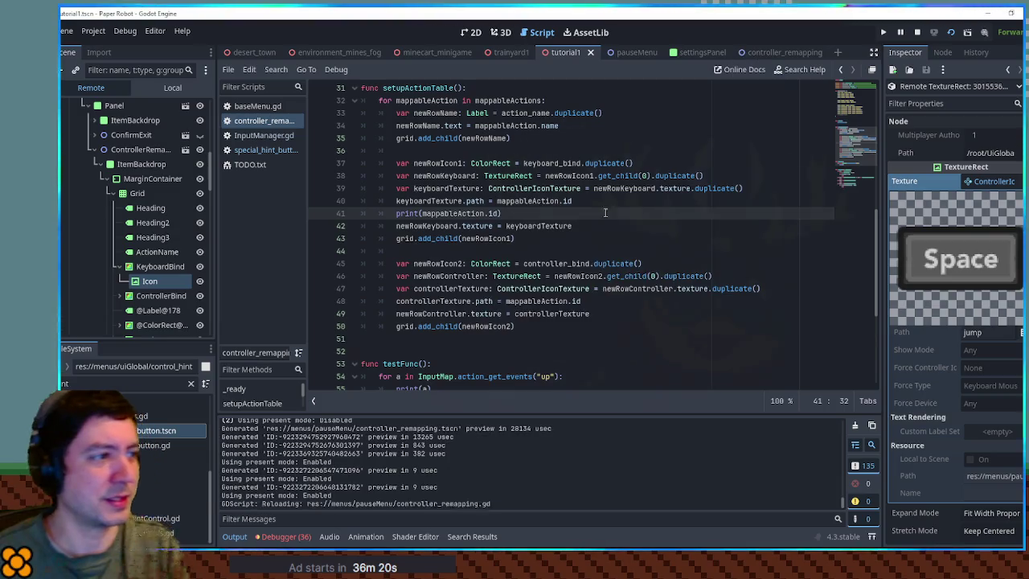
pyautogui.press('Escape')
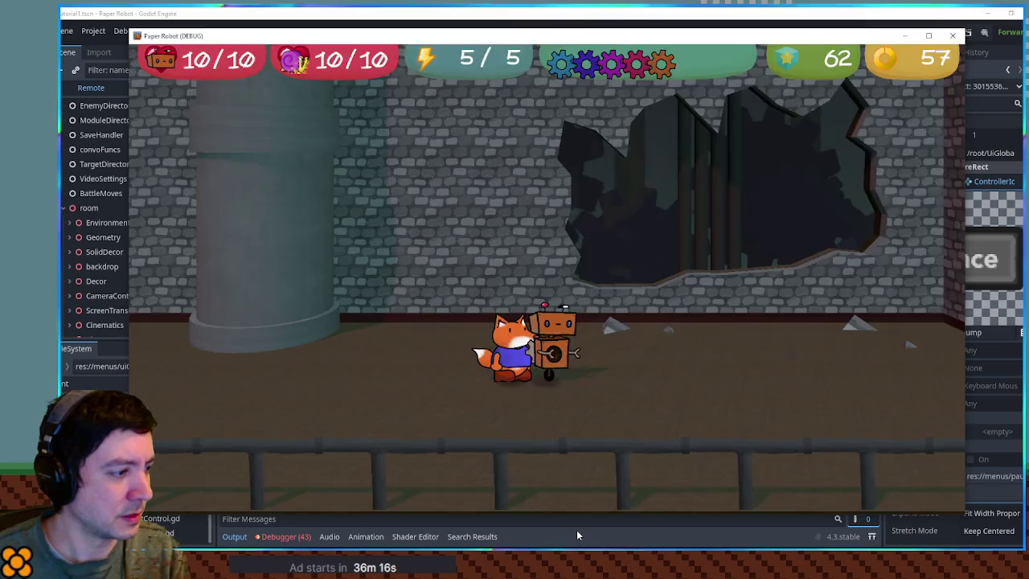
pyautogui.press('F8')
pyautogui.scroll(-3, 262, 458)
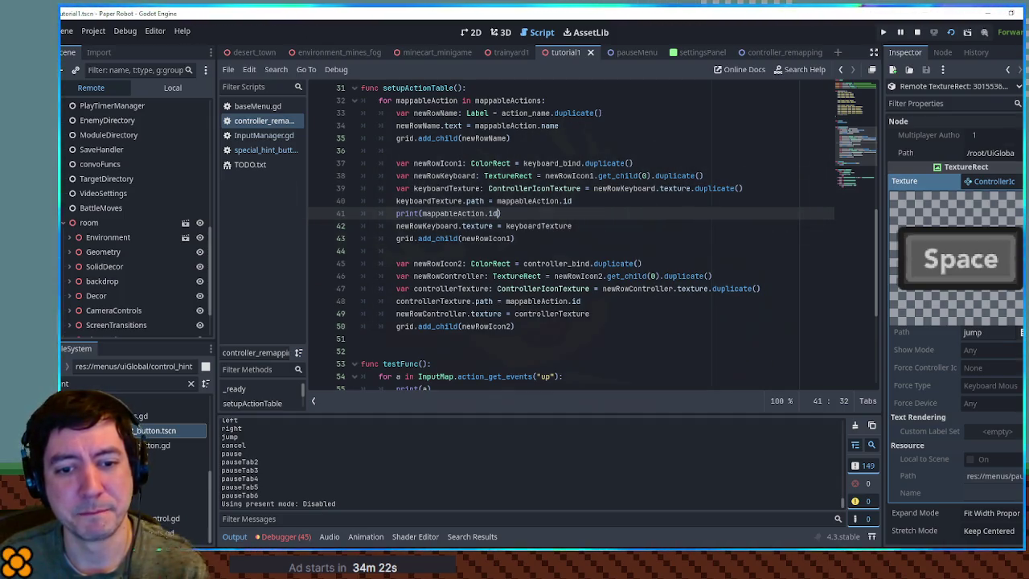
pyautogui.write(')')
# Move the print(mappableAction.id) line below the keyboard texture assignment
pyautogui.click(550, 213)
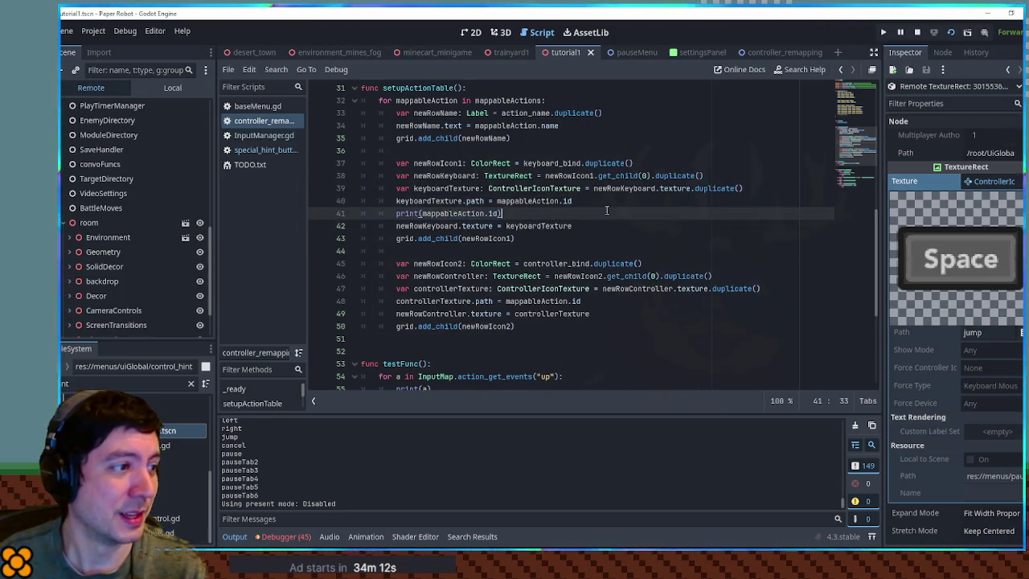
pyautogui.hotkey('ctrl', 'shift', 'k')
pyautogui.hotkey('ctrl', 'z')
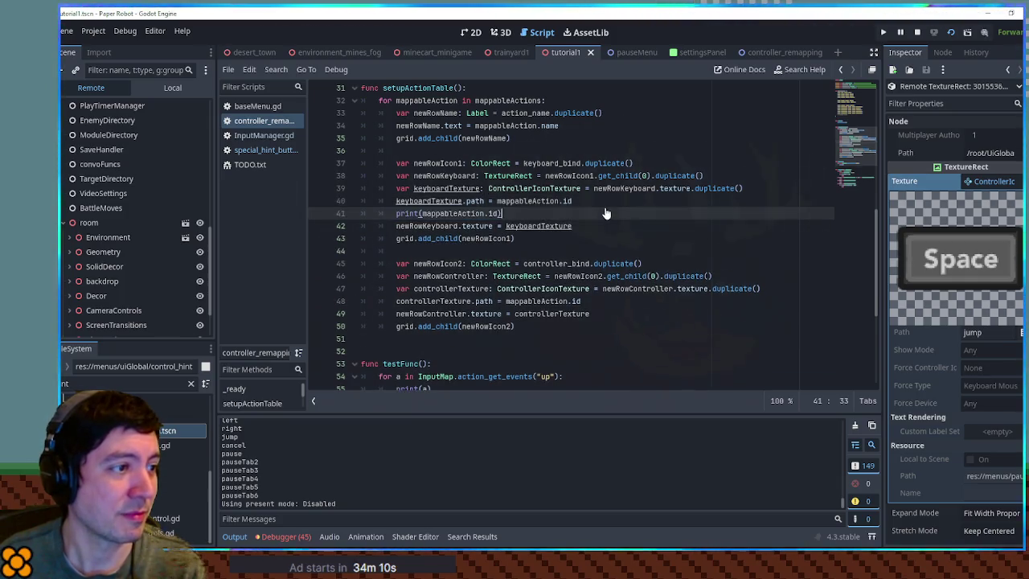
pyautogui.hotkey('ctrl', 'shift', 'z')
pyautogui.click(604, 213)
pyautogui.write('print(mappableAction.id)')
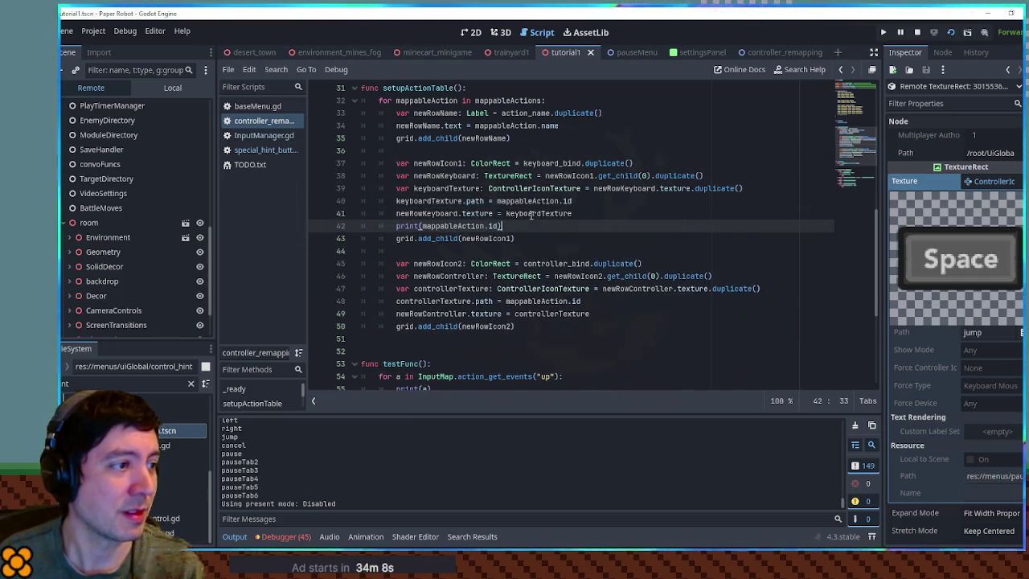
pyautogui.doubleClick(482, 226)
pyautogui.hotkey('ctrl', 'v')
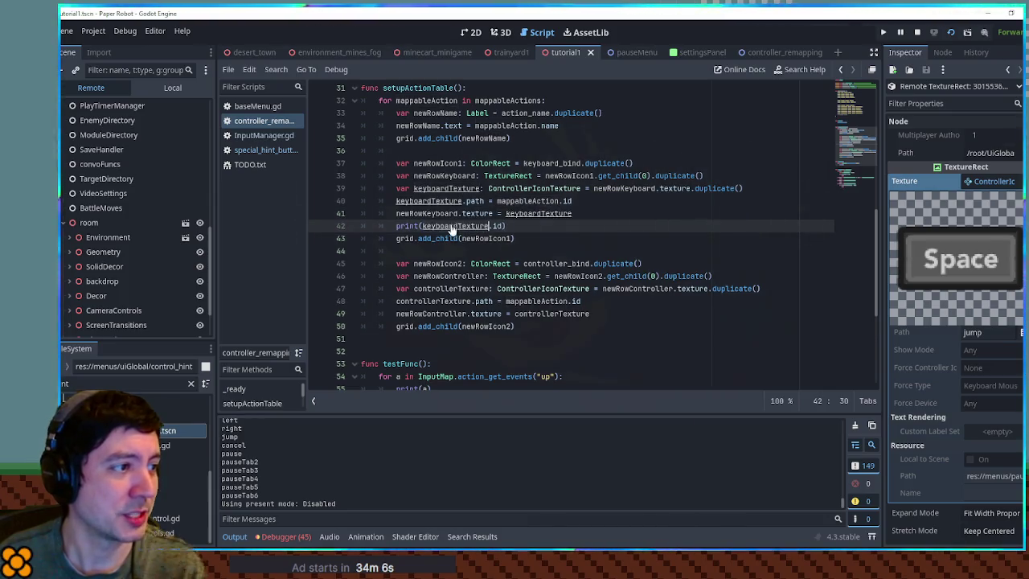
# Change the moved debug line to print(keyboardTexture.path)
pyautogui.moveTo(395, 201); pyautogui.dragTo(485, 201)
pyautogui.hotkey('ctrl', 'c')
pyautogui.doubleClick(450, 226)
pyautogui.hotkey('ctrl', 'v')
pyautogui.press('Delete')
pyautogui.press('Delete')
pyautogui.press('Delete')
# Save the script and run the game to test the pause menu
pyautogui.hotkey('ctrl', 's')
pyautogui.hotkey('alt', 'Tab')
pyautogui.press('Escape')
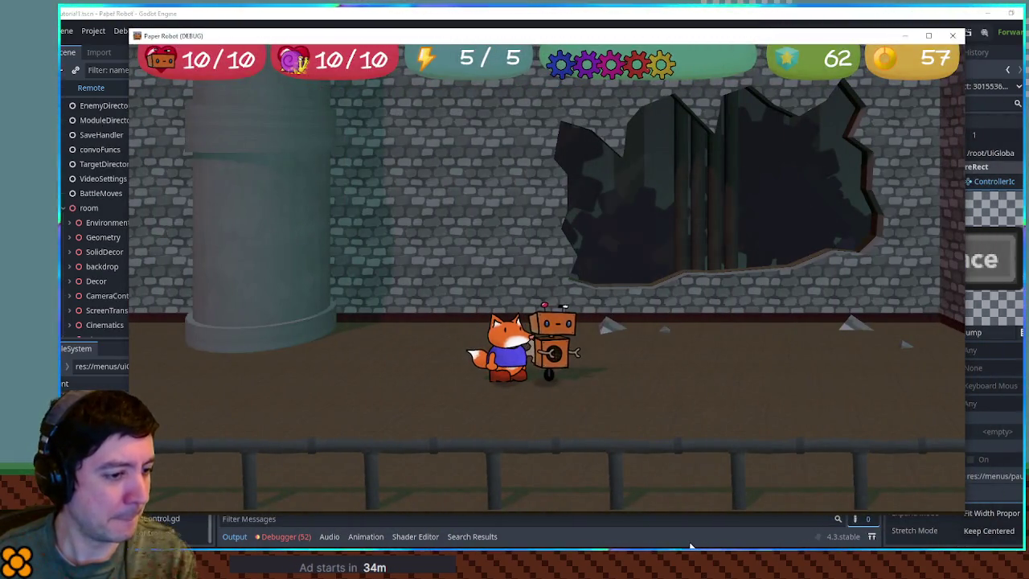
pyautogui.hotkey('alt', 'Tab')
pyautogui.scroll(3, 442, 486)
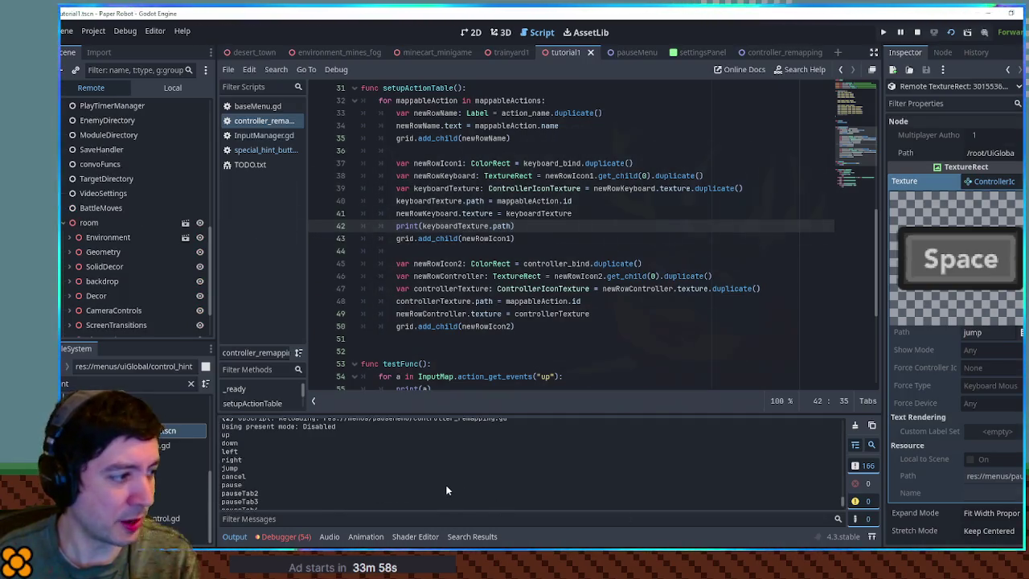
# Expand the remote tree from PauseMenu down through Settings, Panel and ControllerRemapping to Grid
pyautogui.scroll(-3, 446, 484)
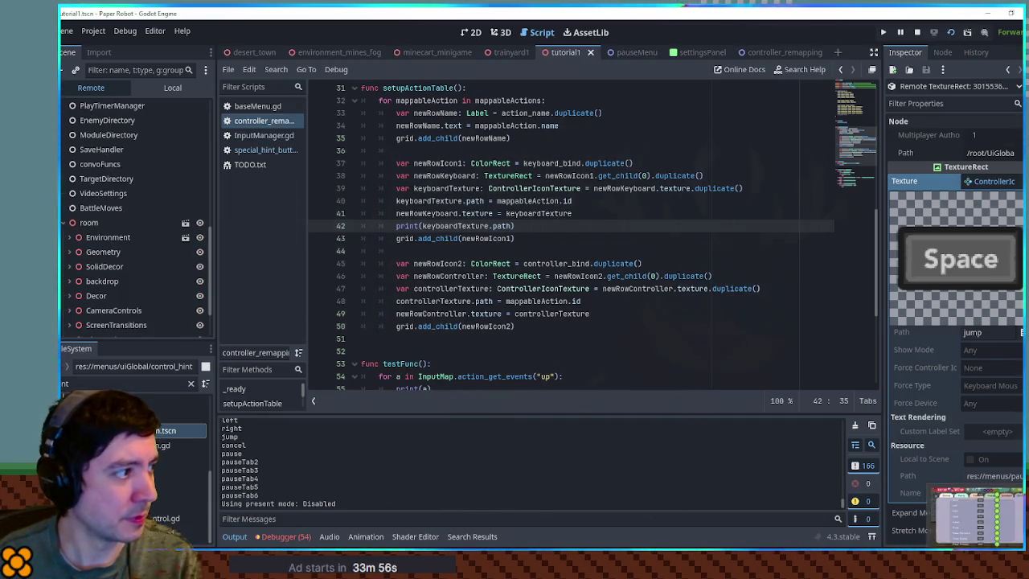
pyautogui.scroll(5, 80, 233)
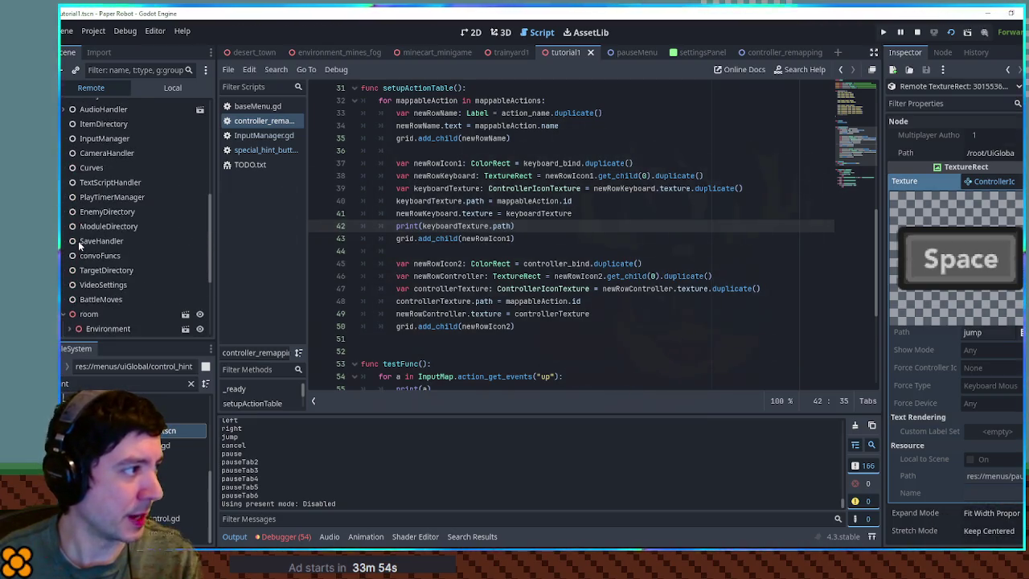
pyautogui.click(70, 152)
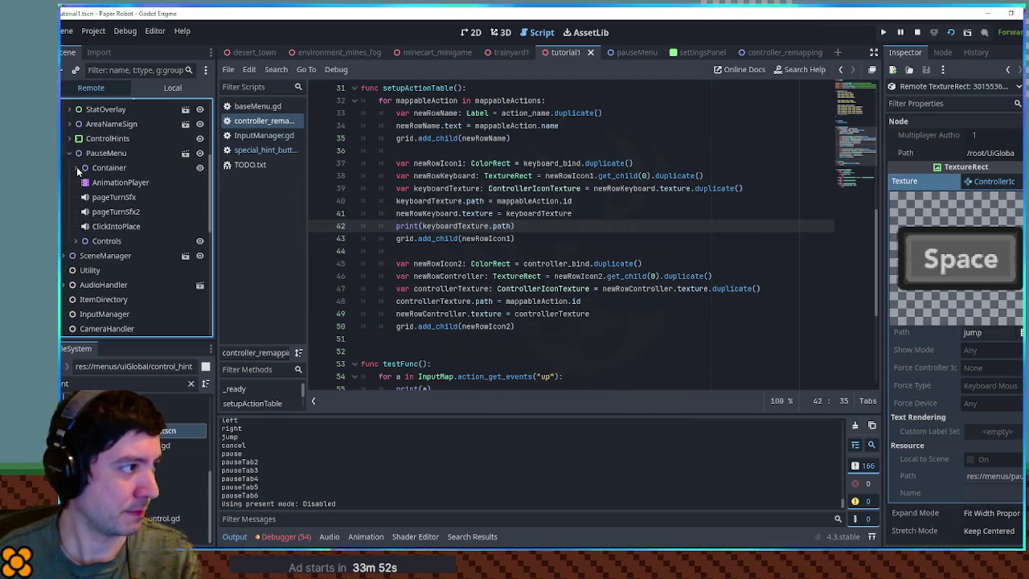
pyautogui.click(76, 167)
pyautogui.click(81, 256)
pyautogui.click(88, 285)
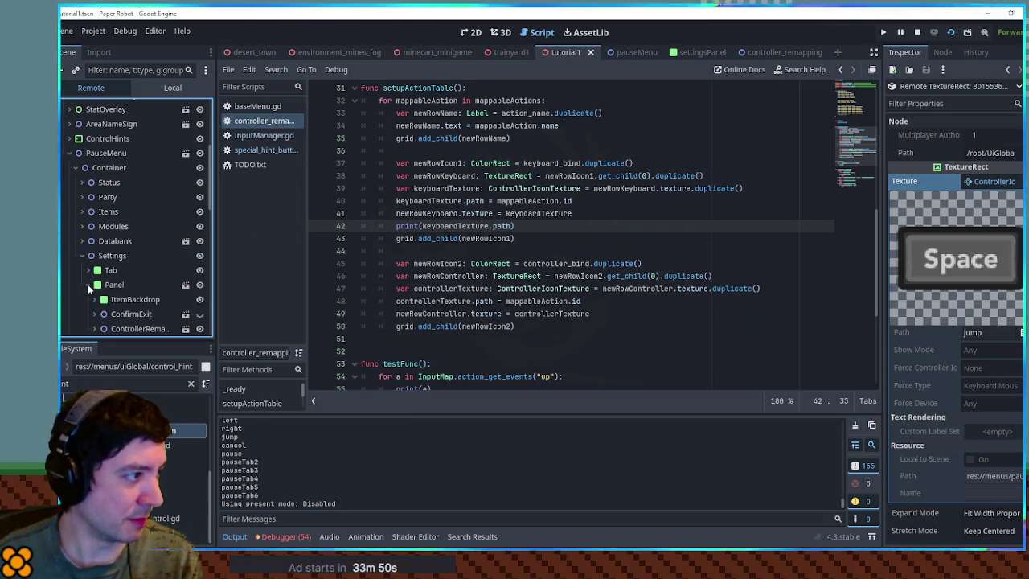
pyautogui.scroll(-1, 94, 301)
pyautogui.click(94, 299)
pyautogui.scroll(-3, 94, 300)
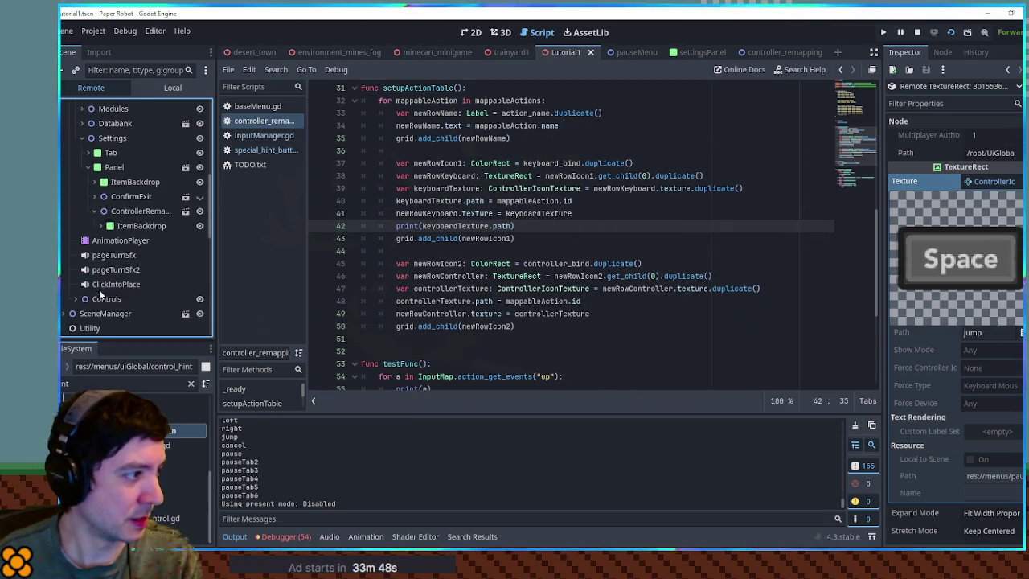
pyautogui.click(101, 225)
pyautogui.click(107, 240)
pyautogui.click(114, 254)
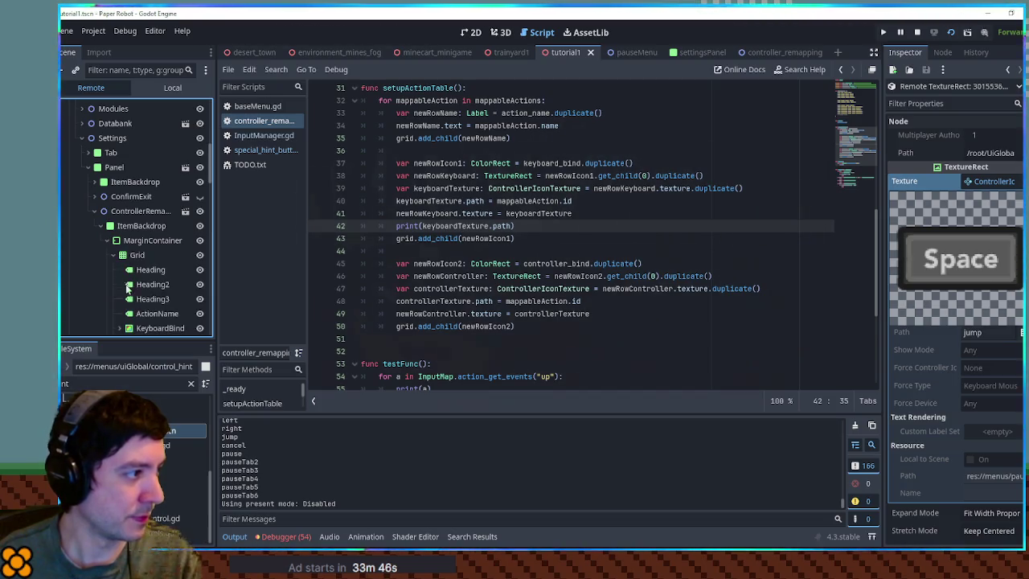
# Select the ControllerBind Icon and preview its Texture, showing the green A icon
pyautogui.scroll(-2, 153, 313)
pyautogui.click(155, 315)
pyautogui.click(119, 313)
pyautogui.scroll(-2, 155, 318)
pyautogui.click(150, 270)
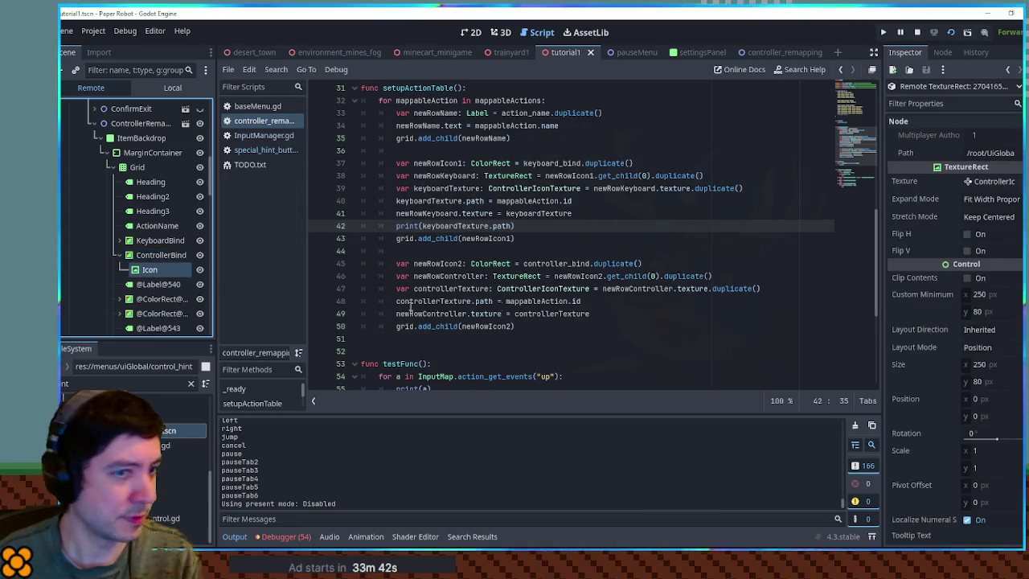
pyautogui.click(994, 182)
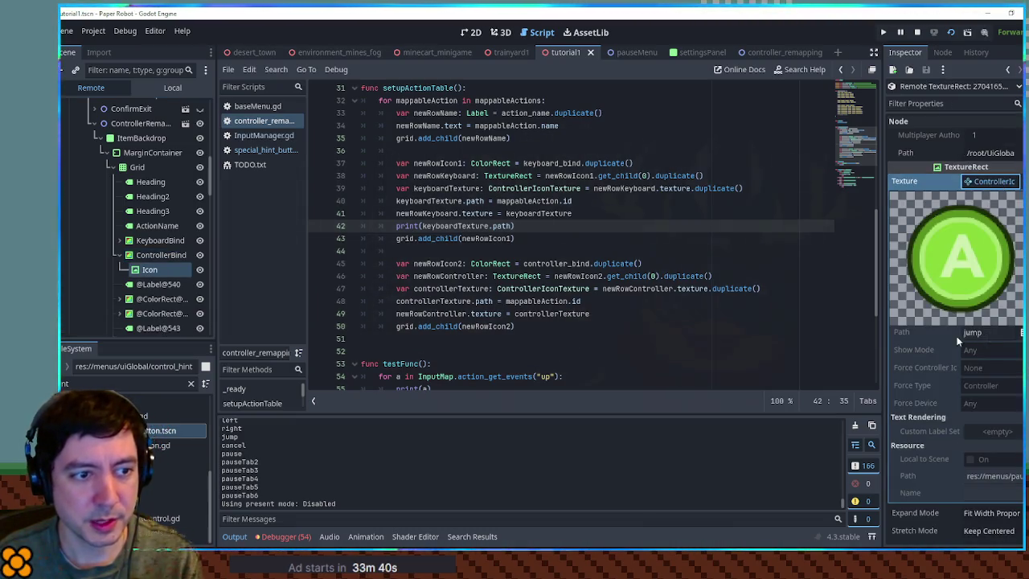
# Select newRowKeyboard.texture on line 39 of the script
pyautogui.click(648, 315)
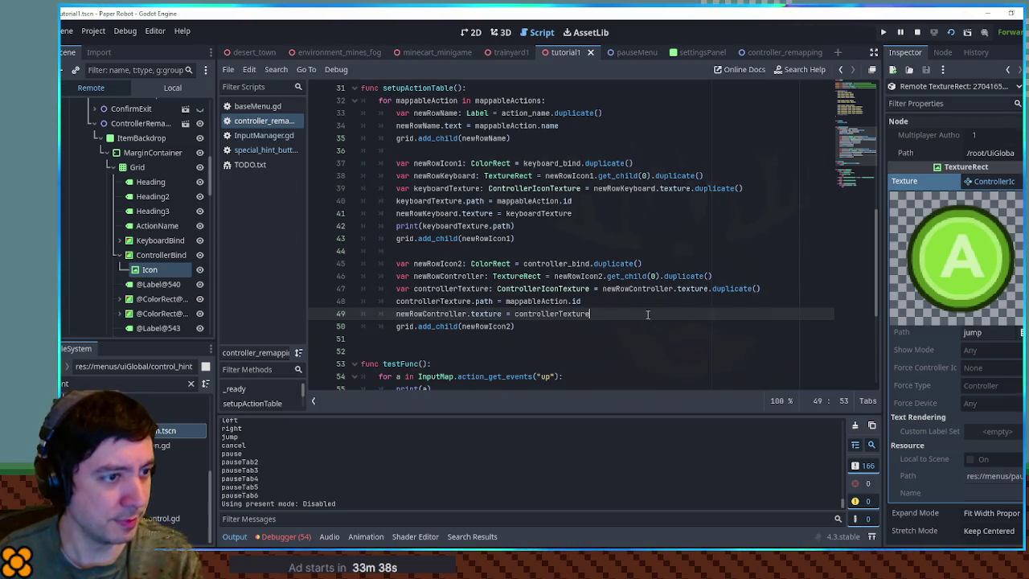
pyautogui.doubleClick(632, 191)
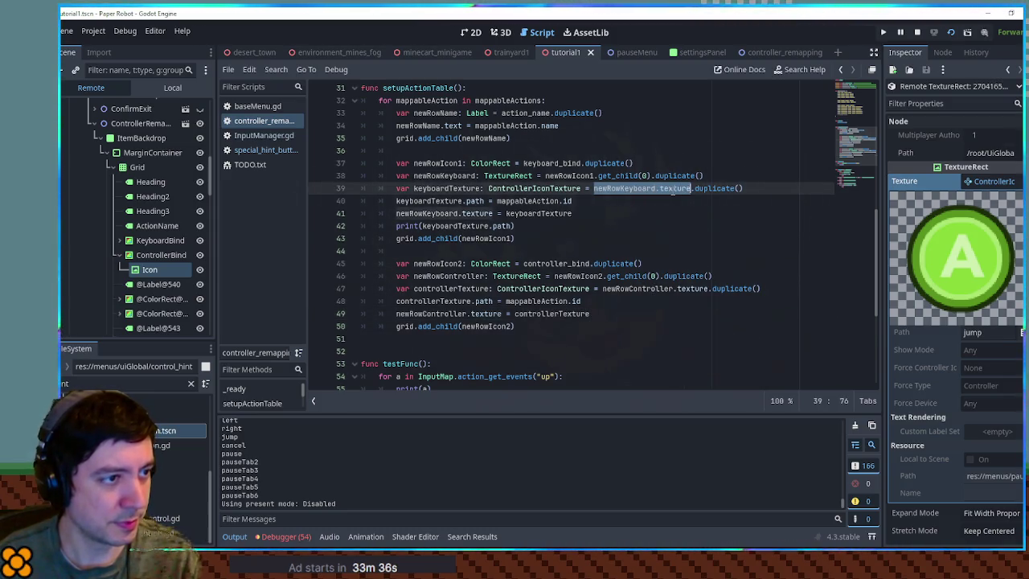
pyautogui.hotkey('ctrl', 'shift', 'Right')
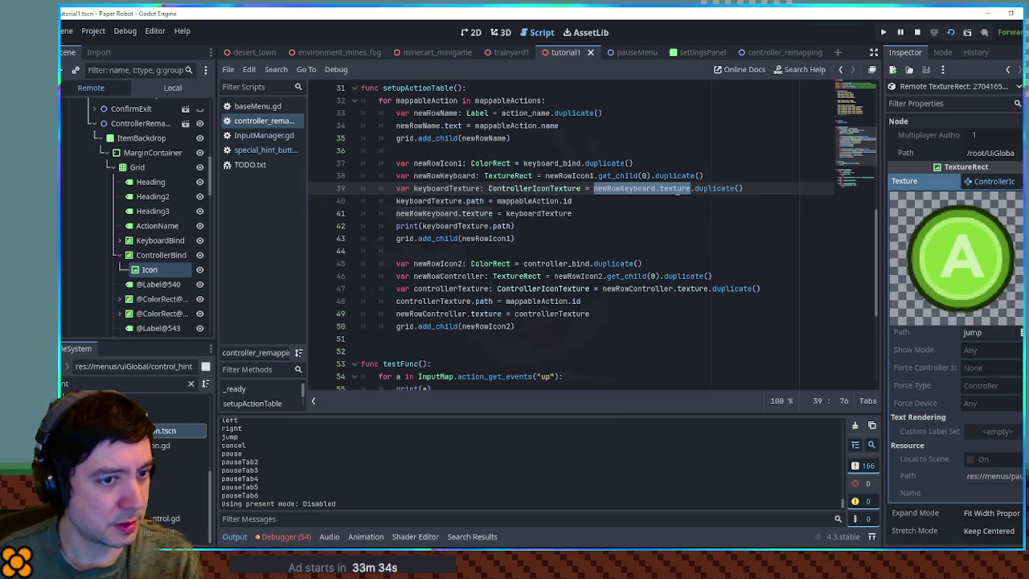
pyautogui.hotkey('alt', 'Tab')
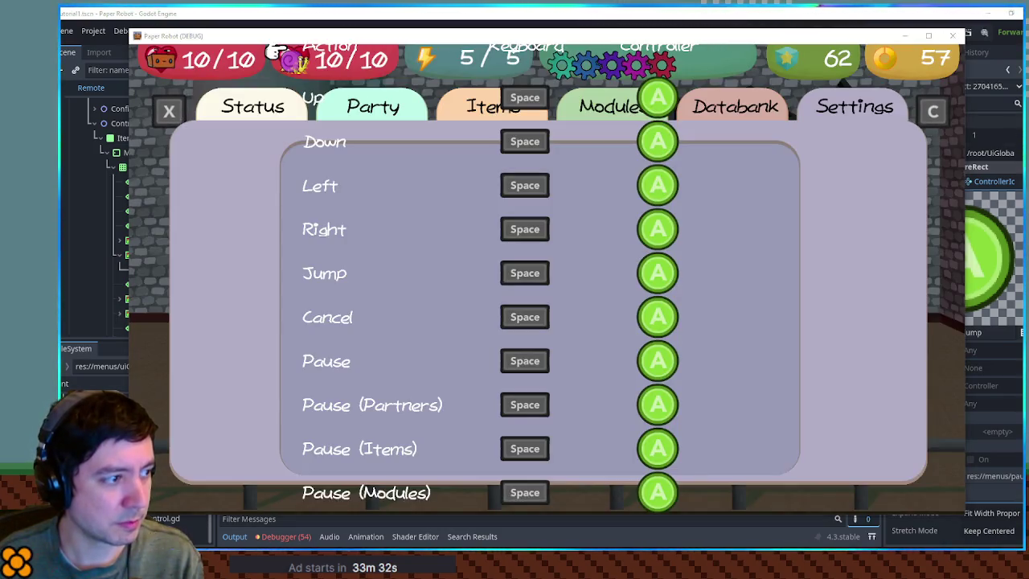
pyautogui.hotkey('alt', 'Tab')
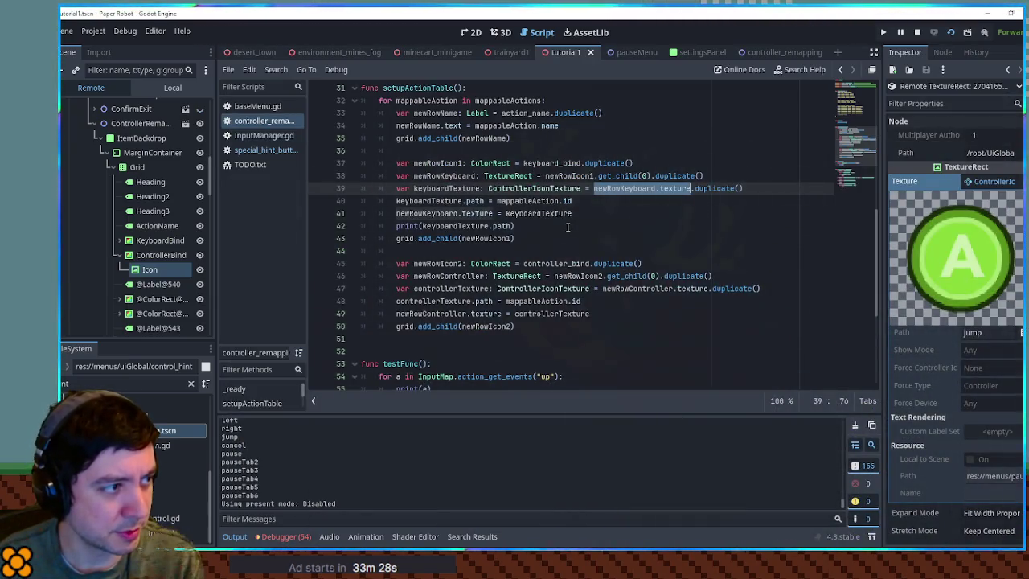
pyautogui.doubleClick(516, 198)
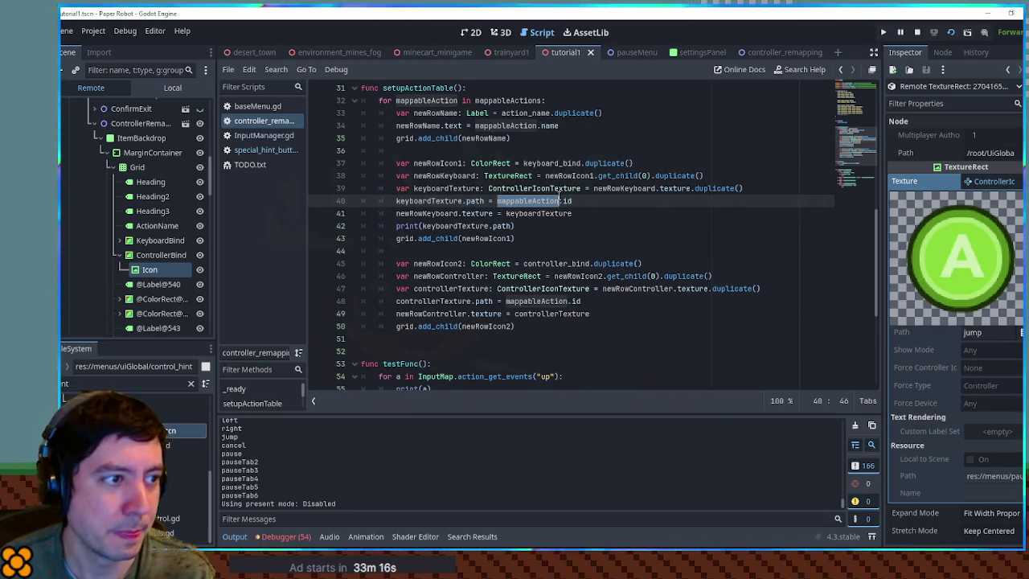
pyautogui.click(639, 175)
pyautogui.doubleClick(623, 163)
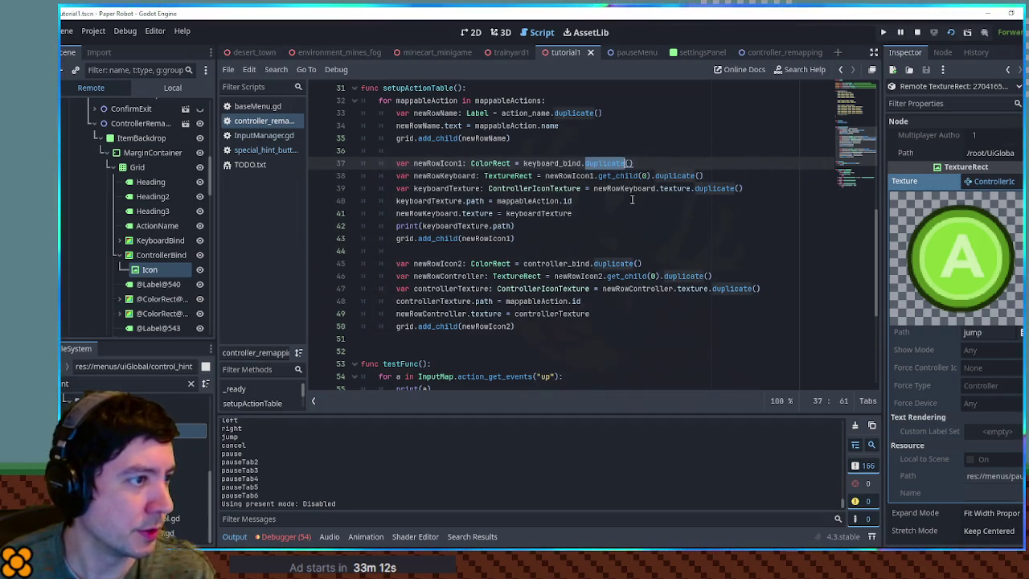
# Open the Node help for duplicate and jump to the DuplicateFlags enum
pyautogui.keyDown('ctrl'); pyautogui.click(607, 167); pyautogui.keyUp('ctrl')
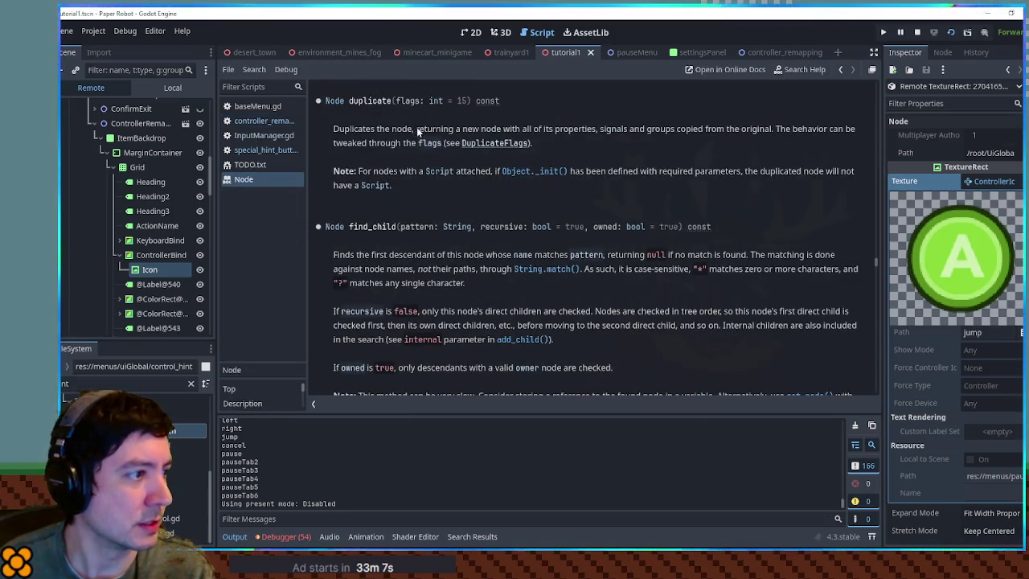
pyautogui.click(493, 144)
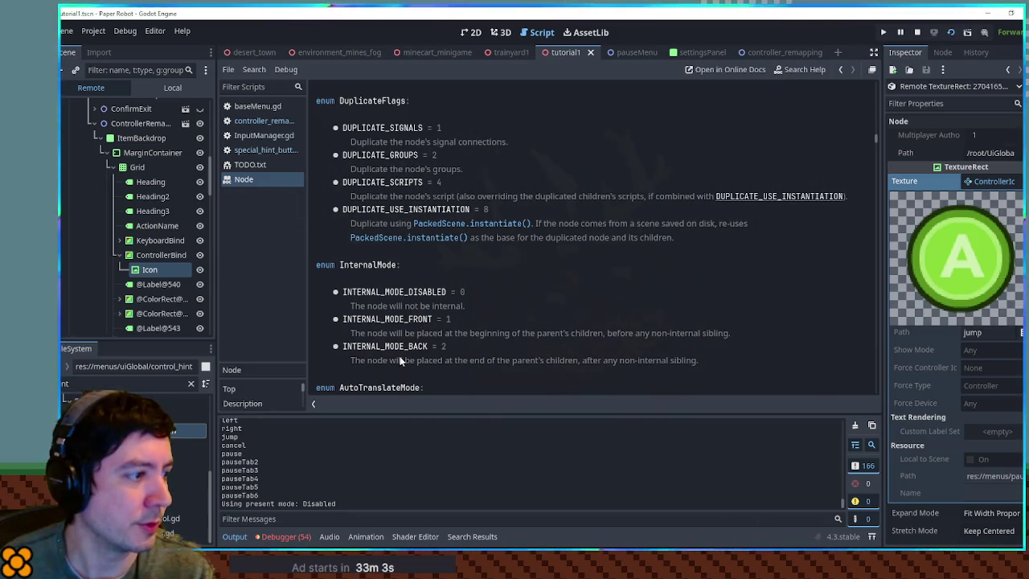
# Close the help page and open Utility.gd from the FileSystem filter 'ility'
pyautogui.hotkey('ctrl', 'w')
pyautogui.write('ility')
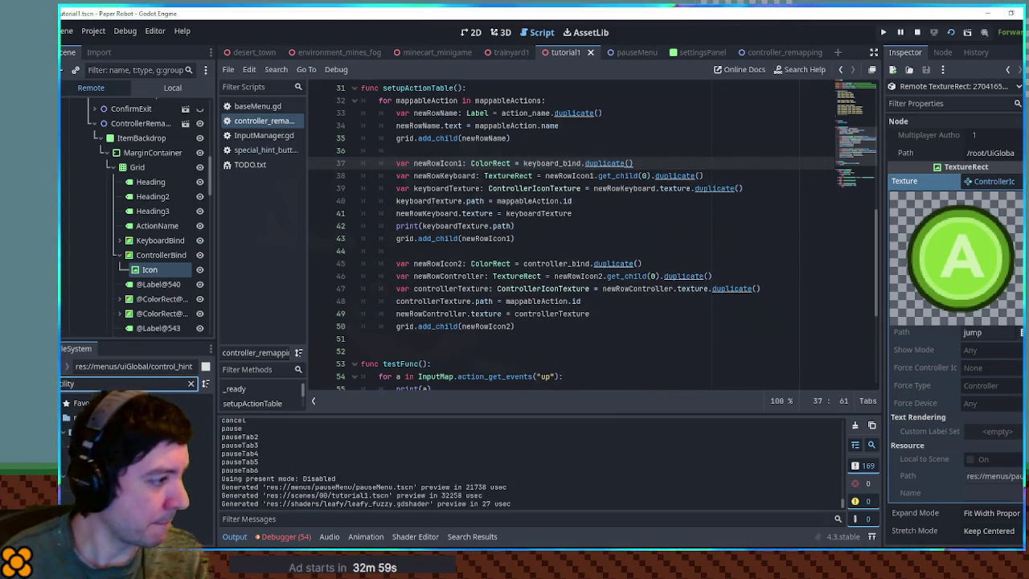
pyautogui.click(173, 489)
pyautogui.doubleClick(173, 489)
# Search Utility.gd for 'duplicate' and place the caret on blank line 140
pyautogui.click(430, 300)
pyautogui.hotkey('ctrl', 'f')
pyautogui.write('duplicate')
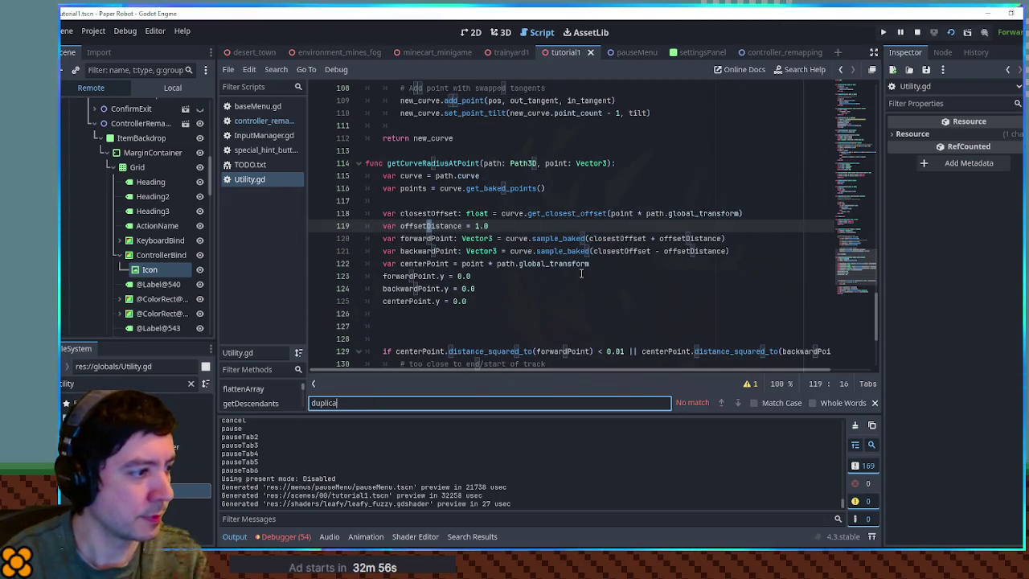
pyautogui.scroll(-4, 847, 305)
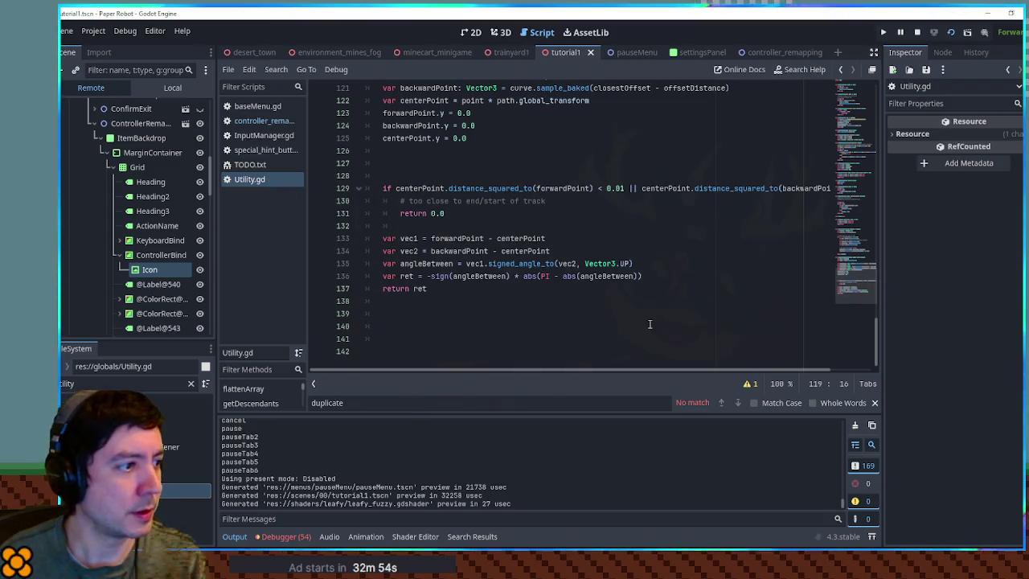
pyautogui.click(555, 325)
pyautogui.click(418, 314)
pyautogui.press('Down')
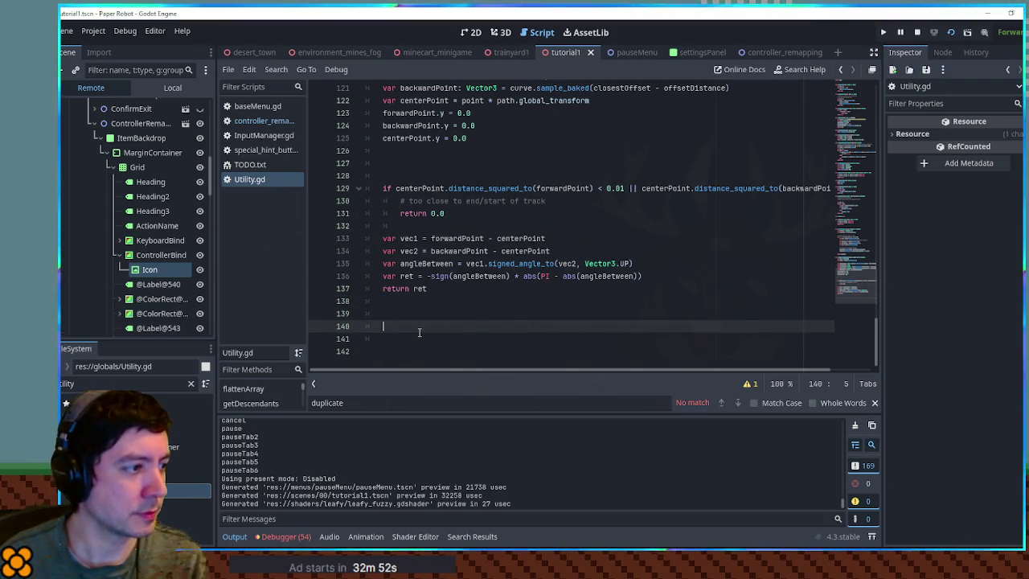
# Run a project-wide search for 'deep'
pyautogui.hotkey('ctrl', 'shift', 'f')
pyautogui.write('deep')
pyautogui.click(544, 324)
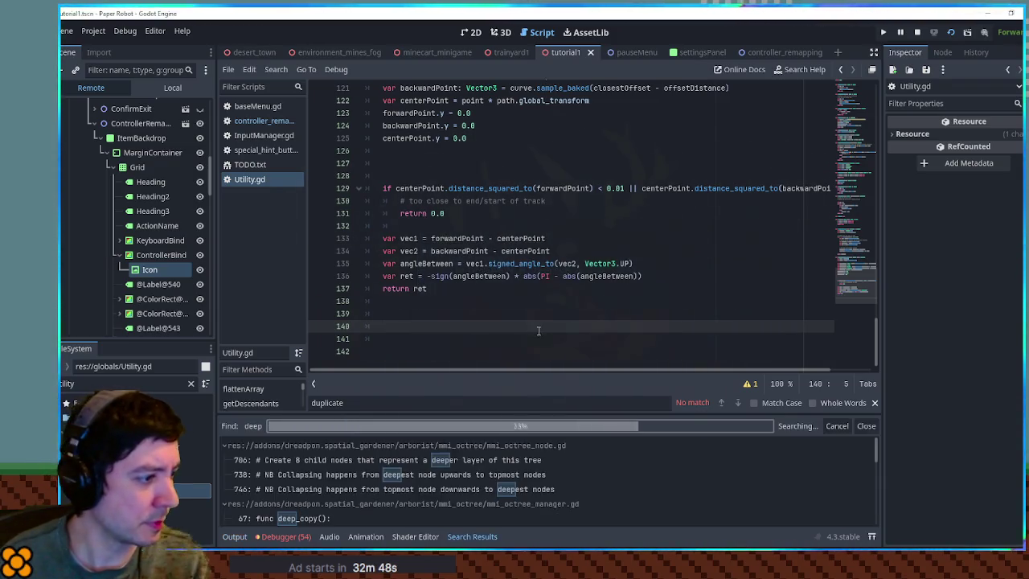
# Open pathPlacer.gd's deep_duplicate from the results, select its function block, then switch to Utility.gd
pyautogui.moveTo(876, 470); pyautogui.dragTo(874, 515)
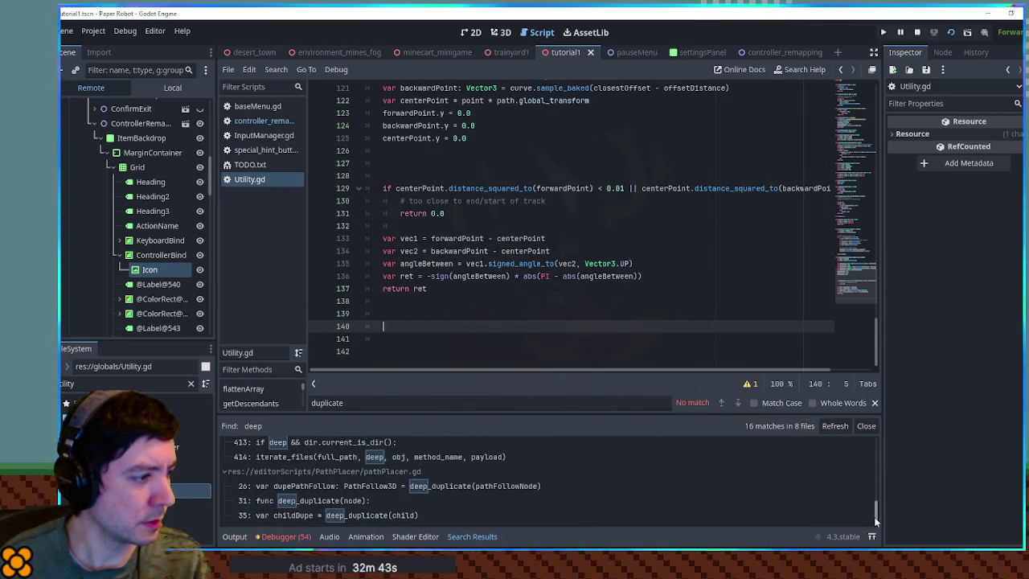
pyautogui.click(307, 500)
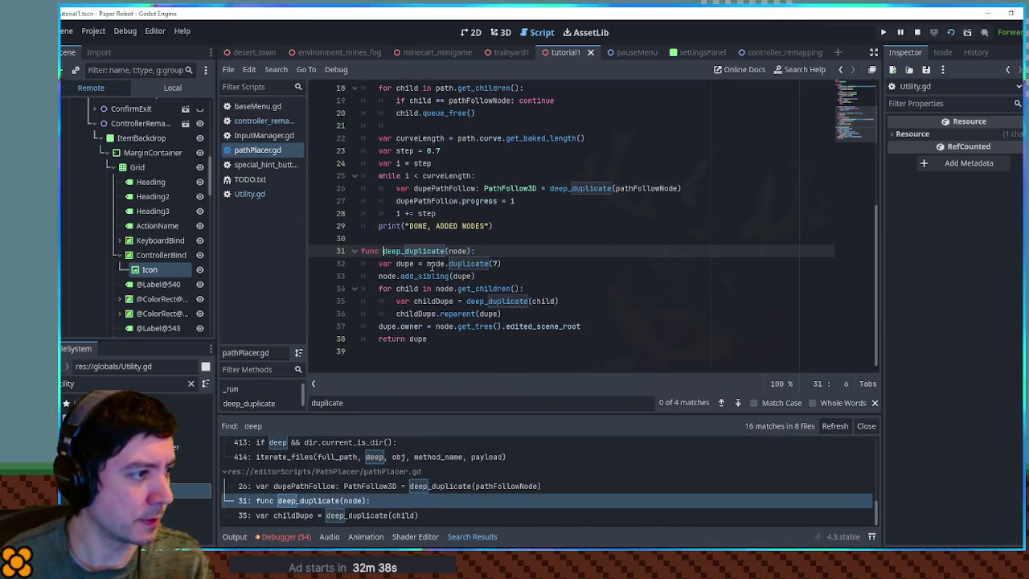
pyautogui.moveTo(458, 347)
pyautogui.mouseDown()
pyautogui.moveTo(490, 250)
pyautogui.moveTo(508, 232)
pyautogui.mouseUp()
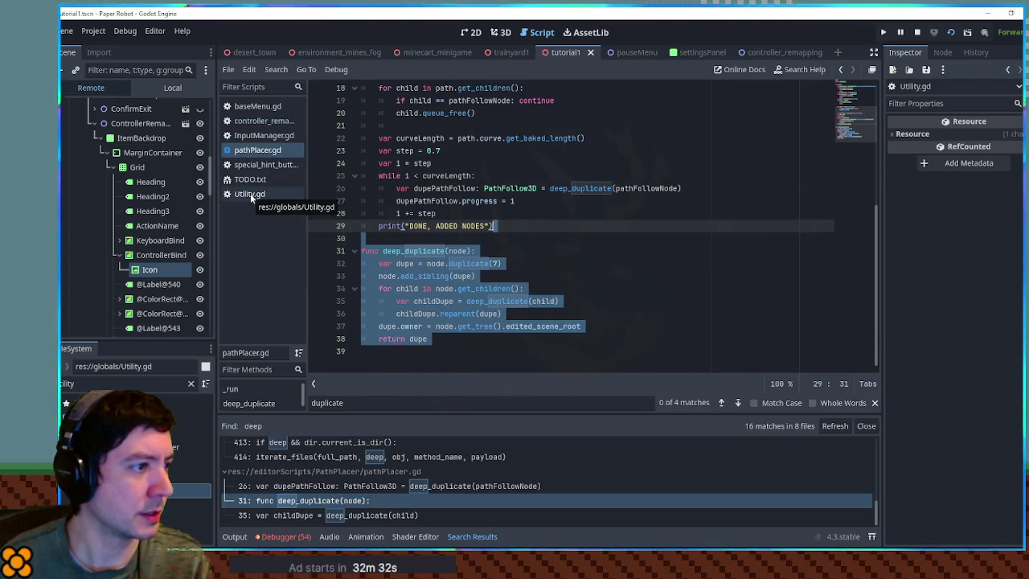
pyautogui.moveTo(476, 334)
pyautogui.mouseDown()
pyautogui.moveTo(362, 251)
pyautogui.moveTo(424, 226)
pyautogui.mouseUp()
pyautogui.hotkey('ctrl', 'c')
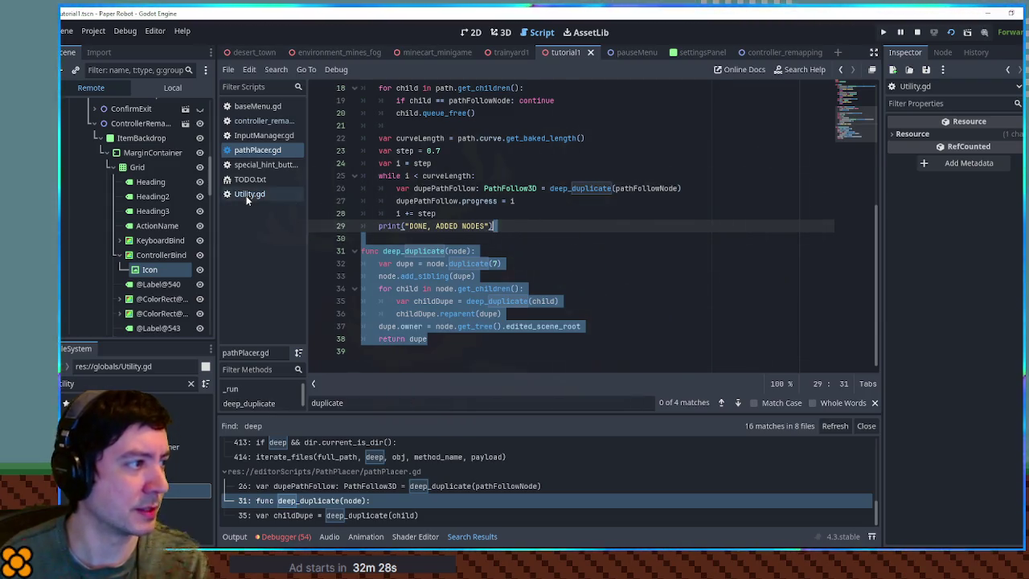
pyautogui.click(249, 194)
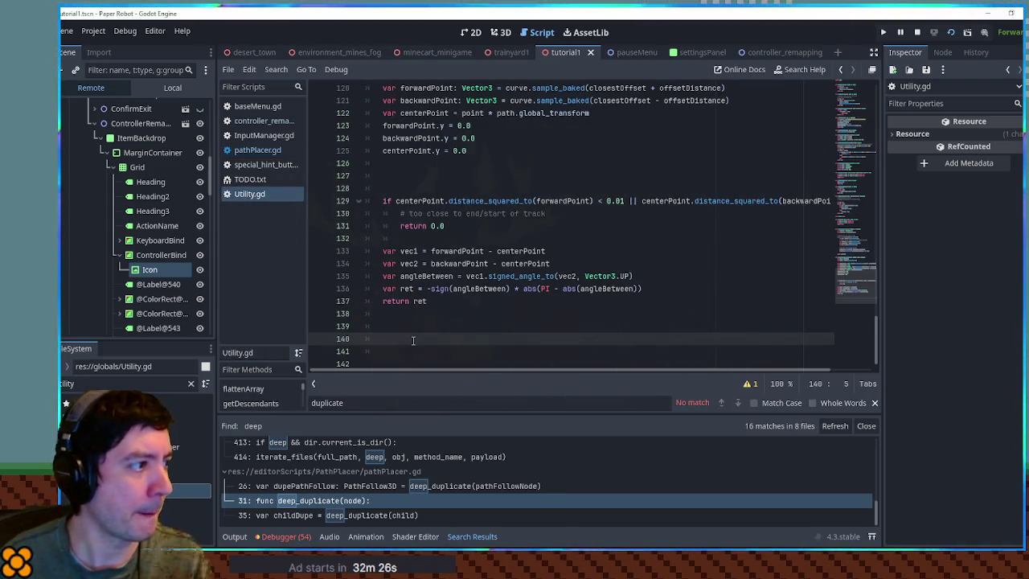
# Paste deep_duplicate(node) after line 140, delete its dupe.owner line, and save Utility.gd
pyautogui.hotkey('ctrl', 'v')
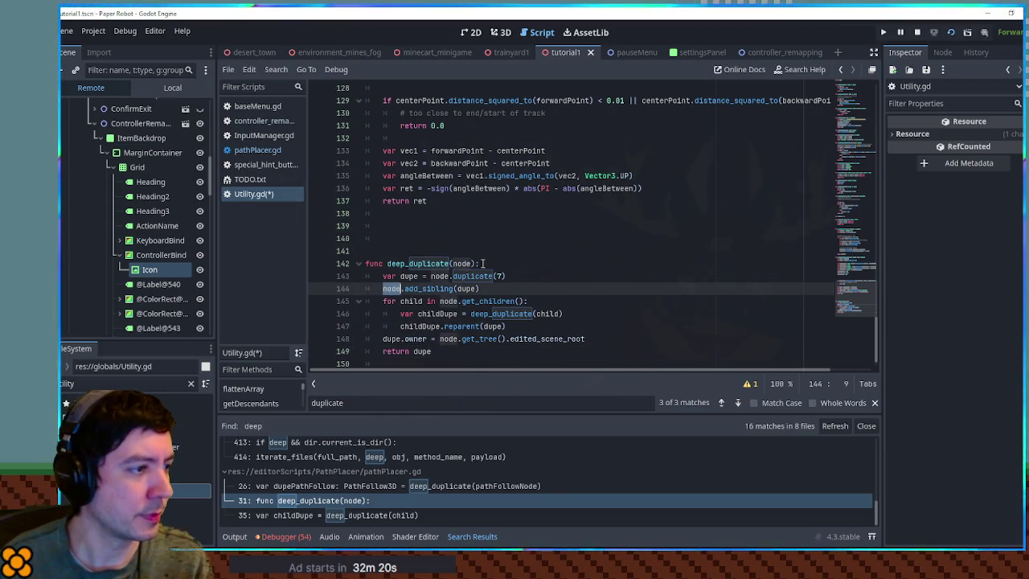
pyautogui.doubleClick(429, 289)
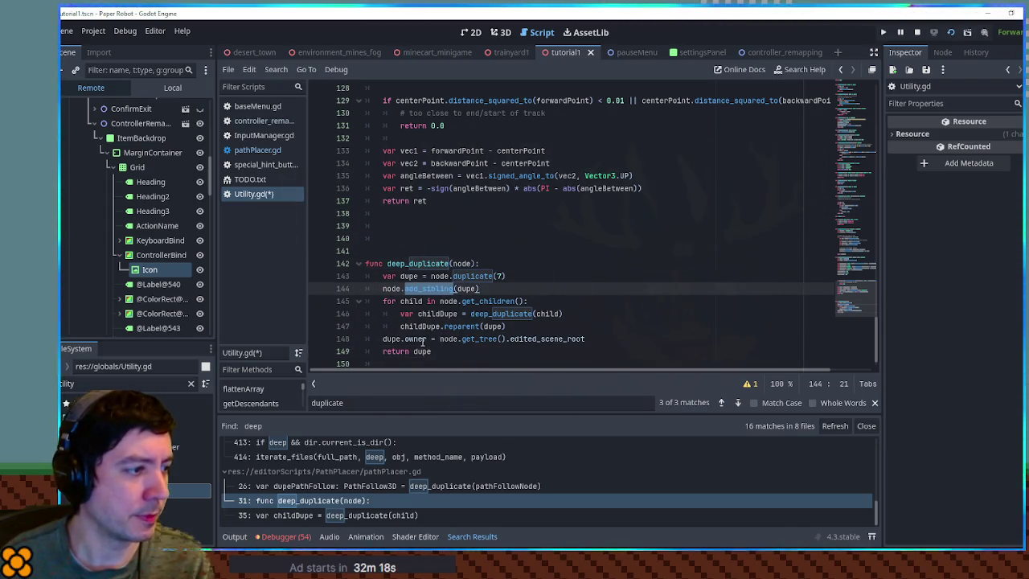
pyautogui.click(424, 338)
pyautogui.hotkey('ctrl', 'shift', 'k')
pyautogui.click(464, 348)
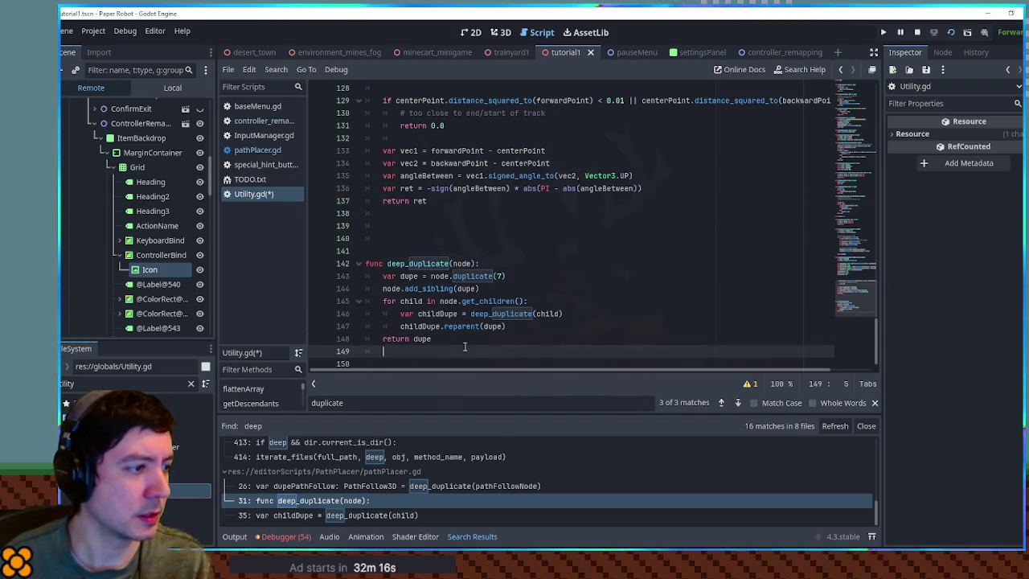
pyautogui.click(471, 264)
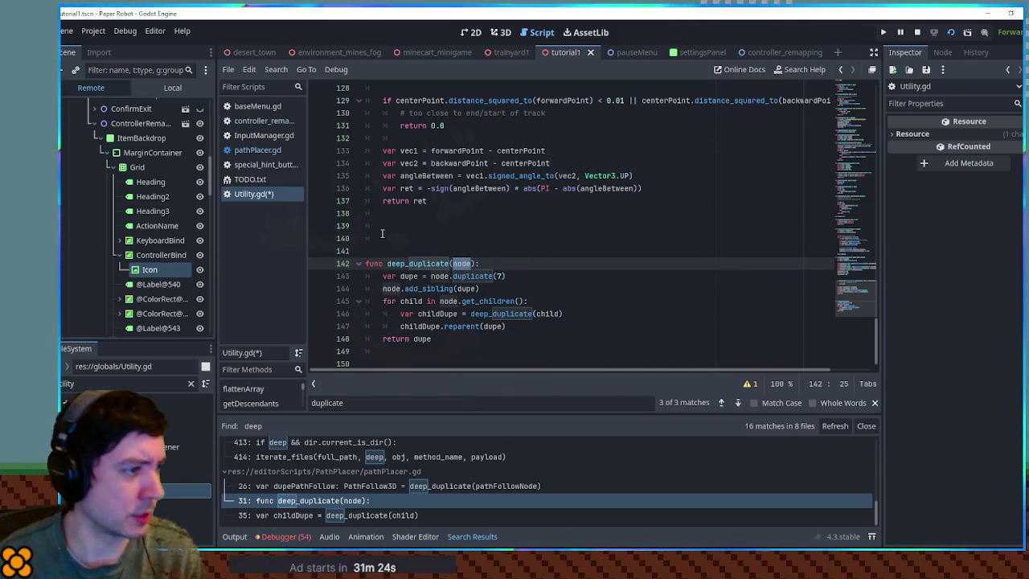
pyautogui.hotkey('ctrl', 's')
pyautogui.doubleClick(417, 262)
pyautogui.hotkey('ctrl', 'c')
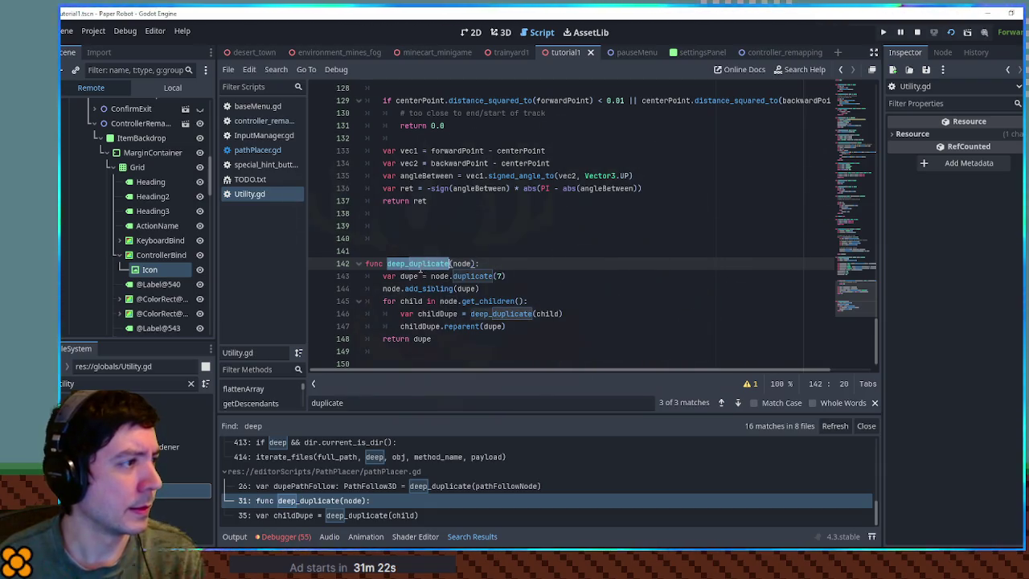
# In controller_remapping.gd, make line 37 use Utility.deep_duplicate(keyboard_bind) instead of .duplicate()
pyautogui.click(260, 122)
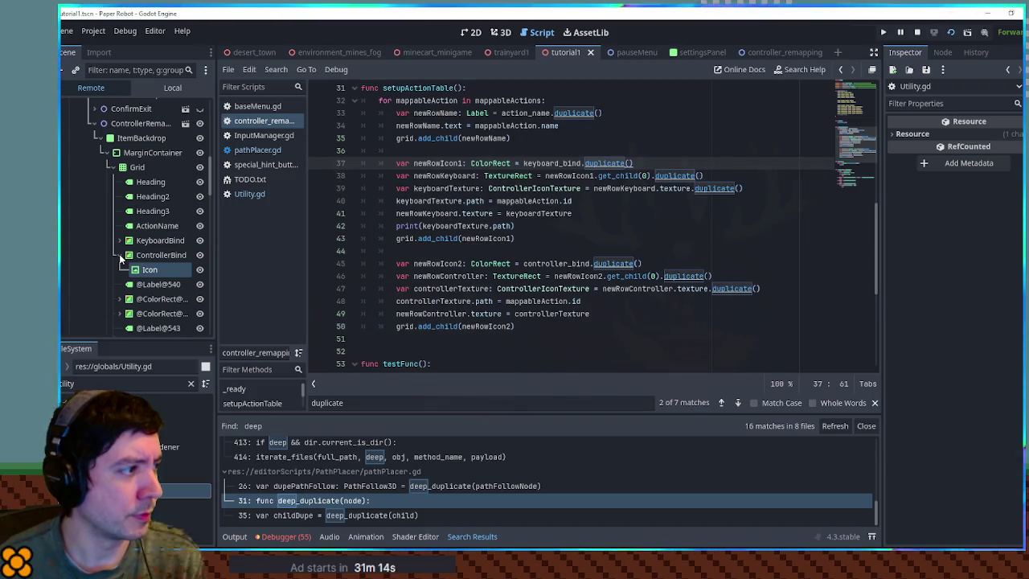
pyautogui.doubleClick(598, 162)
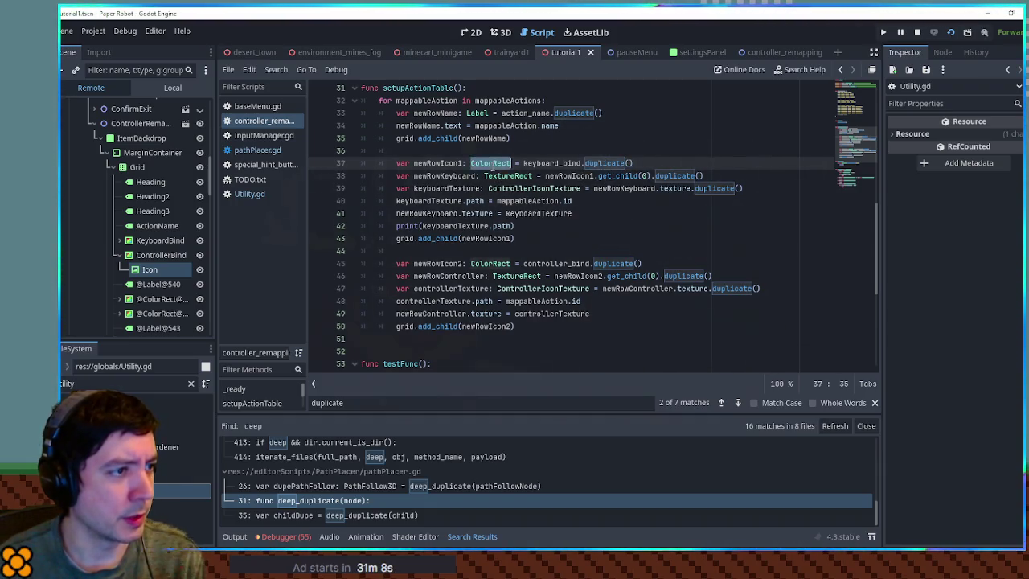
pyautogui.scroll(1, 485, 174)
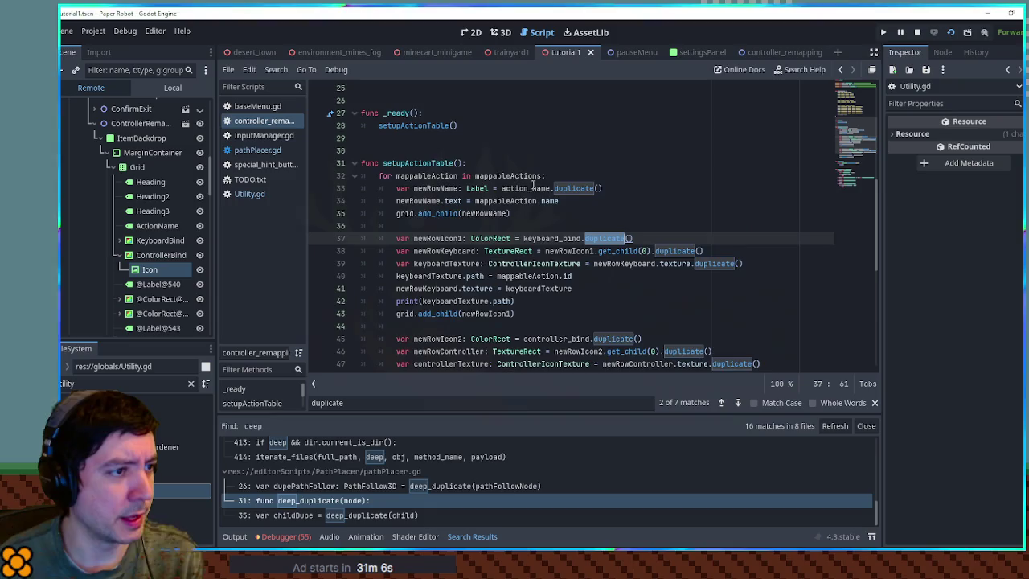
pyautogui.doubleClick(591, 212)
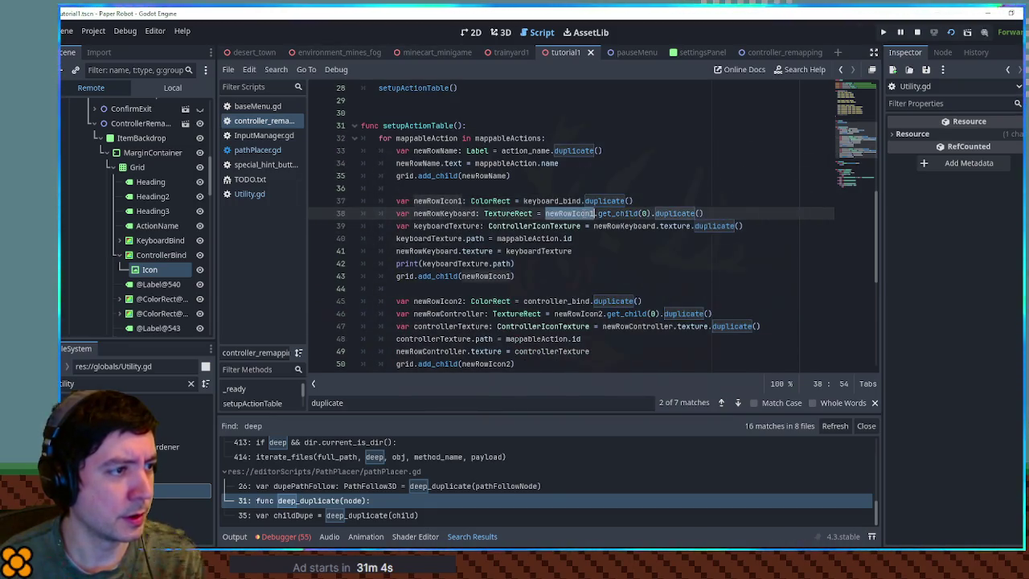
pyautogui.doubleClick(619, 200)
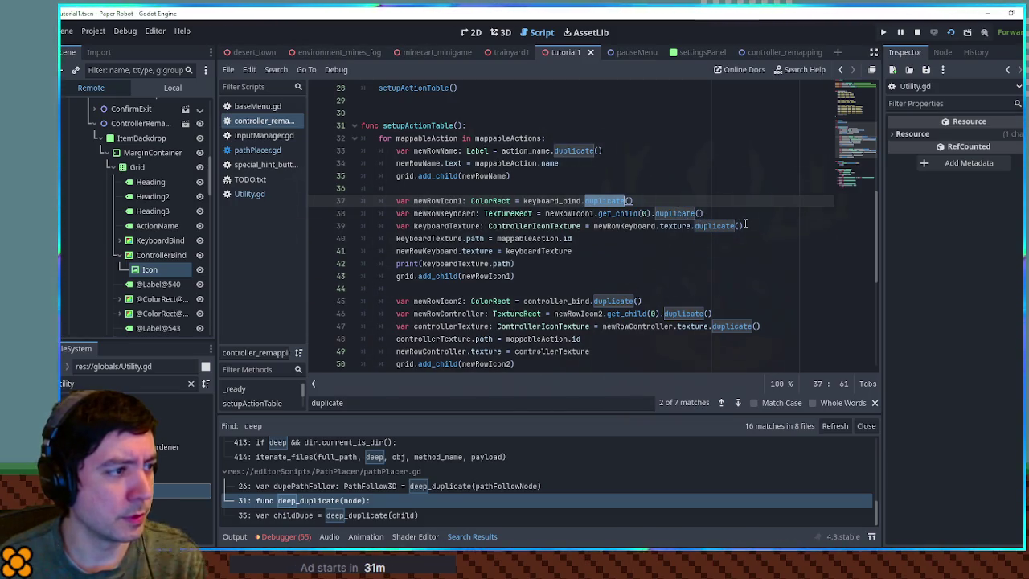
pyautogui.hotkey('ctrl', 'v')
pyautogui.doubleClick(619, 302)
pyautogui.hotkey('ctrl', 'v')
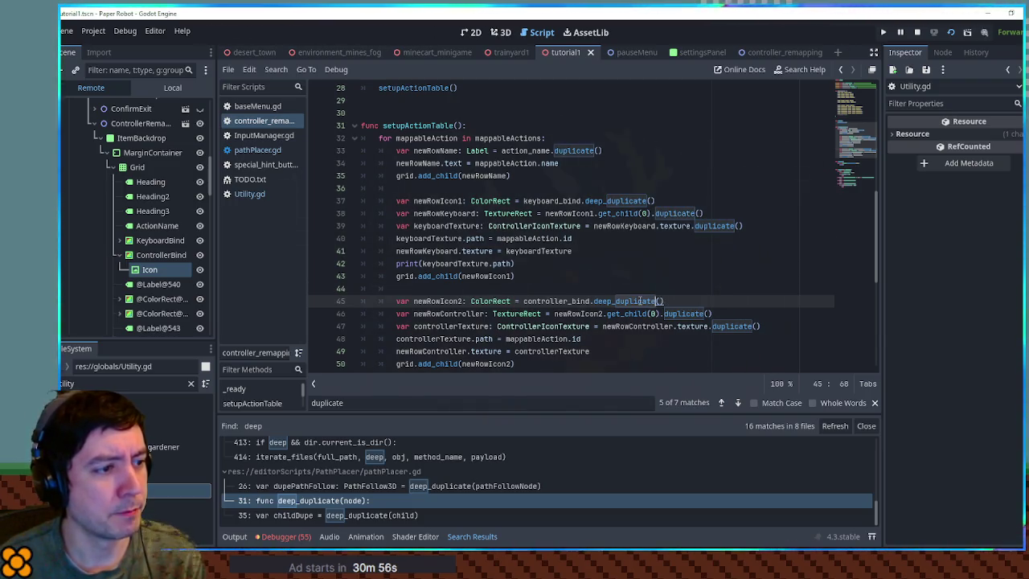
pyautogui.hotkey('ctrl', 'z')
pyautogui.hotkey('ctrl', 'z')
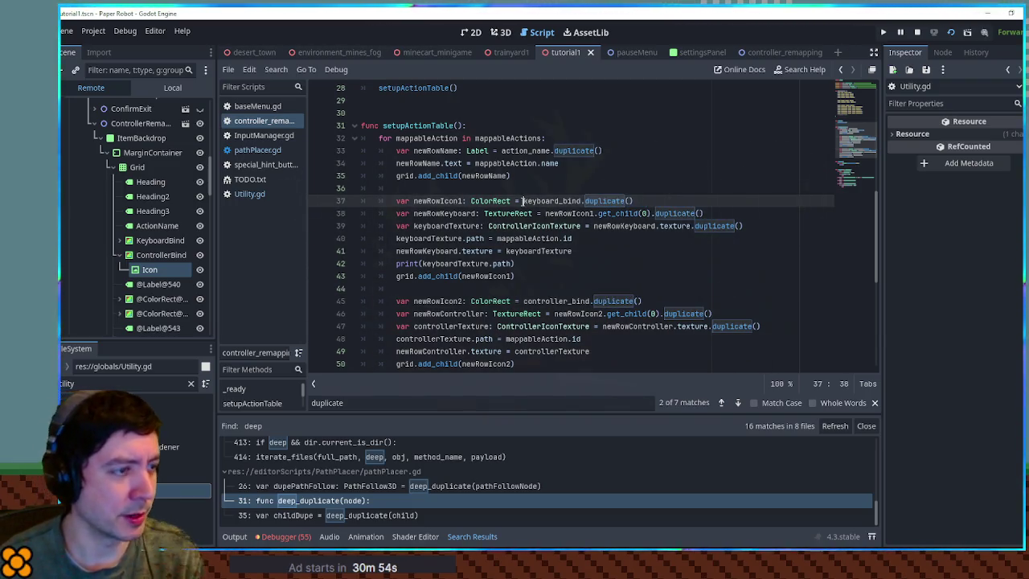
pyautogui.write('Utility.deep_duplicate(')
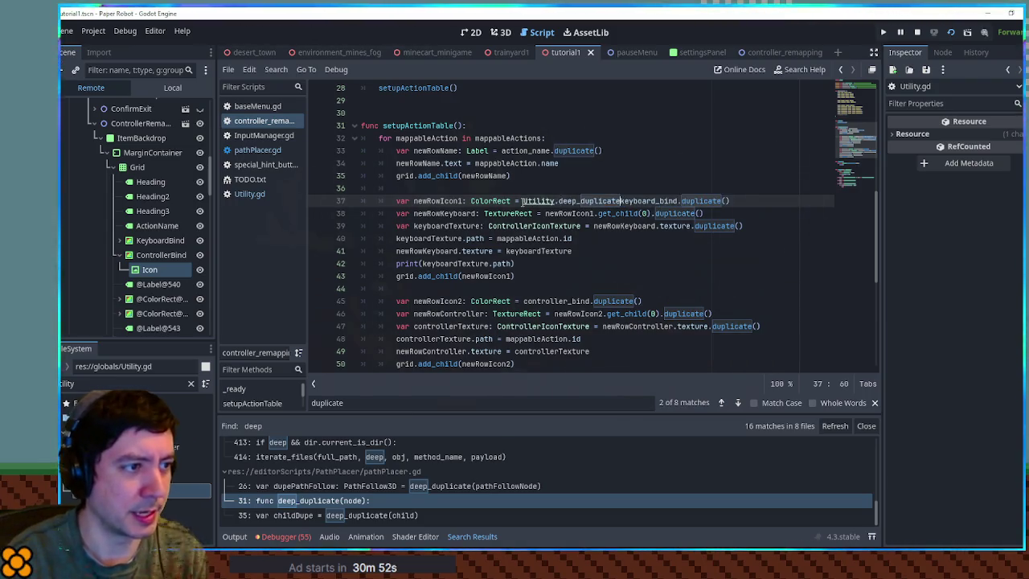
pyautogui.hotkey('ctrl', 'Right')
pyautogui.hotkey('shift', 'End')
pyautogui.press('Delete')
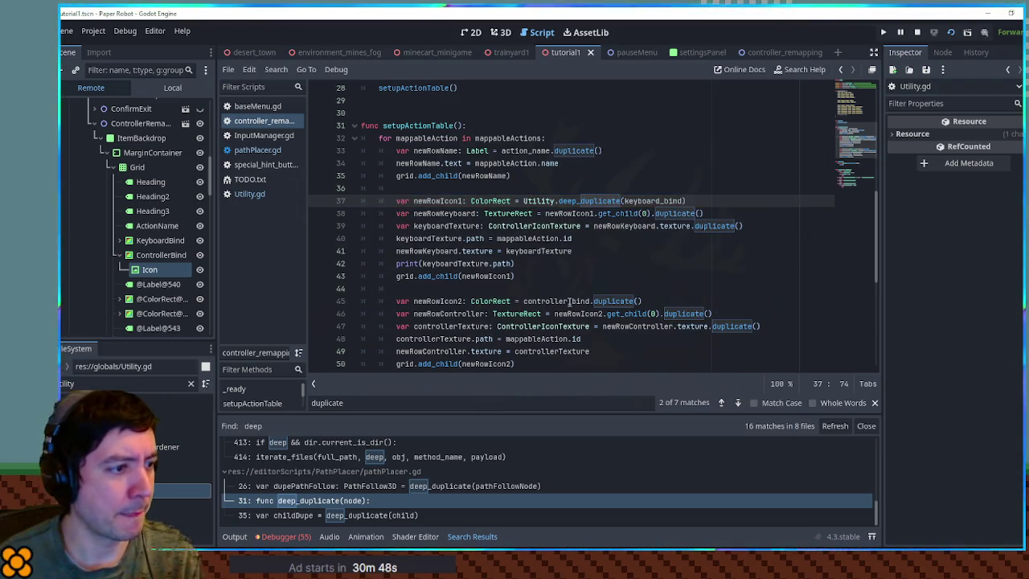
# Make line 45 use Utility.deep_duplicate(controller_bind), then test-run the game with F5 and close it
pyautogui.keyDown('shift'); pyautogui.click(523, 201); pyautogui.keyUp('shift')
pyautogui.hotkey('ctrl', 'c')
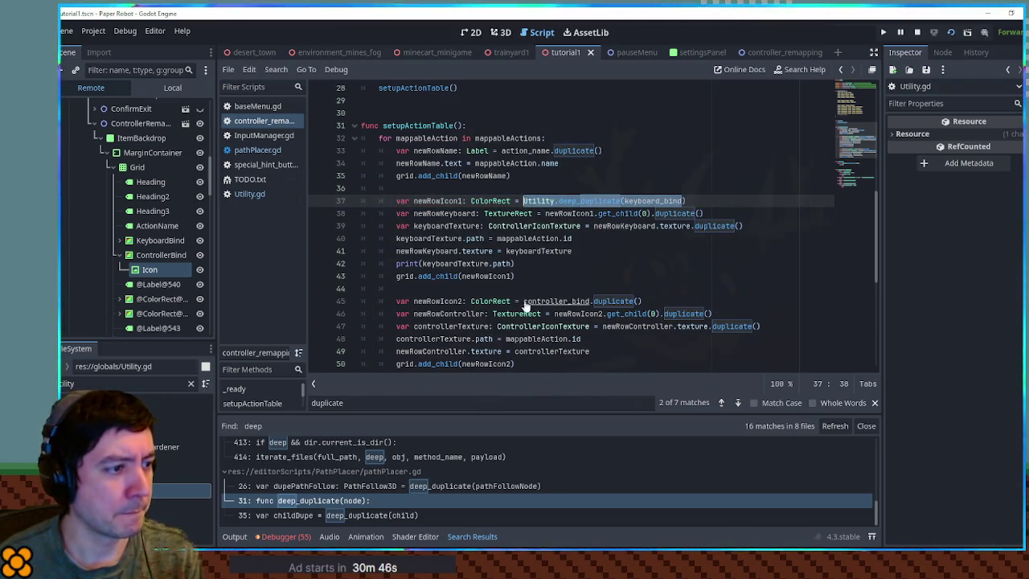
pyautogui.click(523, 301)
pyautogui.hotkey('ctrl', 'v')
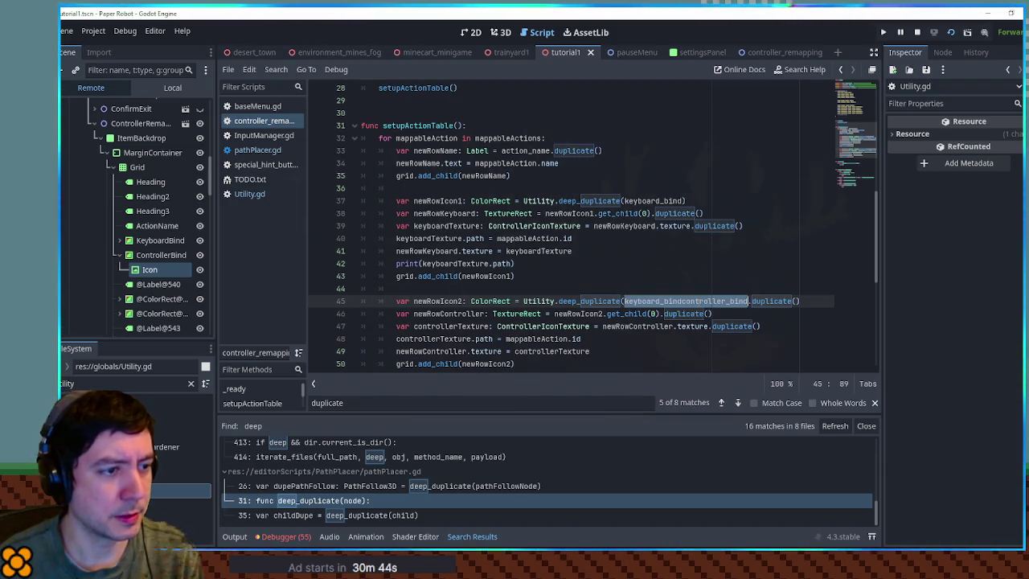
pyautogui.moveTo(682, 301); pyautogui.dragTo(623, 300)
pyautogui.press('BackSpace')
pyautogui.click(699, 300)
pyautogui.moveTo(693, 301); pyautogui.dragTo(736, 301)
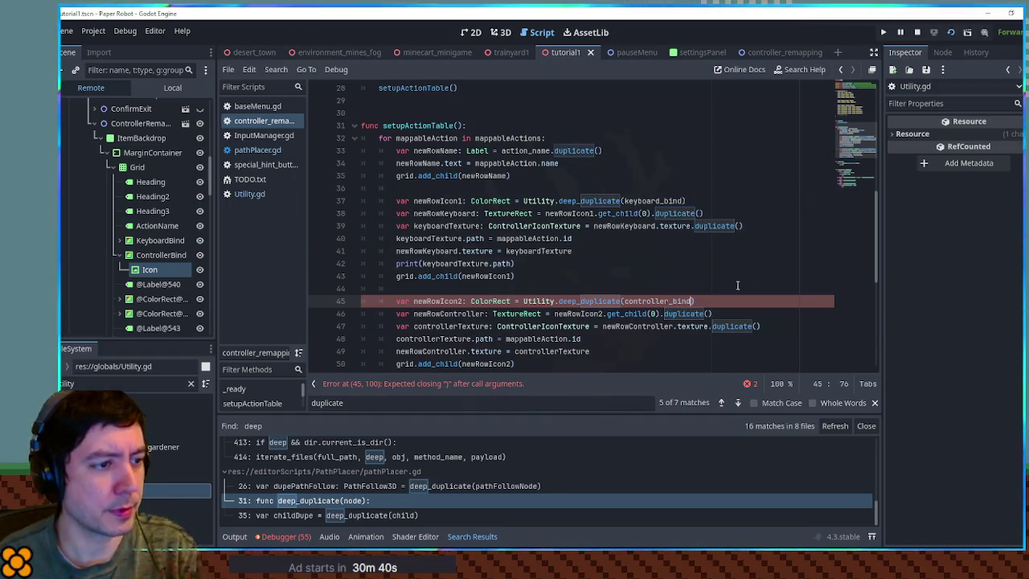
pyautogui.press('BackSpace')
pyautogui.click(733, 283)
pyautogui.press('F5')
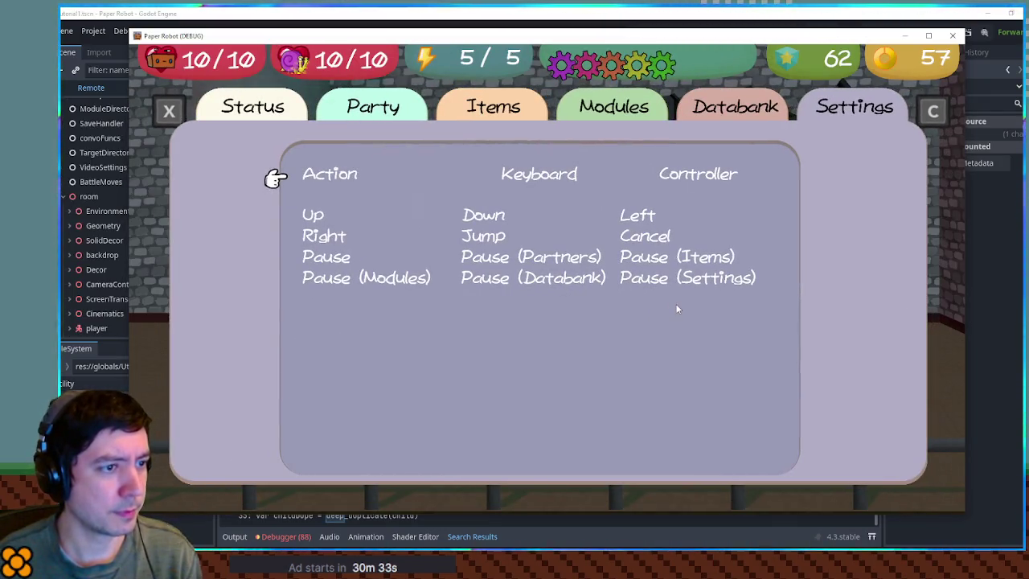
pyautogui.click(953, 36)
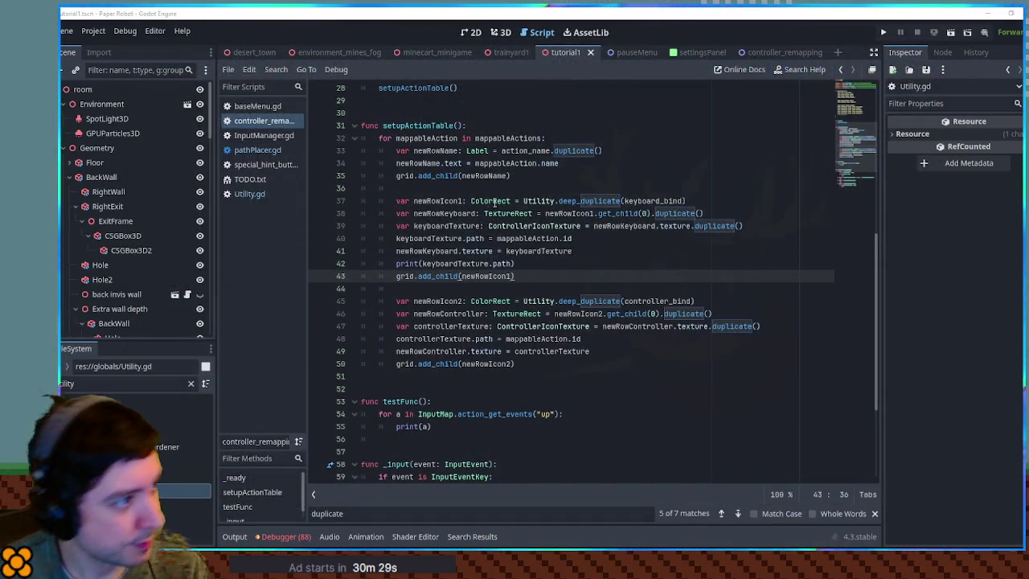
# Comment out the keyboard and controller icon add lines 43 and 50, then save
pyautogui.doubleClick(438, 200)
pyautogui.click(397, 276)
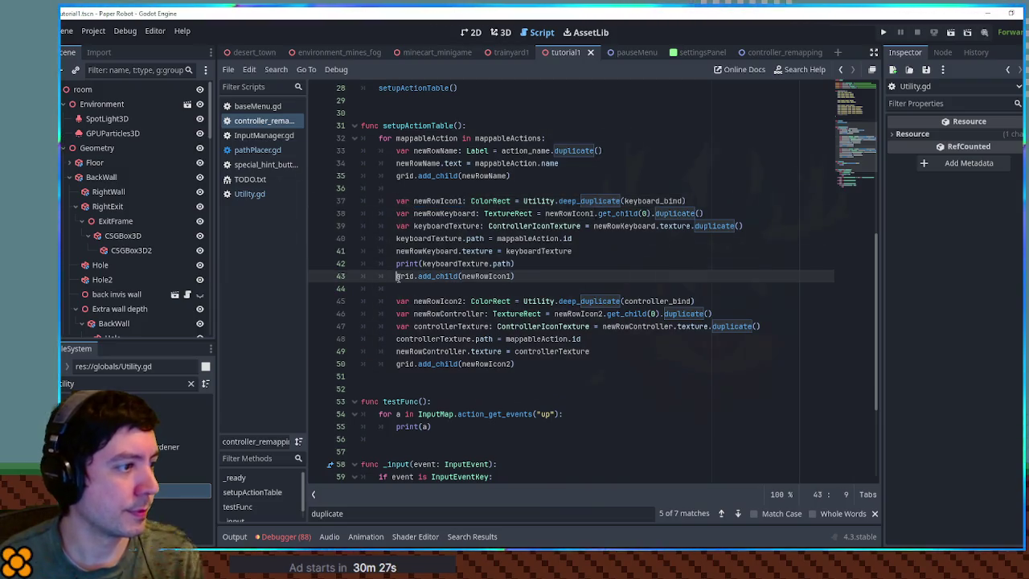
pyautogui.hotkey('ctrl', 'k')
pyautogui.click(396, 363)
pyautogui.hotkey('ctrl', 'k')
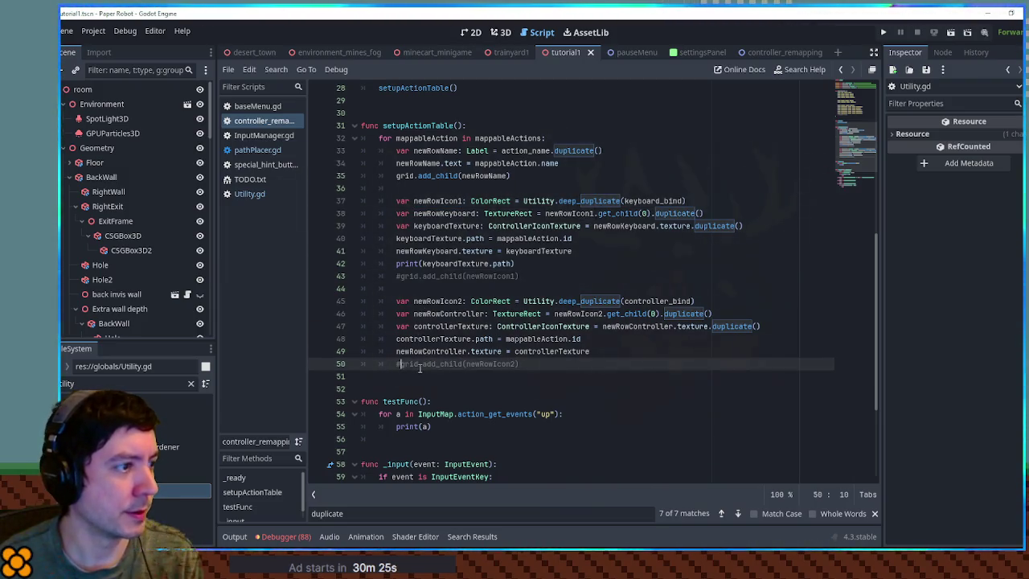
pyautogui.hotkey('ctrl', 's')
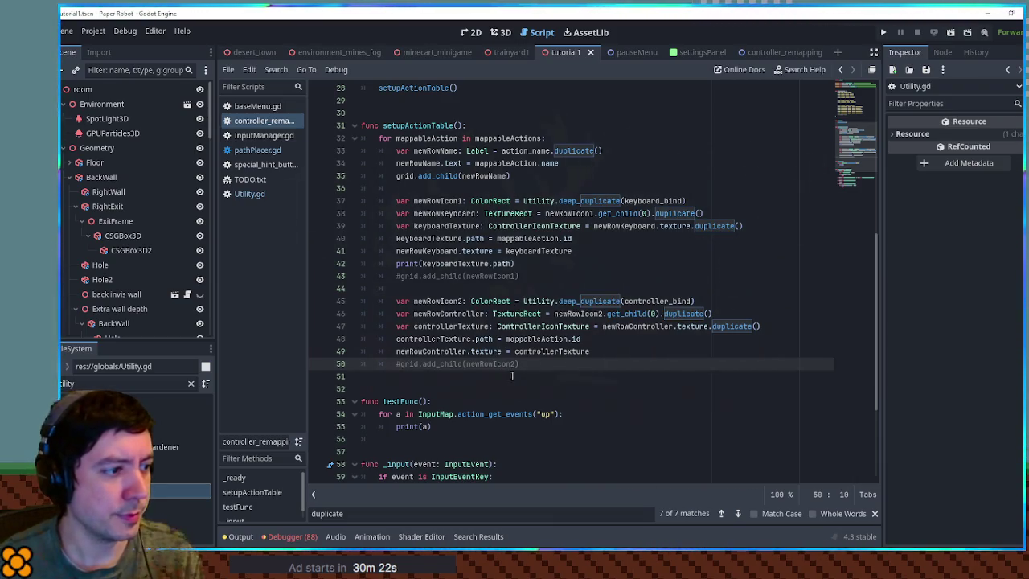
# Run the game, check the pause Settings page, close it, and return to Utility.gd
pyautogui.press('F5')
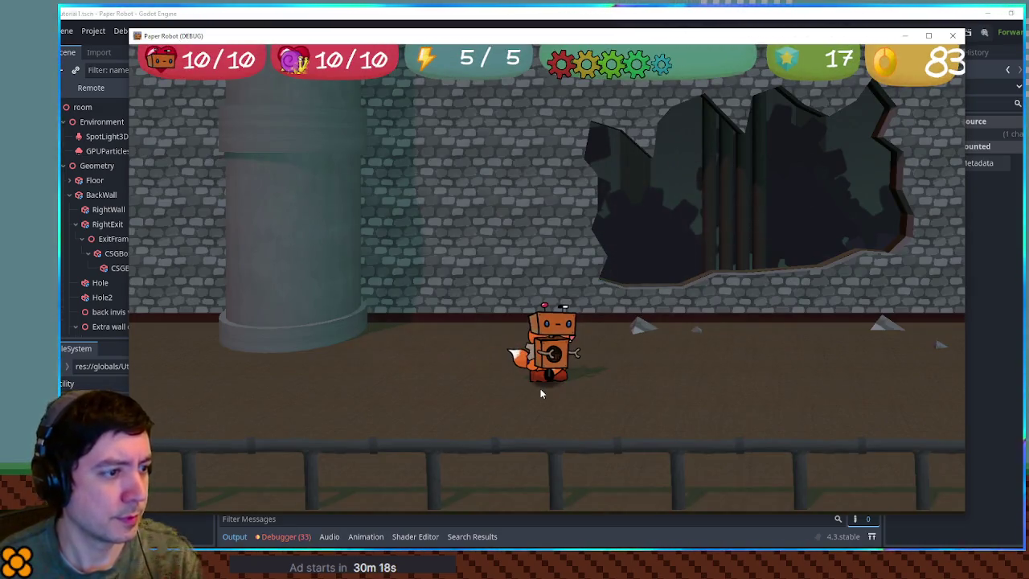
pyautogui.press('Escape')
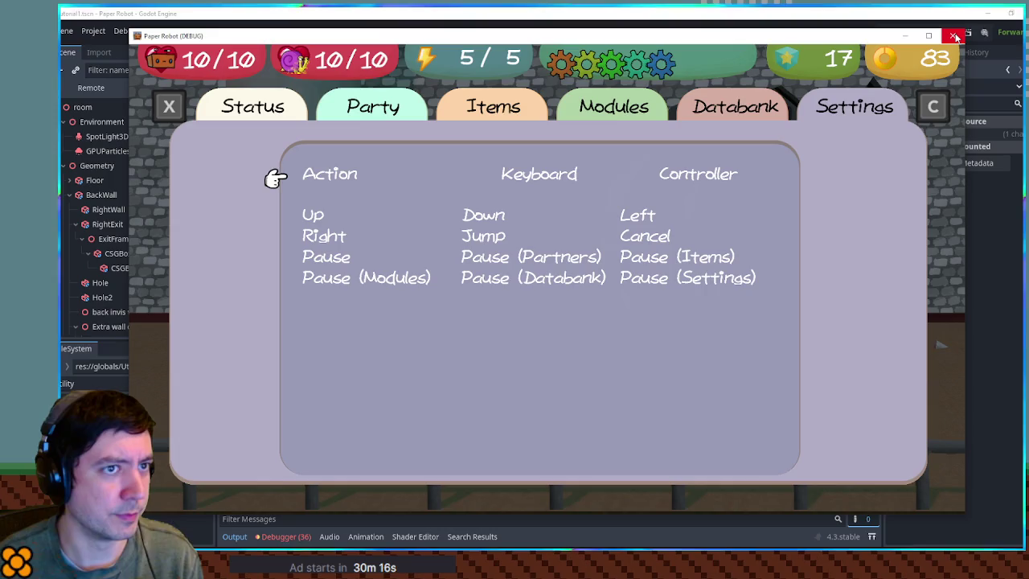
pyautogui.click(956, 36)
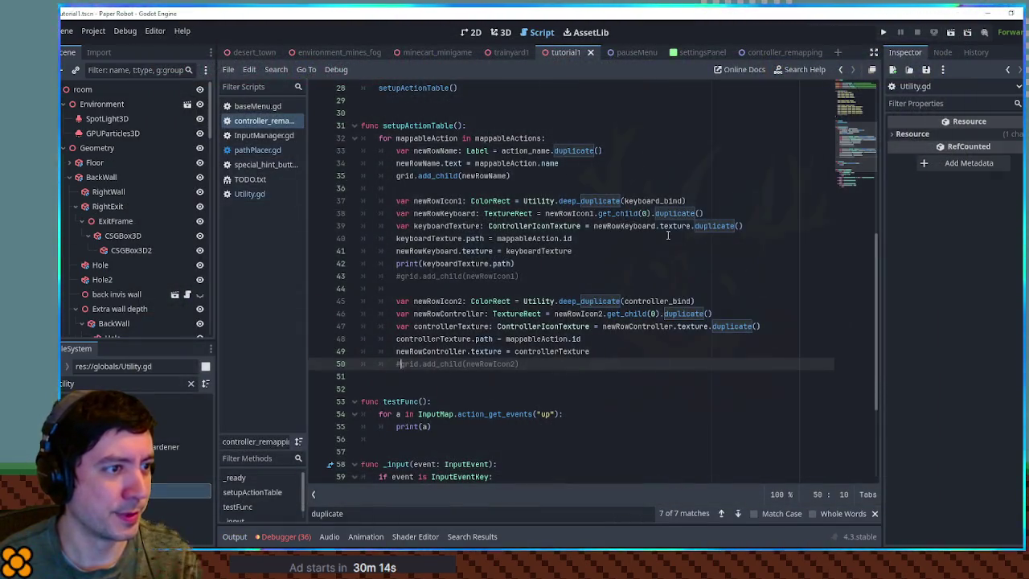
pyautogui.click(251, 193)
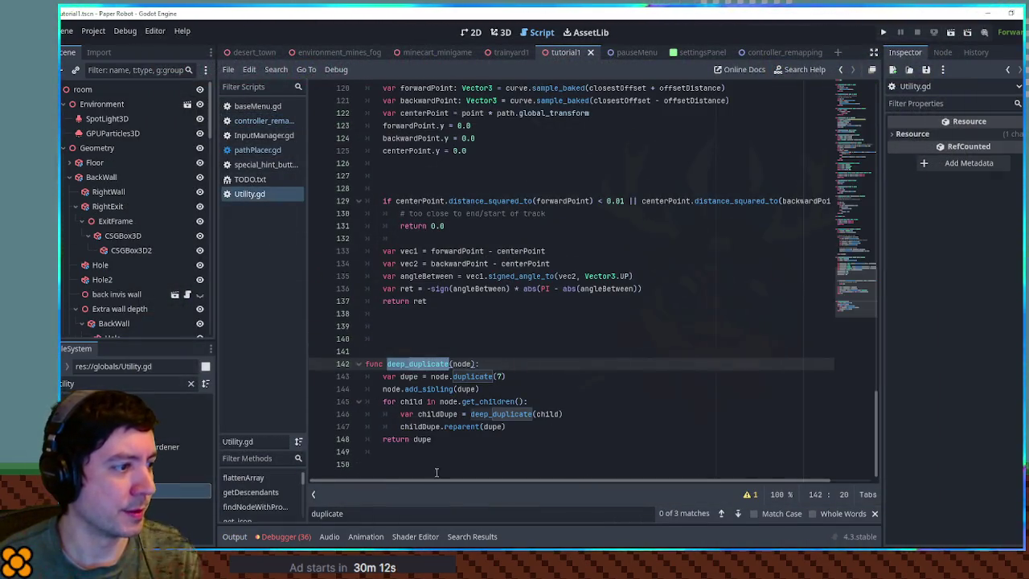